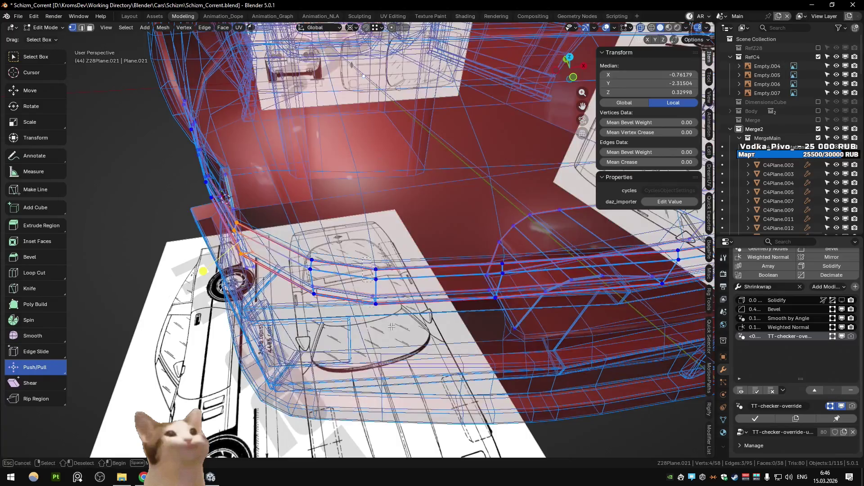
- Confirm the front panel vertex move and return to Object Mode
{"action": "left_click", "coordinate": [381, 267]}
{"action": "mouse_move", "coordinate": [381, 267]}
{"action": "middle_mouse_down"}
{"action": "mouse_move", "coordinate": [429, 266]}
{"action": "mouse_move", "coordinate": [458, 288]}
{"action": "mouse_move", "coordinate": [369, 260]}
{"action": "mouse_move", "coordinate": [380, 283]}
{"action": "mouse_move", "coordinate": [346, 263]}
{"action": "mouse_move", "coordinate": [296, 281]}
{"action": "mouse_move", "coordinate": [219, 257]}
{"action": "mouse_move", "coordinate": [264, 236]}
{"action": "mouse_move", "coordinate": [376, 270]}
{"action": "mouse_move", "coordinate": [402, 244]}
{"action": "mouse_move", "coordinate": [371, 256]}
{"action": "mouse_move", "coordinate": [363, 323]}
{"action": "middle_mouse_up"}
{"action": "key", "text": "Tab"}
- Select the front panel piece and orbit to see the whole car over the blueprints
{"action": "left_click", "coordinate": [363, 324]}
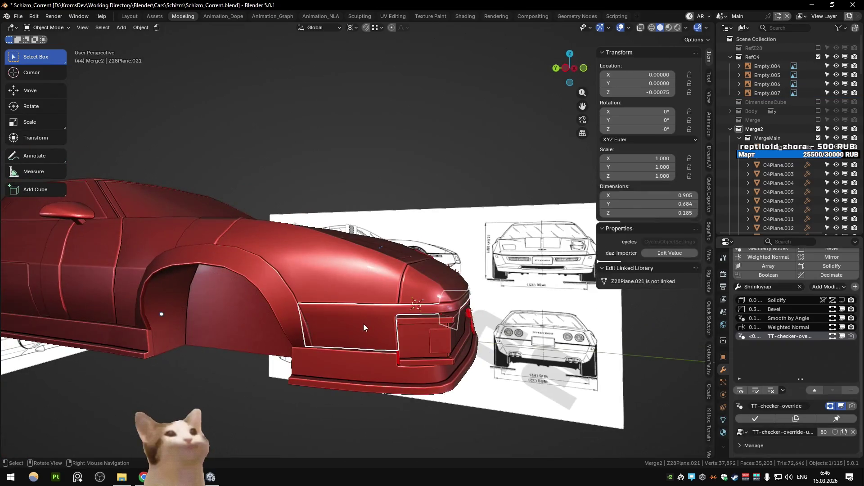
{"action": "key", "text": "Tab"}
{"action": "scroll", "coordinate": [383, 290], "scroll_direction": "up", "scroll_amount": 3}
{"action": "key", "text": "Tab"}
{"action": "scroll", "coordinate": [383, 289], "scroll_direction": "down", "scroll_amount": 4}
{"action": "mouse_move", "coordinate": [366, 277]}
{"action": "middle_mouse_down"}
{"action": "mouse_move", "coordinate": [310, 292]}
{"action": "mouse_move", "coordinate": [331, 296]}
{"action": "mouse_move", "coordinate": [318, 280]}
{"action": "mouse_move", "coordinate": [447, 285]}
{"action": "middle_mouse_up"}
- Check the car in Front, Top and Left views, then reopen the front panel in Edit Mode
{"action": "key", "text": "KP_1"}
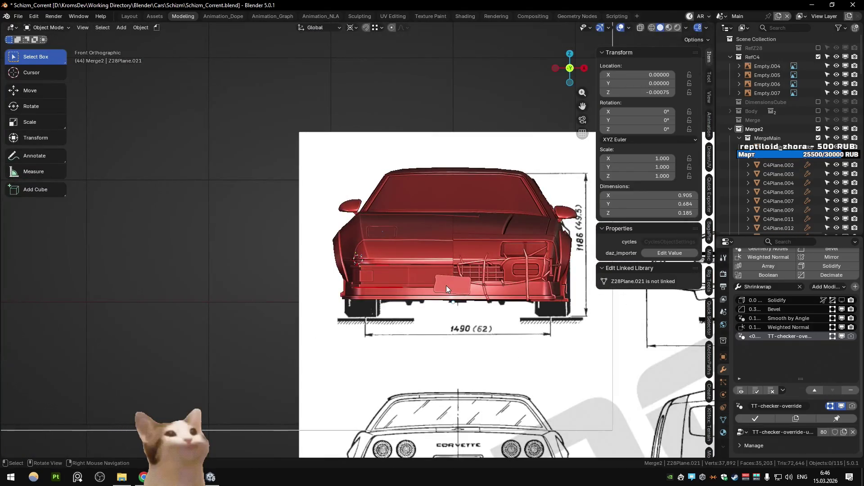
{"action": "key", "text": "KP_7"}
{"action": "key", "text": "alt+z"}
{"action": "key", "text": "Tab"}
{"action": "key", "text": "Tab"}
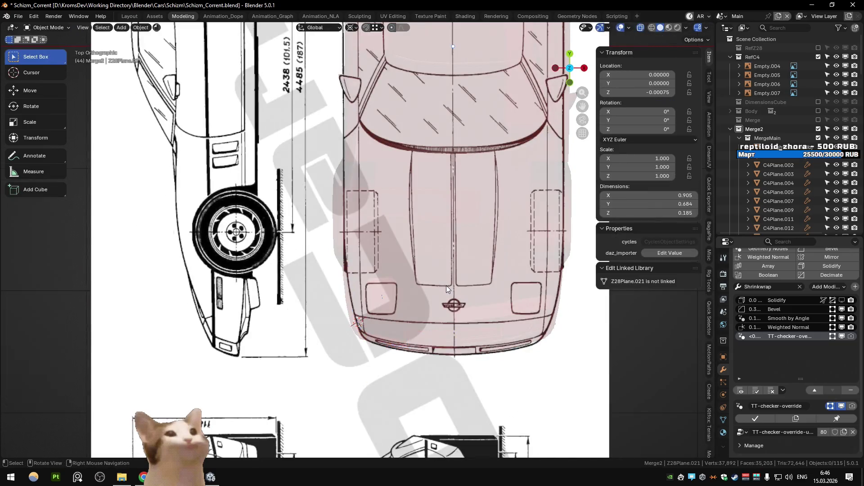
{"action": "key", "text": "ctrl+KP_3"}
{"action": "key", "text": "alt+z"}
{"action": "scroll", "coordinate": [446, 286], "scroll_direction": "down", "scroll_amount": 3}
{"action": "key", "text": "alt+z"}
{"action": "scroll", "coordinate": [446, 286], "scroll_direction": "up", "scroll_amount": 5}
{"action": "key", "text": "alt+z"}
{"action": "key", "text": "Tab"}
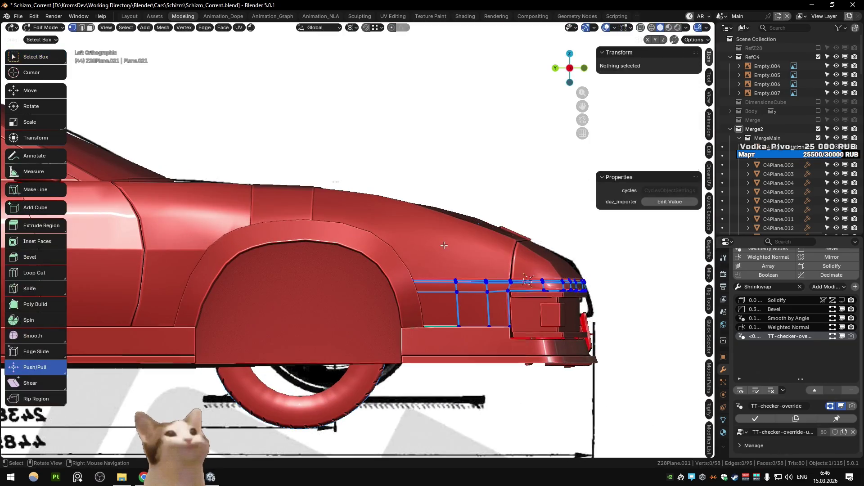
- Select the C4 body shell and briefly toggle X-ray and Edit Mode
{"action": "key", "text": "Tab"}
{"action": "left_click", "coordinate": [444, 246]}
{"action": "key", "text": "alt+z"}
{"action": "key", "text": "Tab"}
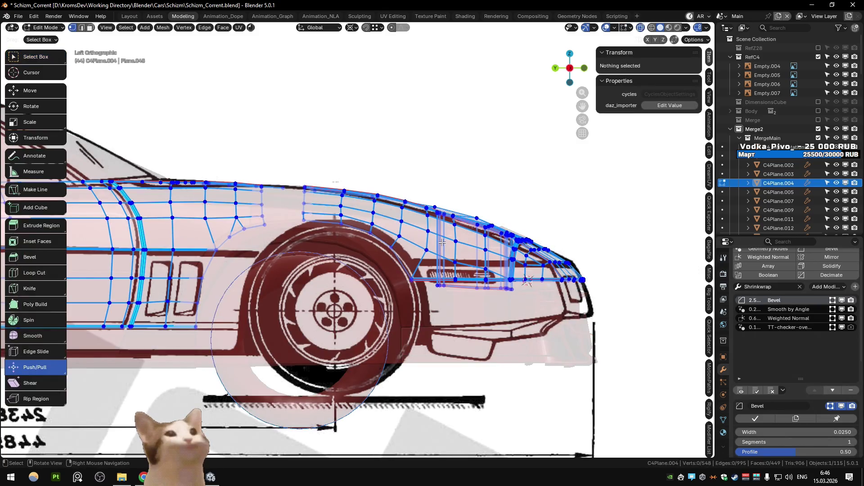
{"action": "key", "text": "Tab"}
{"action": "key", "text": "Tab"}
{"action": "key", "text": "Tab"}
- Select the side reference image, start moving it sideways, then cancel the move
{"action": "left_click", "coordinate": [467, 141]}
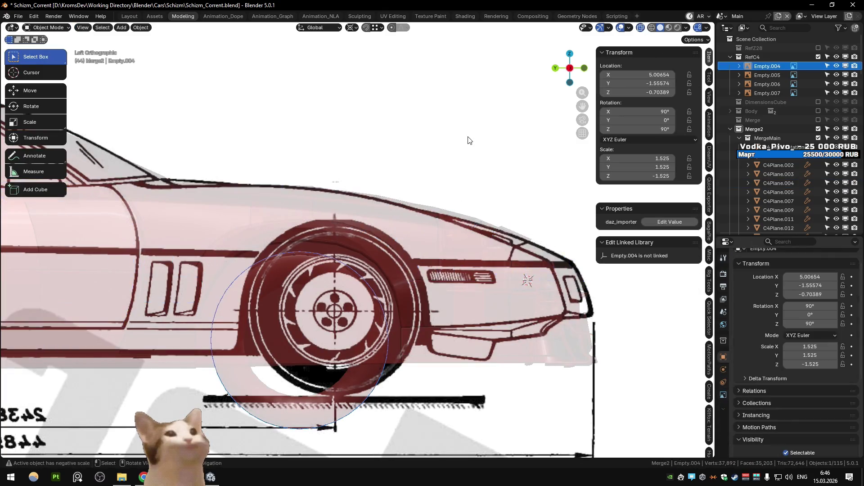
{"action": "key", "text": "alt+z"}
{"action": "key", "text": "alt+z"}
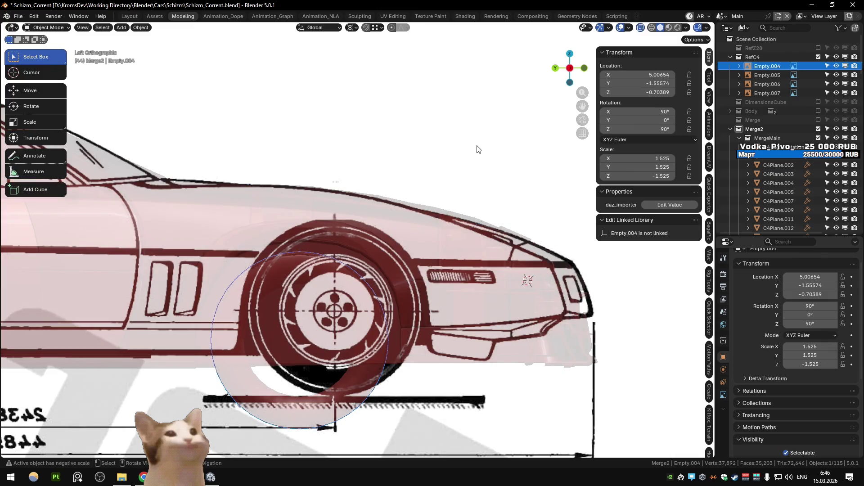
{"action": "key", "text": "ctrl+KP_6"}
{"action": "key", "text": "y"}
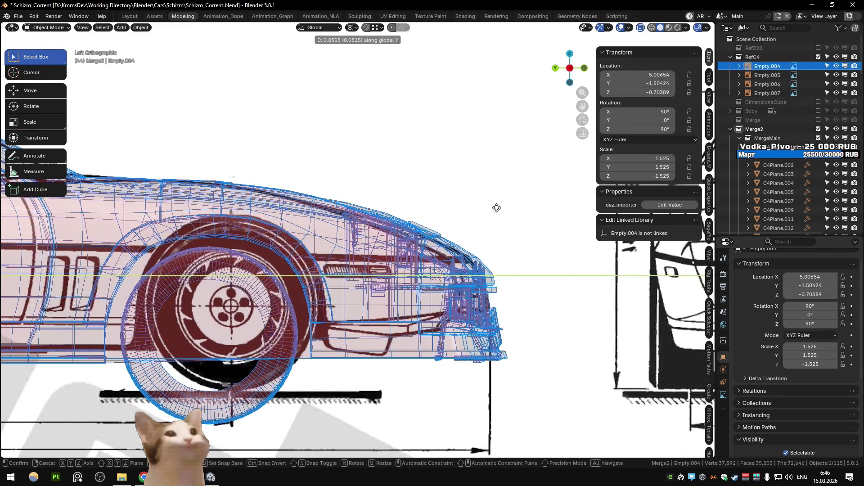
{"action": "left_click", "coordinate": [507, 212]}
{"action": "key", "text": "alt+z"}
- Reselect the body shell, inspect it, then edit it in Left Orthographic view
{"action": "left_click", "coordinate": [336, 223]}
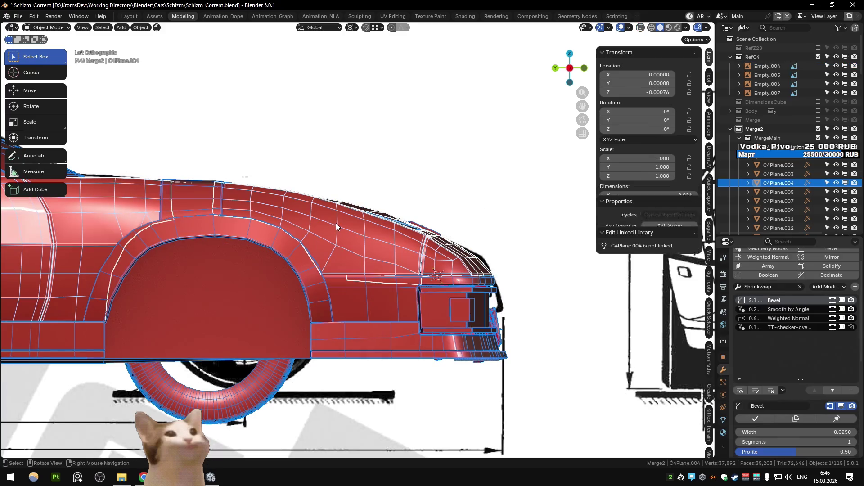
{"action": "key", "text": "alt+z"}
{"action": "key", "text": "alt+z"}
{"action": "key", "text": "Tab"}
{"action": "mouse_move", "coordinate": [363, 193]}
{"action": "middle_mouse_down"}
{"action": "mouse_move", "coordinate": [431, 214]}
{"action": "mouse_move", "coordinate": [417, 205]}
{"action": "middle_mouse_up"}
{"action": "key", "text": "Tab"}
{"action": "scroll", "coordinate": [418, 205], "scroll_direction": "up", "scroll_amount": 5}
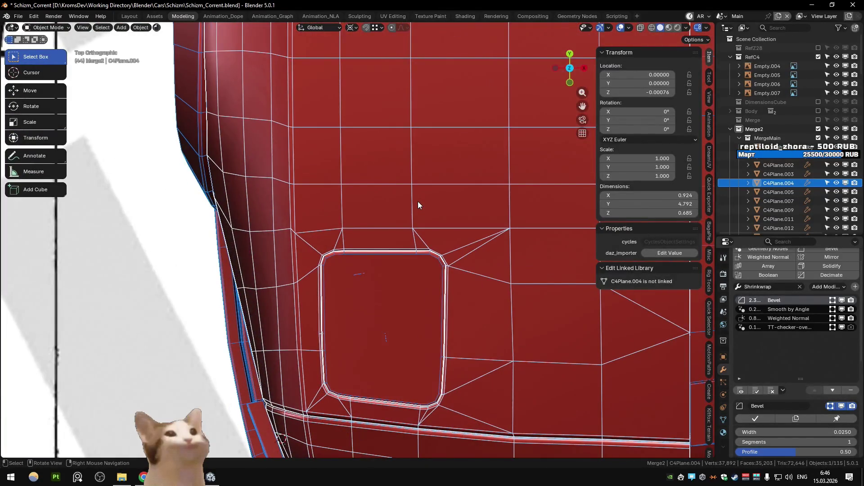
{"action": "key", "text": "KP_3"}
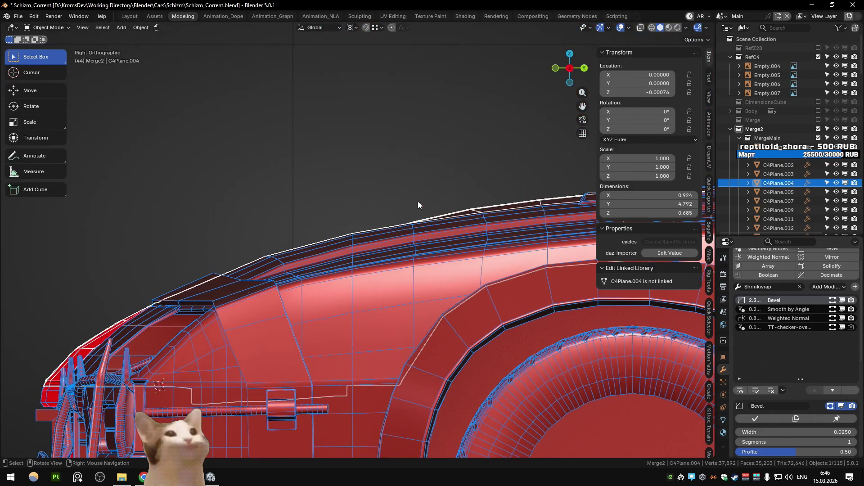
{"action": "scroll", "coordinate": [418, 201], "scroll_direction": "up", "scroll_amount": 3}
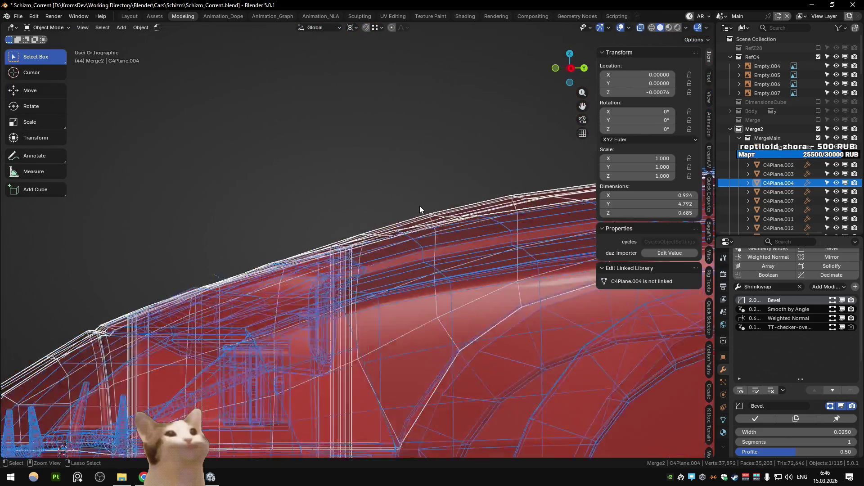
{"action": "key", "text": "Tab"}
{"action": "key", "text": "ctrl+KP_3"}
{"action": "key", "text": "alt+z"}
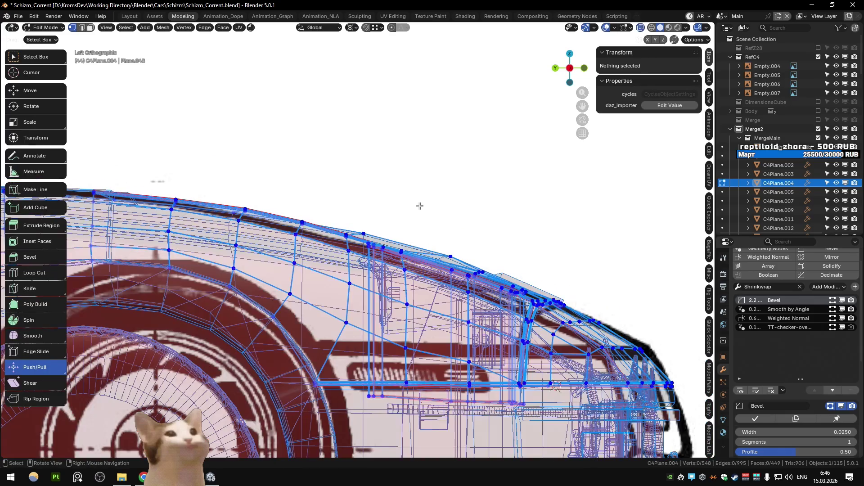
- Box-select the fender-top vertices and move them vertically with G Z
{"action": "key", "text": "alt+z"}
{"action": "left_click_drag", "start_coordinate": [421, 227], "coordinate": [459, 247]}
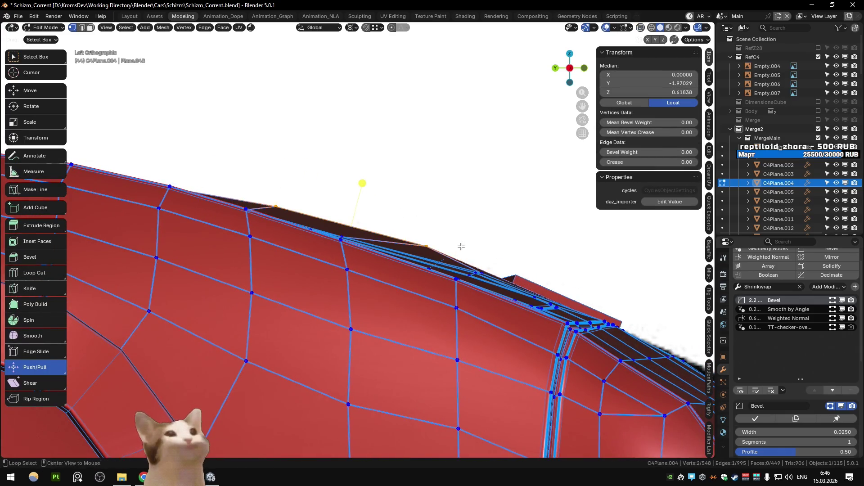
{"action": "key", "text": "alt+z"}
{"action": "key", "text": "g"}
{"action": "key", "text": "z"}
{"action": "key", "text": "alt+z"}
{"action": "mouse_move", "coordinate": [458, 252]}
{"action": "middle_mouse_down"}
{"action": "mouse_move", "coordinate": [411, 247]}
{"action": "mouse_move", "coordinate": [448, 245]}
{"action": "mouse_move", "coordinate": [384, 256]}
{"action": "mouse_move", "coordinate": [372, 247]}
{"action": "mouse_move", "coordinate": [538, 236]}
{"action": "middle_mouse_up"}
{"action": "scroll", "coordinate": [405, 245], "scroll_direction": "up", "scroll_amount": 5}
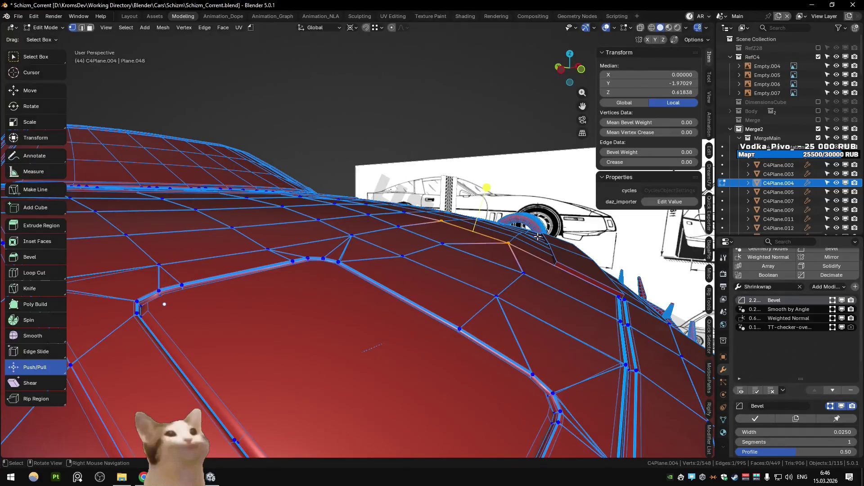
- Reselect the body shell in Left view, hide the other objects with Shift+H, and enter Edit Mode
{"action": "key", "text": "Tab"}
{"action": "scroll", "coordinate": [538, 236], "scroll_direction": "down", "scroll_amount": 8}
{"action": "left_click", "coordinate": [609, 345]}
{"action": "scroll", "coordinate": [608, 345], "scroll_direction": "up", "scroll_amount": 5}
{"action": "middle_click_drag", "start_coordinate": [609, 345], "coordinate": [391, 284]}
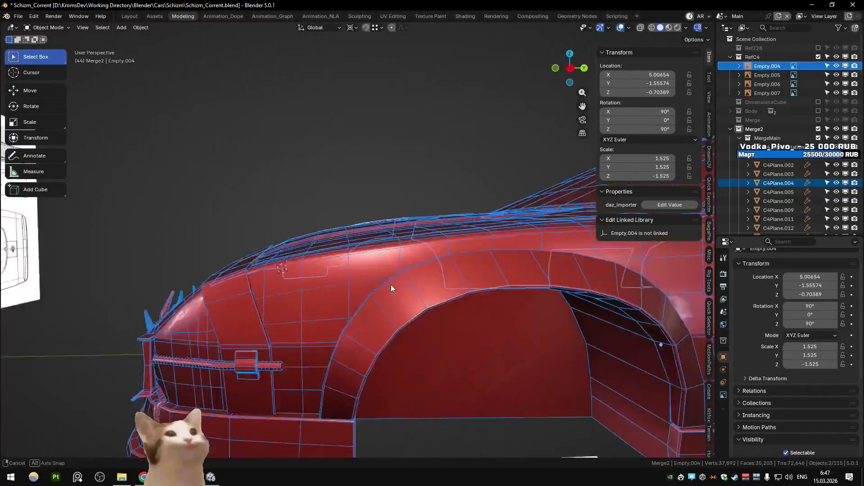
{"action": "scroll", "coordinate": [350, 228], "scroll_direction": "down", "scroll_amount": 6}
{"action": "left_click", "coordinate": [411, 262]}
{"action": "key", "text": "ctrl+KP_3"}
{"action": "scroll", "coordinate": [484, 254], "scroll_direction": "up", "scroll_amount": 2}
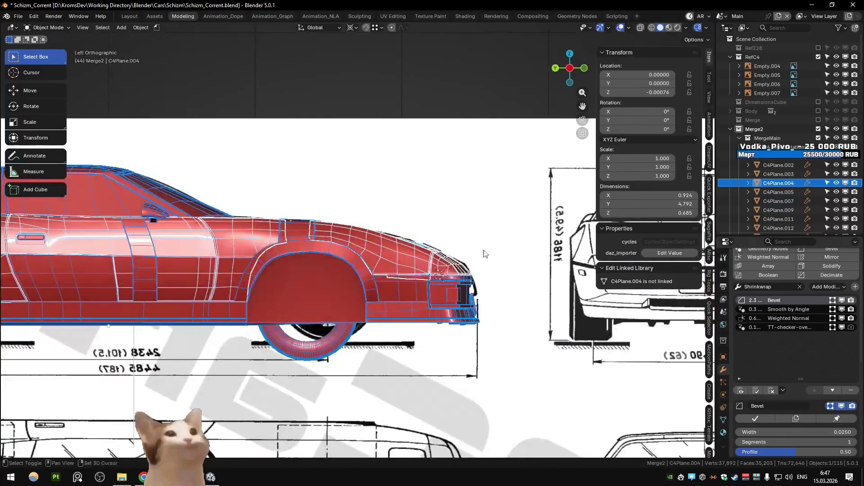
{"action": "key", "text": "shift+h"}
{"action": "key", "text": "Tab"}
{"action": "scroll", "coordinate": [398, 238], "scroll_direction": "up", "scroll_amount": 6}
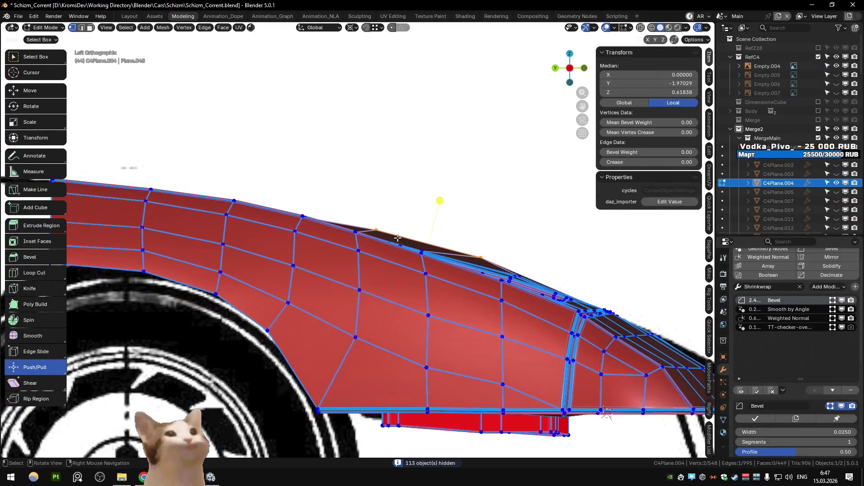
- Nudge individual fender-top vertices up slightly to match the blueprint line
{"action": "left_click", "coordinate": [398, 238]}
{"action": "key", "text": "g"}
{"action": "key", "text": "z"}
{"action": "left_click", "coordinate": [456, 247]}
{"action": "key", "text": "alt+z"}
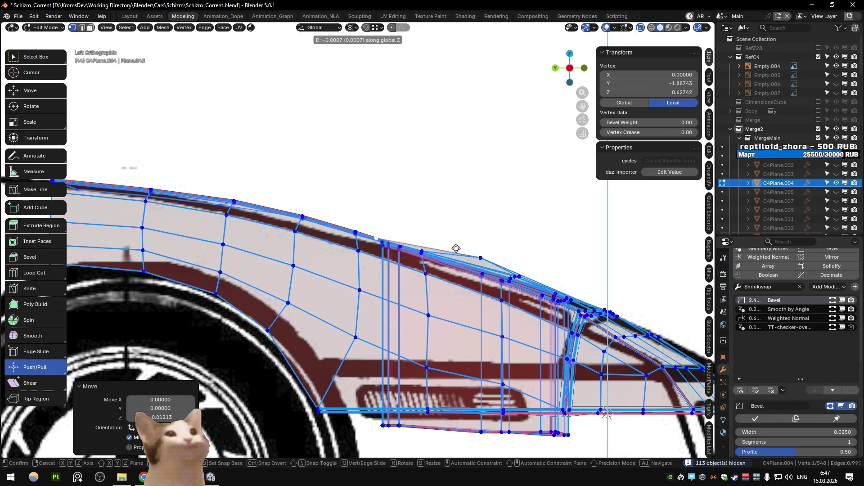
{"action": "key", "text": "g"}
{"action": "key", "text": "z"}
{"action": "left_click", "coordinate": [535, 270]}
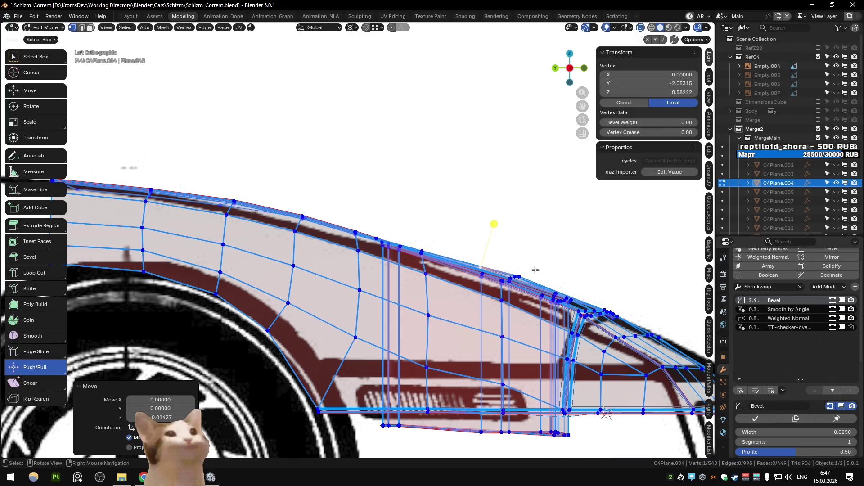
{"action": "left_click_drag", "start_coordinate": [532, 275], "coordinate": [528, 279]}
{"action": "key", "text": "g"}
{"action": "key", "text": "z"}
{"action": "left_click", "coordinate": [579, 281]}
- Raise the vertical edge loops across the fender toward the door
{"action": "left_click", "coordinate": [527, 257]}
{"action": "scroll", "coordinate": [507, 247], "scroll_direction": "down", "scroll_amount": 1}
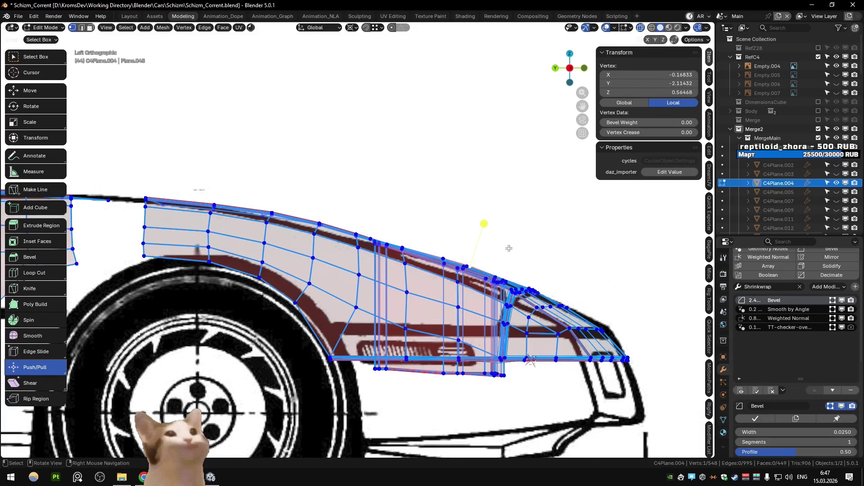
{"action": "left_click", "coordinate": [286, 222], "text": "alt"}
{"action": "left_click", "coordinate": [340, 253]}
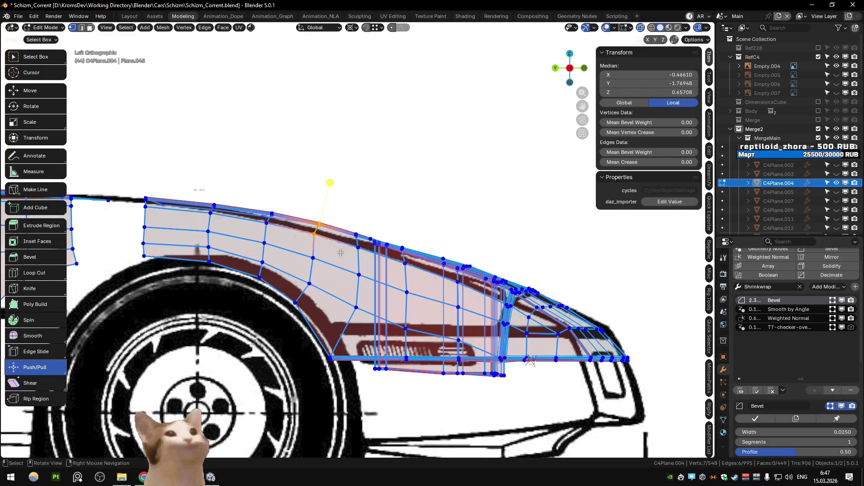
{"action": "left_click", "coordinate": [340, 254]}
{"action": "left_click", "coordinate": [269, 221], "text": "alt"}
{"action": "key", "text": "g"}
{"action": "key", "text": "z"}
{"action": "left_click", "coordinate": [252, 223]}
{"action": "left_click", "coordinate": [211, 221], "text": "alt"}
{"action": "left_click", "coordinate": [247, 223]}
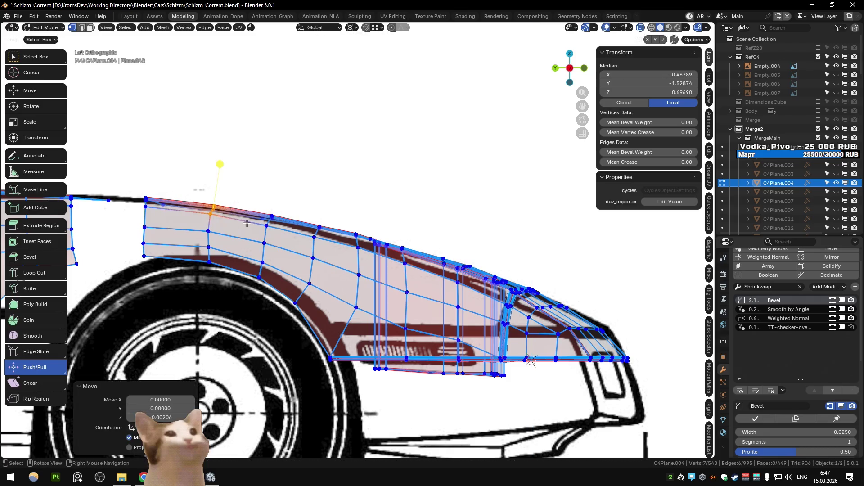
{"action": "scroll", "coordinate": [416, 222], "scroll_direction": "down", "scroll_amount": 2}
{"action": "scroll", "coordinate": [416, 222], "scroll_direction": "up", "scroll_amount": 6}
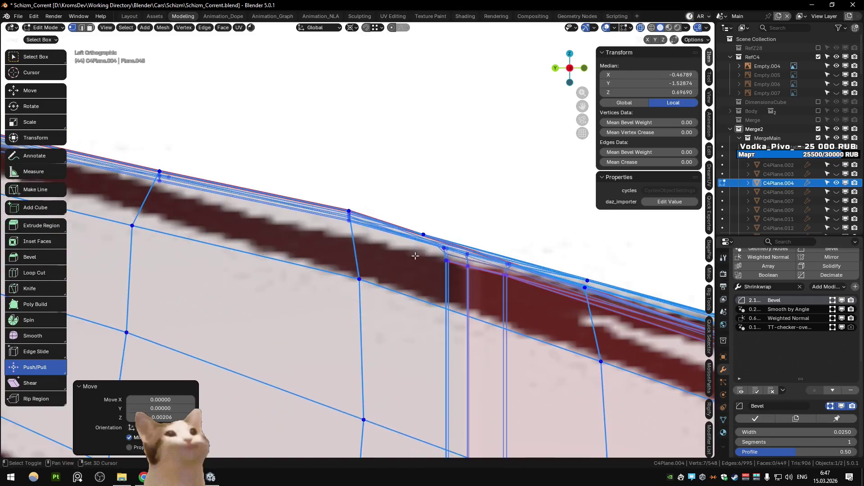
- Box-select fender-edge vertices and try a vertical move, cancelling to keep their height
{"action": "key", "text": "alt+a"}
{"action": "key", "text": "b"}
{"action": "key", "text": "g"}
{"action": "key", "text": "z"}
{"action": "left_click_drag", "start_coordinate": [316, 208], "coordinate": [374, 261]}
{"action": "right_click", "coordinate": [337, 222]}
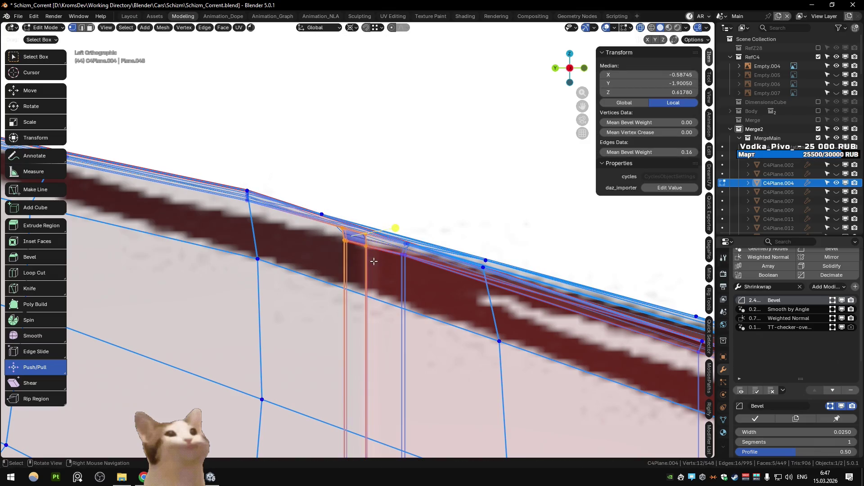
{"action": "key", "text": "g"}
{"action": "key", "text": "z"}
{"action": "right_click", "coordinate": [431, 273]}
- Orbit the body shell to inspect the roof edge in 3D
{"action": "mouse_move", "coordinate": [431, 273]}
{"action": "middle_mouse_down"}
{"action": "mouse_move", "coordinate": [406, 228]}
{"action": "mouse_move", "coordinate": [312, 215]}
{"action": "mouse_move", "coordinate": [383, 256]}
{"action": "mouse_move", "coordinate": [385, 268]}
{"action": "middle_mouse_up"}
{"action": "scroll", "coordinate": [382, 257], "scroll_direction": "down", "scroll_amount": 5}
{"action": "key", "text": "Tab"}
{"action": "scroll", "coordinate": [385, 269], "scroll_direction": "up", "scroll_amount": 3}
{"action": "scroll", "coordinate": [385, 268], "scroll_direction": "down", "scroll_amount": 4}
{"action": "key", "text": "Tab"}
{"action": "mouse_move", "coordinate": [507, 305]}
{"action": "middle_mouse_down"}
{"action": "mouse_move", "coordinate": [339, 250]}
{"action": "mouse_move", "coordinate": [396, 243]}
{"action": "mouse_move", "coordinate": [388, 241]}
{"action": "mouse_move", "coordinate": [410, 254]}
{"action": "middle_mouse_up"}
{"action": "scroll", "coordinate": [368, 245], "scroll_direction": "up", "scroll_amount": 3}
- From the top view, slide vertices beside the hood vent down along their edges
{"action": "key", "text": "KP_7"}
{"action": "scroll", "coordinate": [428, 274], "scroll_direction": "up", "scroll_amount": 3}
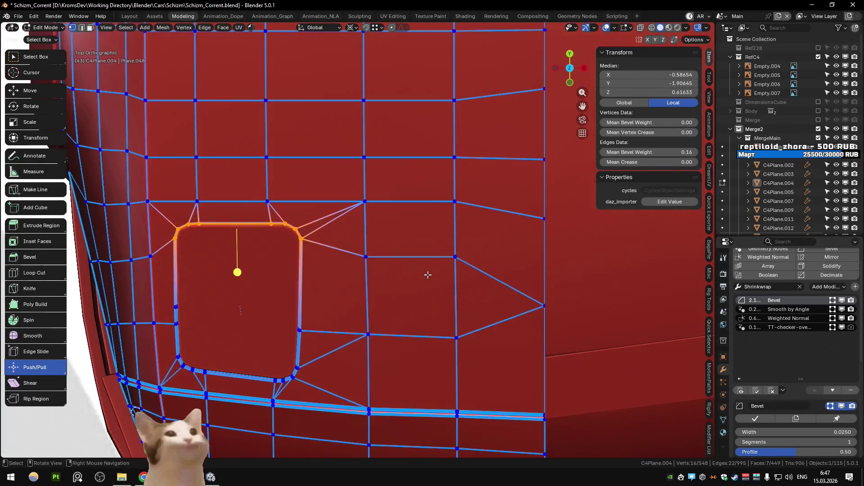
{"action": "left_click", "coordinate": [455, 259]}
{"action": "key", "text": "shift+v"}
{"action": "left_click", "coordinate": [480, 294]}
{"action": "left_click", "coordinate": [488, 237]}
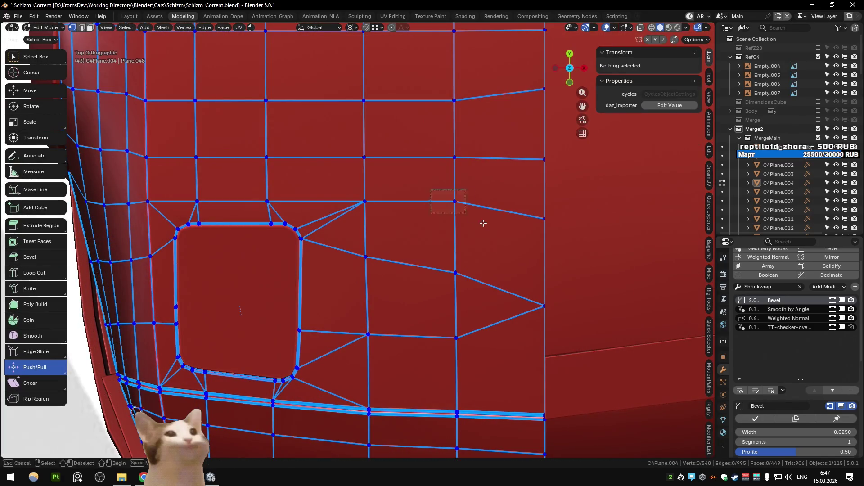
{"action": "left_click_drag", "start_coordinate": [483, 223], "coordinate": [482, 222]}
{"action": "key", "text": "shift+v"}
{"action": "left_click", "coordinate": [456, 271]}
- Slide another vertex near the vent, then undo the last slide
{"action": "middle_click_drag", "start_coordinate": [456, 270], "coordinate": [442, 326], "text": "shift"}
{"action": "left_click", "coordinate": [443, 158]}
{"action": "left_click", "coordinate": [483, 248]}
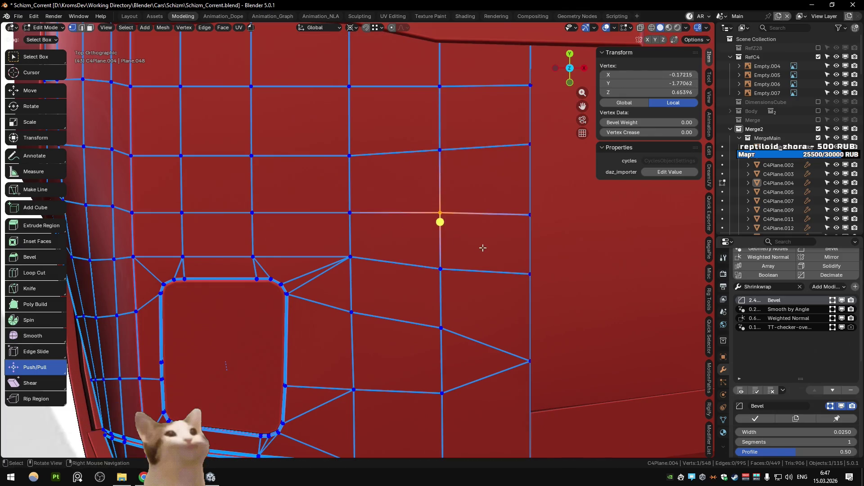
{"action": "left_click", "coordinate": [503, 230]}
{"action": "right_click", "coordinate": [503, 230]}
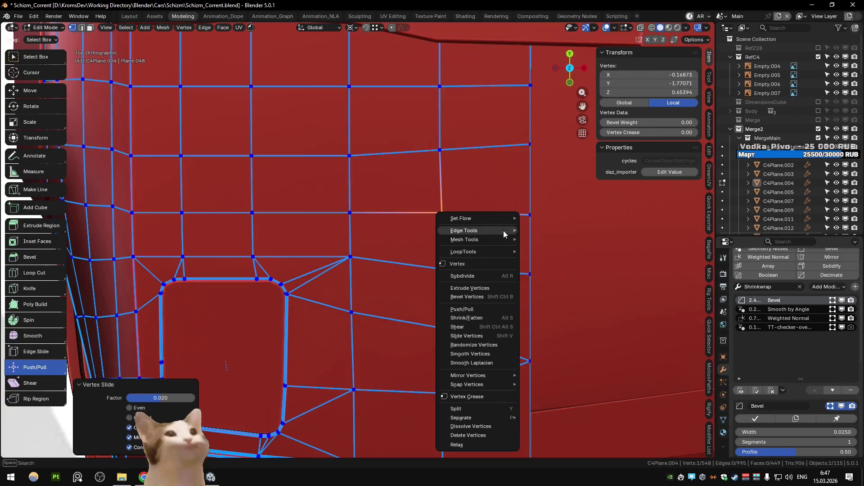
{"action": "key", "text": "ctrl+z"}
- Finish the pending move, leave Edit Mode, and select the side reference image
{"action": "left_click", "coordinate": [557, 293]}
{"action": "scroll", "coordinate": [477, 201], "scroll_direction": "down", "scroll_amount": 2}
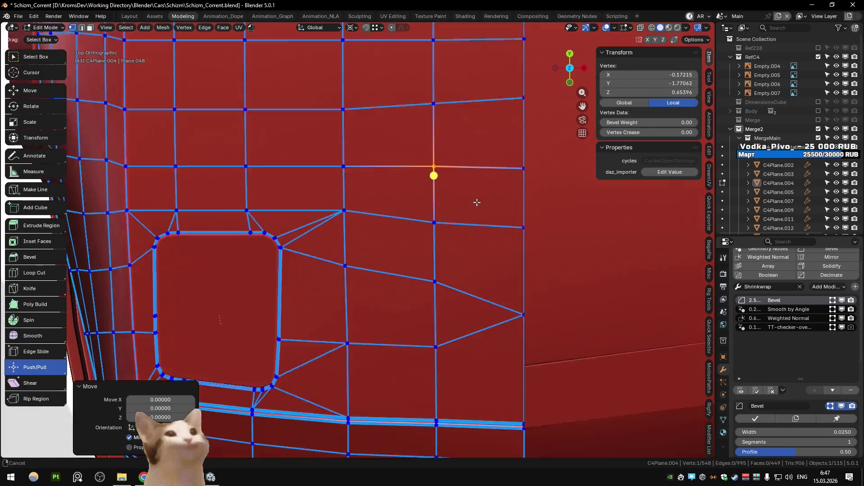
{"action": "mouse_move", "coordinate": [482, 193]}
{"action": "middle_mouse_down", "text": "shift"}
{"action": "mouse_move", "coordinate": [443, 228]}
{"action": "mouse_move", "coordinate": [473, 180]}
{"action": "mouse_move", "coordinate": [385, 164]}
{"action": "mouse_move", "coordinate": [431, 246]}
{"action": "mouse_move", "coordinate": [398, 241]}
{"action": "mouse_move", "coordinate": [437, 200]}
{"action": "middle_mouse_up", "text": "shift"}
{"action": "key", "text": "Tab"}
{"action": "scroll", "coordinate": [471, 181], "scroll_direction": "down", "scroll_amount": 5}
{"action": "left_click", "coordinate": [438, 200]}
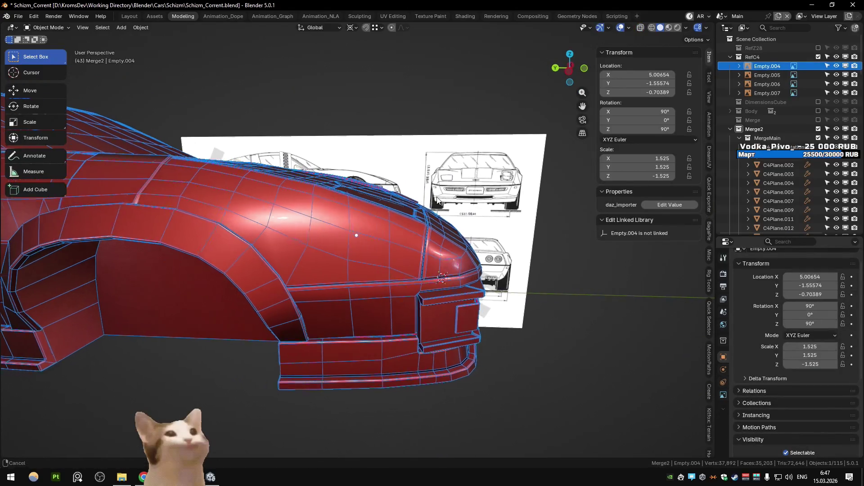
- Slide a vertex along its edge on the C4Plane.004 front body panel
{"action": "left_click", "coordinate": [363, 258]}
{"action": "key", "text": "Tab"}
{"action": "key", "text": "shift+v"}
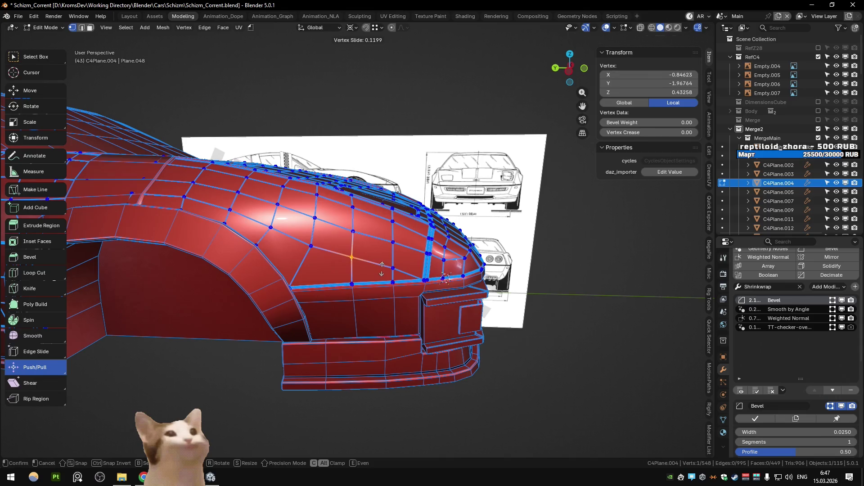
{"action": "left_click", "coordinate": [382, 269]}
{"action": "key", "text": "Tab"}
- Hide the red strip object and save Schizm_Corrent.blend
{"action": "mouse_move", "coordinate": [398, 255]}
{"action": "middle_mouse_down"}
{"action": "mouse_move", "coordinate": [451, 320]}
{"action": "mouse_move", "coordinate": [253, 201]}
{"action": "mouse_move", "coordinate": [327, 256]}
{"action": "middle_mouse_up"}
{"action": "key", "text": "h"}
{"action": "left_click", "coordinate": [476, 303]}
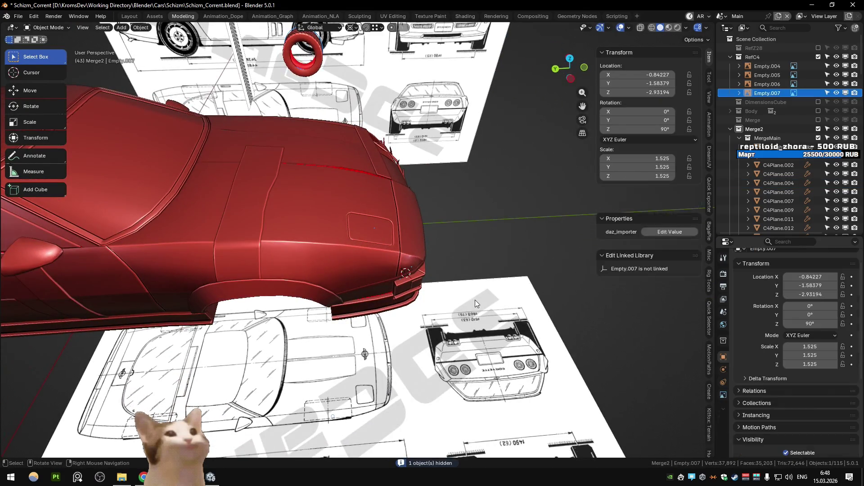
{"action": "key", "text": "alt+h"}
{"action": "key", "text": "ctrl+z"}
{"action": "mouse_move", "coordinate": [529, 306]}
{"action": "middle_mouse_down"}
{"action": "mouse_move", "coordinate": [407, 271]}
{"action": "mouse_move", "coordinate": [436, 245]}
{"action": "mouse_move", "coordinate": [373, 263]}
{"action": "mouse_move", "coordinate": [258, 263]}
{"action": "mouse_move", "coordinate": [268, 244]}
{"action": "mouse_move", "coordinate": [287, 256]}
{"action": "mouse_move", "coordinate": [284, 249]}
{"action": "middle_mouse_up"}
{"action": "key", "text": "ctrl+s"}
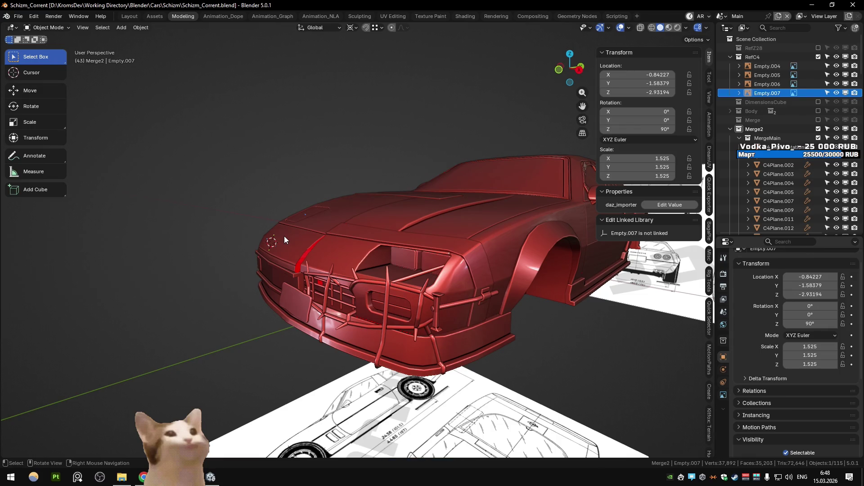
- Select the front fender panel, save again, and isolate it in Edit Mode
{"action": "left_click", "coordinate": [220, 302]}
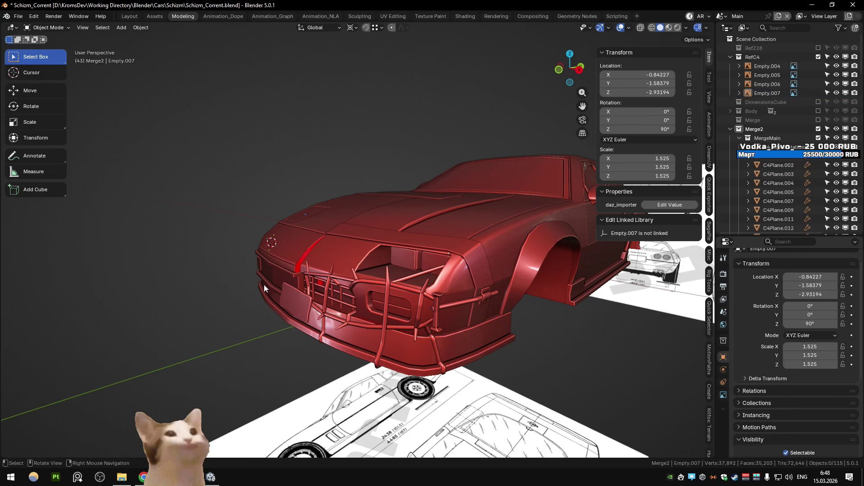
{"action": "left_click", "coordinate": [306, 272]}
{"action": "scroll", "coordinate": [295, 257], "scroll_direction": "up", "scroll_amount": 3}
{"action": "key", "text": "ctrl+s"}
{"action": "scroll", "coordinate": [321, 277], "scroll_direction": "up", "scroll_amount": 3}
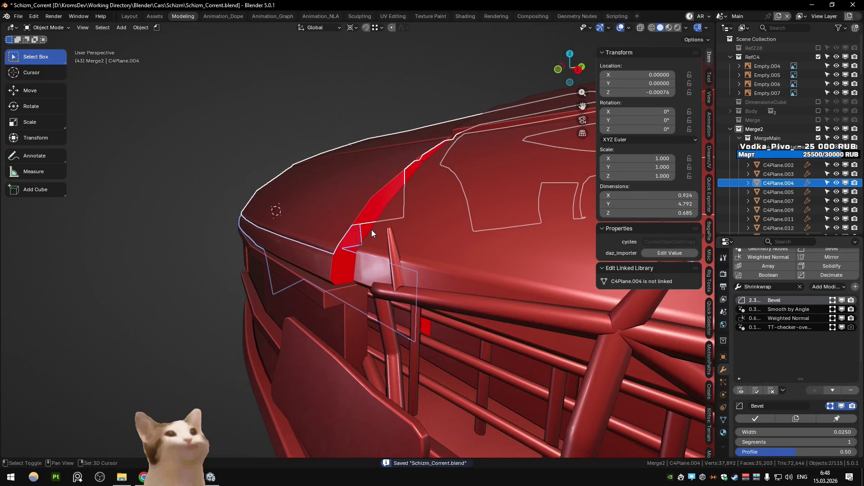
{"action": "key", "text": "shift+h"}
{"action": "key", "text": "Tab"}
- Try a 60° Offset Edges extrusion on the Z28 panel's edges, then undo it
{"action": "middle_click_drag", "start_coordinate": [366, 222], "coordinate": [403, 200]}
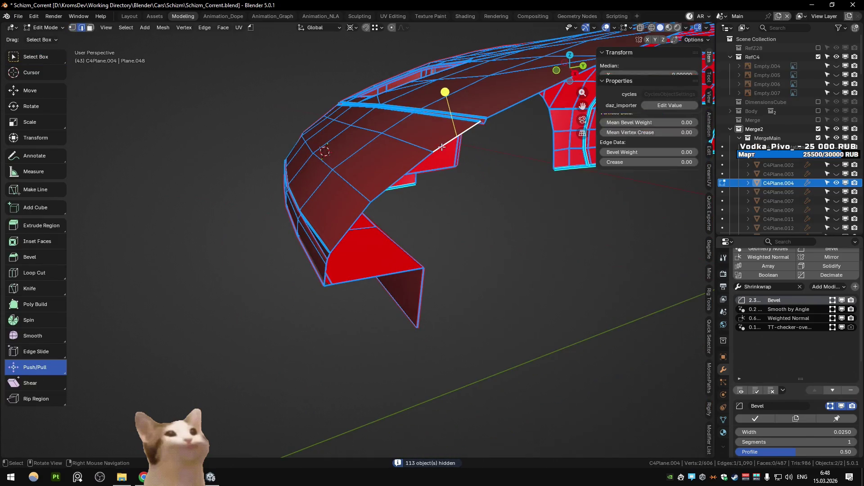
{"action": "left_click", "coordinate": [414, 275], "text": "ctrl"}
{"action": "mouse_move", "coordinate": [414, 274]}
{"action": "middle_mouse_down"}
{"action": "mouse_move", "coordinate": [358, 318]}
{"action": "mouse_move", "coordinate": [397, 253]}
{"action": "middle_mouse_up"}
{"action": "scroll", "coordinate": [410, 288], "scroll_direction": "up", "scroll_amount": 4}
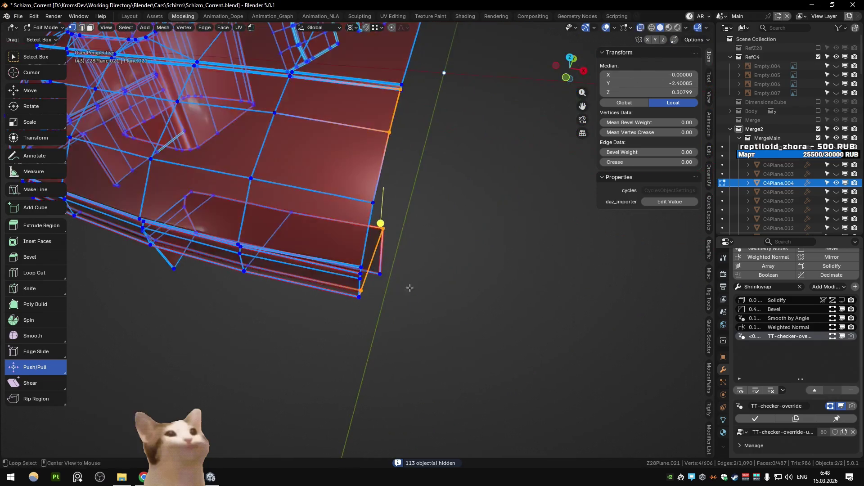
{"action": "mouse_move", "coordinate": [429, 179]}
{"action": "middle_mouse_down"}
{"action": "mouse_move", "coordinate": [436, 224]}
{"action": "mouse_move", "coordinate": [418, 215]}
{"action": "mouse_move", "coordinate": [439, 221]}
{"action": "middle_mouse_up"}
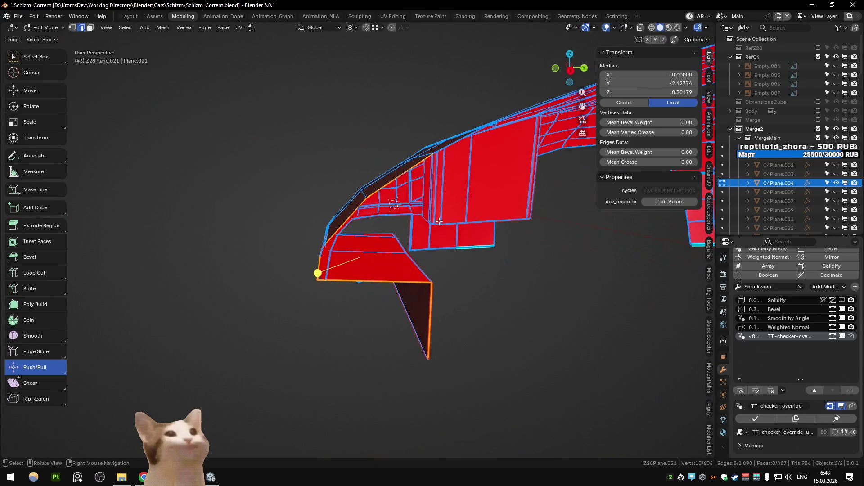
{"action": "left_click", "coordinate": [204, 29]}
{"action": "mouse_move", "coordinate": [212, 39]}
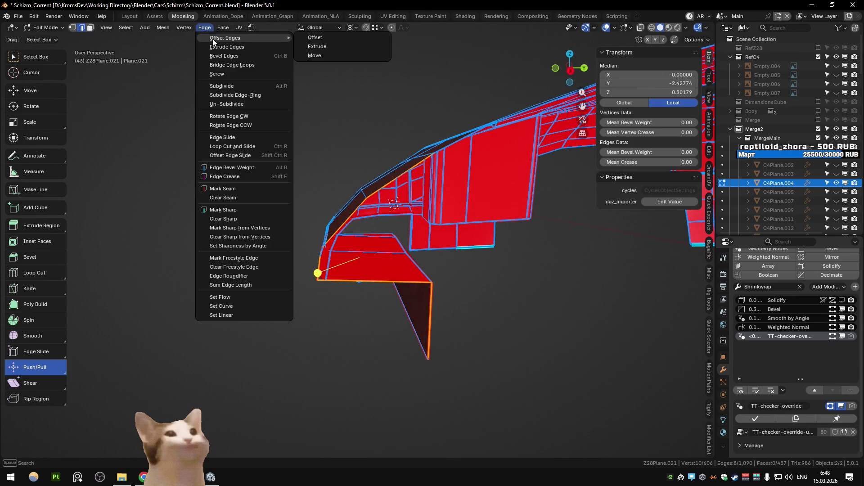
{"action": "left_click", "coordinate": [327, 48]}
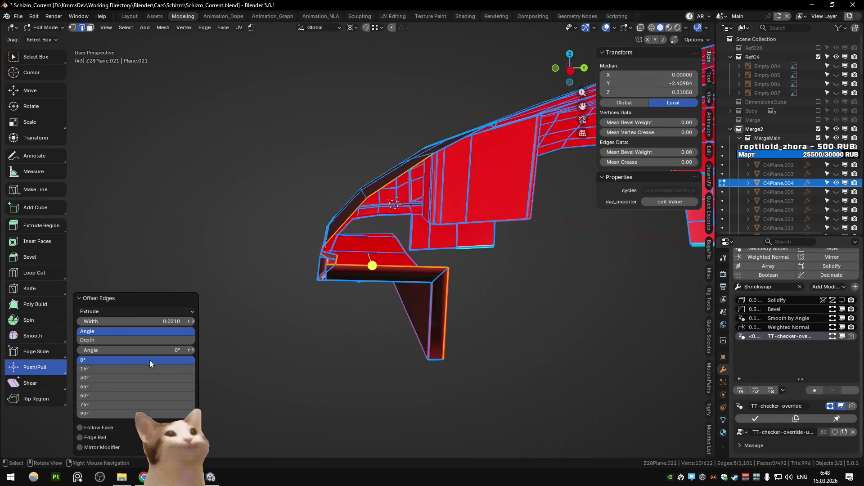
{"action": "left_click", "coordinate": [112, 395]}
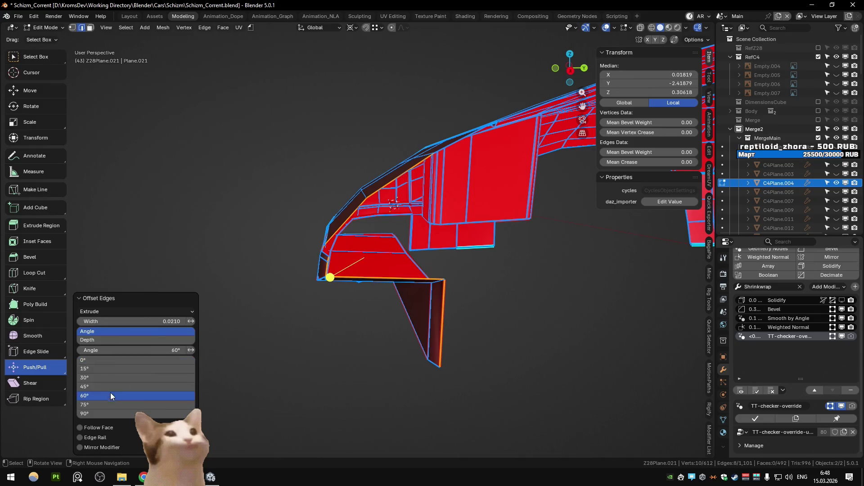
{"action": "left_click_drag", "start_coordinate": [106, 321], "coordinate": [112, 321]}
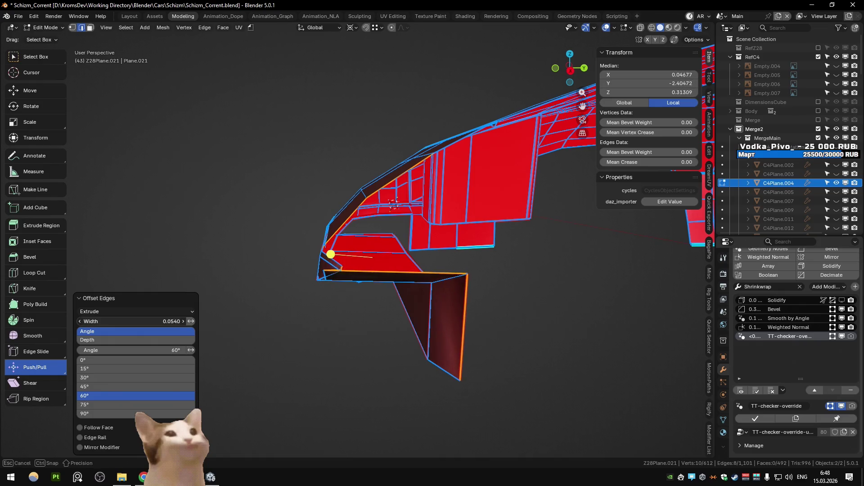
{"action": "key", "text": "ctrl+z"}
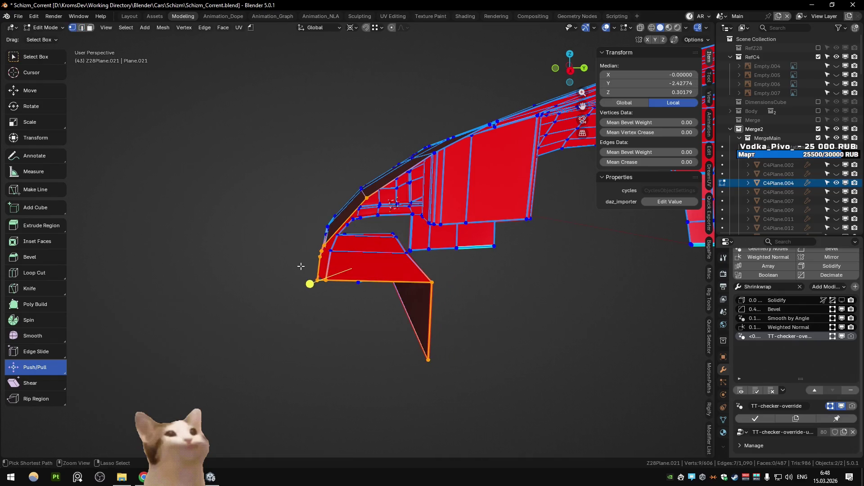
- Select five lip edges on the Z28 panel alone and extrude an angled offset flange
{"action": "mouse_move", "coordinate": [301, 266]}
{"action": "middle_mouse_down"}
{"action": "mouse_move", "coordinate": [283, 275]}
{"action": "mouse_move", "coordinate": [303, 259]}
{"action": "mouse_move", "coordinate": [312, 278]}
{"action": "mouse_move", "coordinate": [353, 283]}
{"action": "middle_mouse_up"}
{"action": "left_click", "coordinate": [353, 283]}
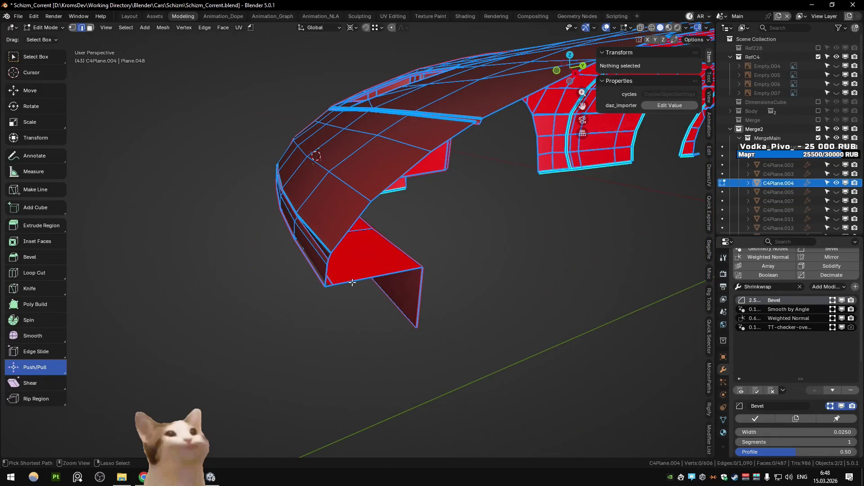
{"action": "key", "text": "Tab"}
{"action": "left_click", "coordinate": [383, 274]}
{"action": "key", "text": "Tab"}
{"action": "mouse_move", "coordinate": [358, 264]}
{"action": "middle_mouse_down"}
{"action": "mouse_move", "coordinate": [333, 258]}
{"action": "mouse_move", "coordinate": [356, 260]}
{"action": "middle_mouse_up"}
{"action": "left_click", "coordinate": [333, 259]}
{"action": "left_click", "coordinate": [329, 256], "text": "ctrl"}
{"action": "left_click", "coordinate": [204, 28]}
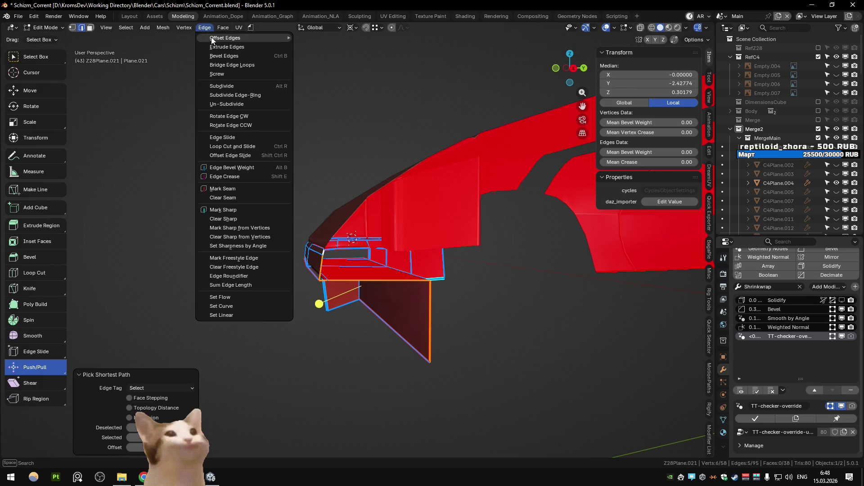
{"action": "left_click", "coordinate": [314, 49]}
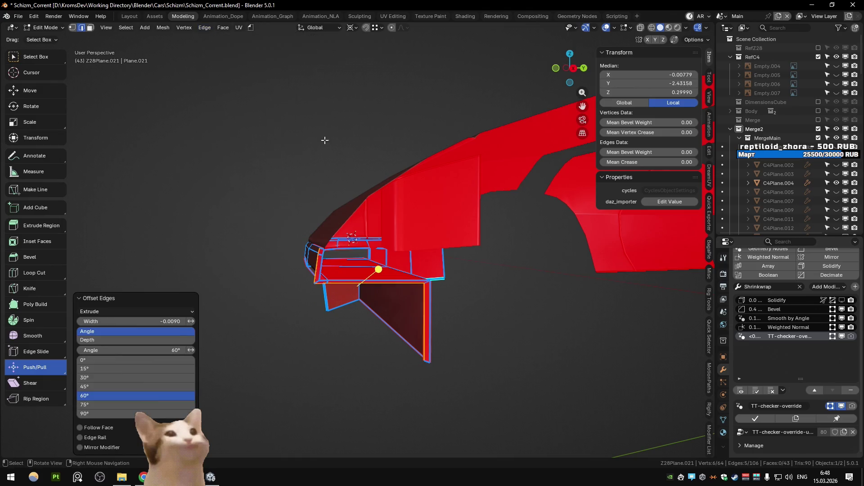
{"action": "left_click", "coordinate": [184, 332]}
{"action": "left_click_drag", "start_coordinate": [378, 288], "coordinate": [355, 328]}
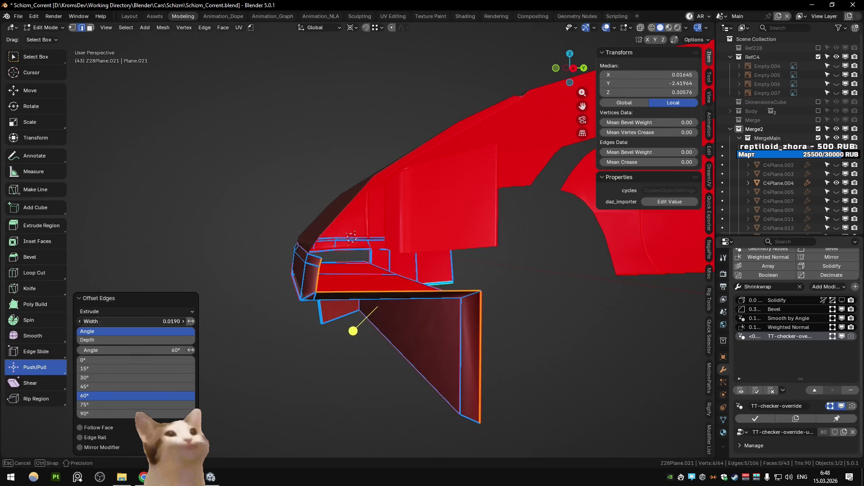
- Merge the flange's stray corner vertex and extrude an edge straight up along Z
{"action": "middle_click_drag", "start_coordinate": [275, 364], "coordinate": [393, 192]}
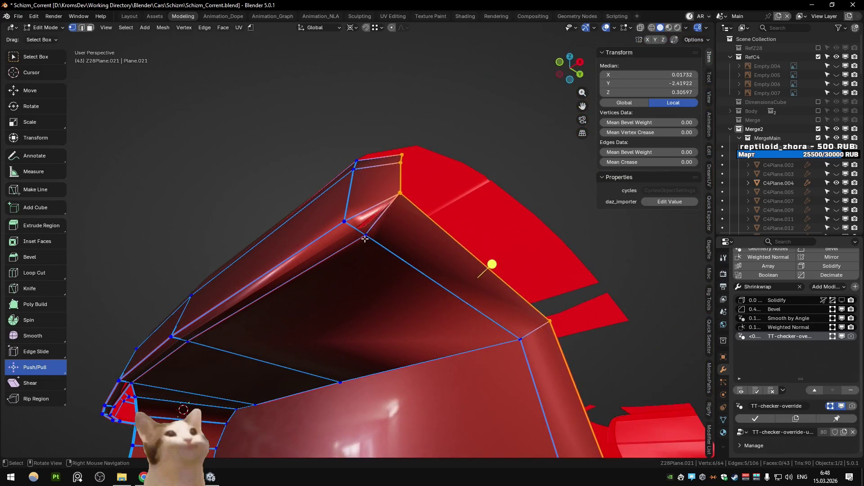
{"action": "left_click", "coordinate": [393, 191]}
{"action": "left_click", "coordinate": [409, 216]}
{"action": "key", "text": "a"}
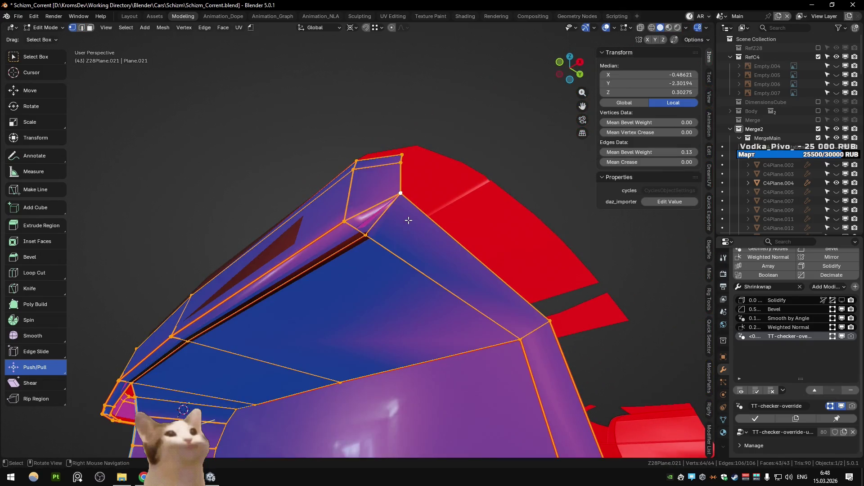
{"action": "key", "text": "Tab"}
{"action": "key", "text": "Tab"}
{"action": "mouse_move", "coordinate": [409, 220]}
{"action": "middle_mouse_down"}
{"action": "mouse_move", "coordinate": [341, 215]}
{"action": "mouse_move", "coordinate": [372, 253]}
{"action": "mouse_move", "coordinate": [347, 313]}
{"action": "mouse_move", "coordinate": [376, 314]}
{"action": "mouse_move", "coordinate": [360, 329]}
{"action": "mouse_move", "coordinate": [362, 296]}
{"action": "mouse_move", "coordinate": [344, 248]}
{"action": "mouse_move", "coordinate": [410, 241]}
{"action": "mouse_move", "coordinate": [366, 273]}
{"action": "mouse_move", "coordinate": [359, 252]}
{"action": "mouse_move", "coordinate": [369, 257]}
{"action": "mouse_move", "coordinate": [306, 295]}
{"action": "mouse_move", "coordinate": [332, 274]}
{"action": "middle_mouse_up"}
{"action": "key", "text": "Tab"}
{"action": "key", "text": "Tab"}
{"action": "key", "text": "ctrl+z"}
{"action": "key", "text": "ctrl+z"}
{"action": "key", "text": "ctrl+z"}
{"action": "key", "text": "ctrl+z"}
{"action": "key", "text": "ctrl+z"}
{"action": "key", "text": "e"}
{"action": "key", "text": "z"}
{"action": "left_click", "coordinate": [351, 272]}
- Merge the panel's duplicate vertices by distance and select the flange corner edge
{"action": "left_click", "coordinate": [295, 267]}
{"action": "left_click", "coordinate": [377, 277]}
{"action": "key", "text": "a"}
{"action": "key", "text": "m"}
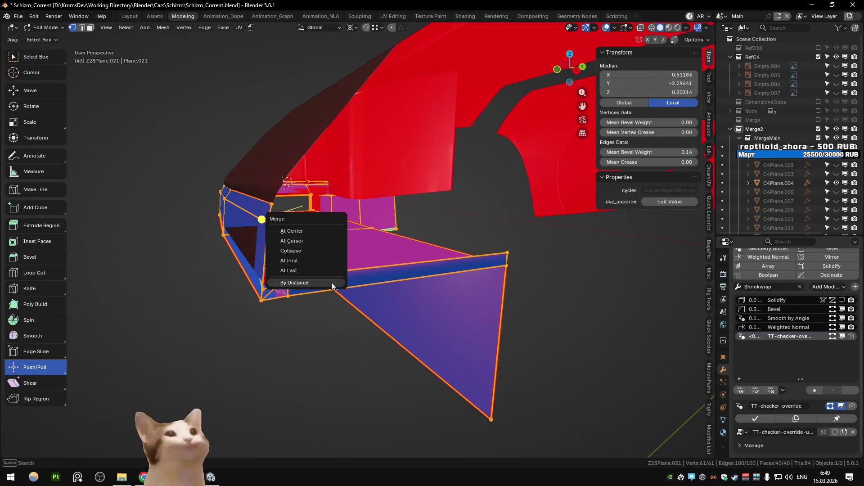
{"action": "left_click", "coordinate": [332, 283]}
{"action": "left_click", "coordinate": [277, 287]}
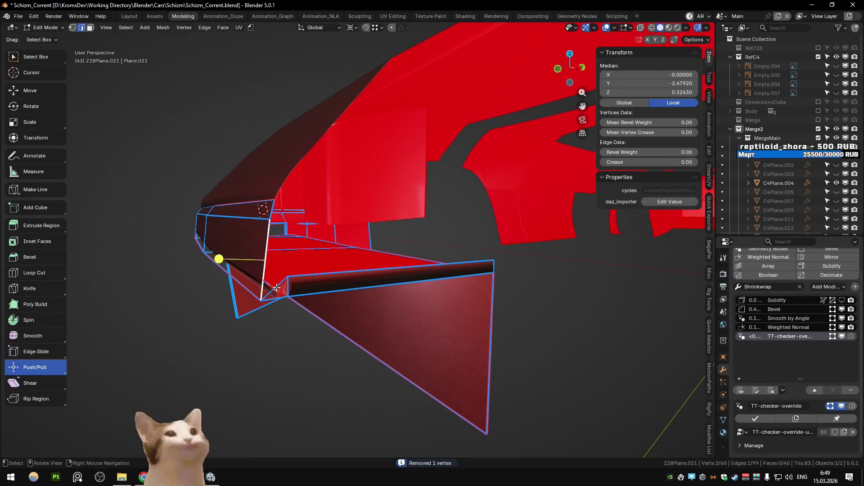
{"action": "middle_click_drag", "start_coordinate": [276, 285], "coordinate": [272, 215], "text": "shift"}
{"action": "key", "text": "Escape"}
{"action": "key", "text": "ctrl+z"}
{"action": "middle_click_drag", "start_coordinate": [252, 243], "coordinate": [260, 255]}
- Extrude the corner edge into a small face along Y, reposition its vertex, and merge by distance
{"action": "key", "text": "e"}
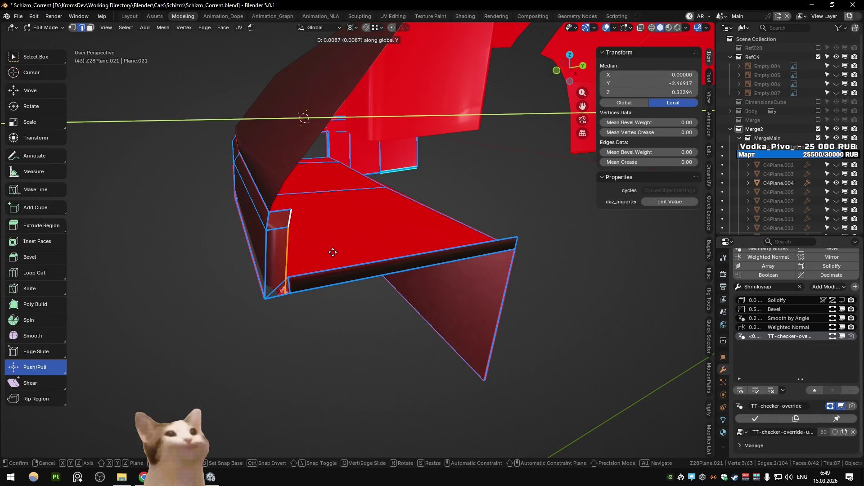
{"action": "left_click", "coordinate": [333, 252]}
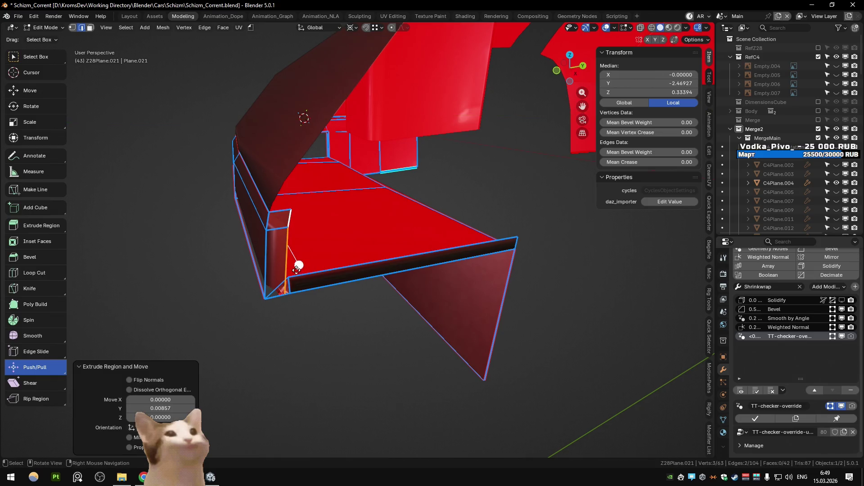
{"action": "middle_click_drag", "start_coordinate": [296, 269], "coordinate": [295, 271]}
{"action": "left_click", "coordinate": [258, 298]}
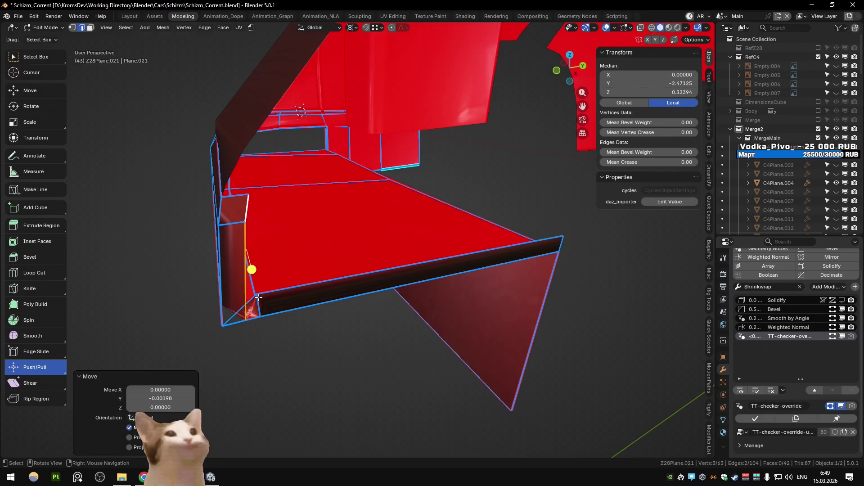
{"action": "key", "text": "g"}
{"action": "left_click", "coordinate": [272, 299]}
{"action": "left_click", "coordinate": [256, 295]}
{"action": "key", "text": "g"}
{"action": "left_click", "coordinate": [256, 295]}
{"action": "key", "text": "a"}
{"action": "key", "text": "m"}
{"action": "left_click", "coordinate": [261, 298]}
- Slide the flange's corner vertex toward the upper corner and return to Object Mode
{"action": "mouse_move", "coordinate": [276, 299]}
{"action": "middle_mouse_down"}
{"action": "mouse_move", "coordinate": [303, 249]}
{"action": "mouse_move", "coordinate": [244, 305]}
{"action": "middle_mouse_up"}
{"action": "left_click", "coordinate": [251, 306]}
{"action": "left_click", "coordinate": [253, 274]}
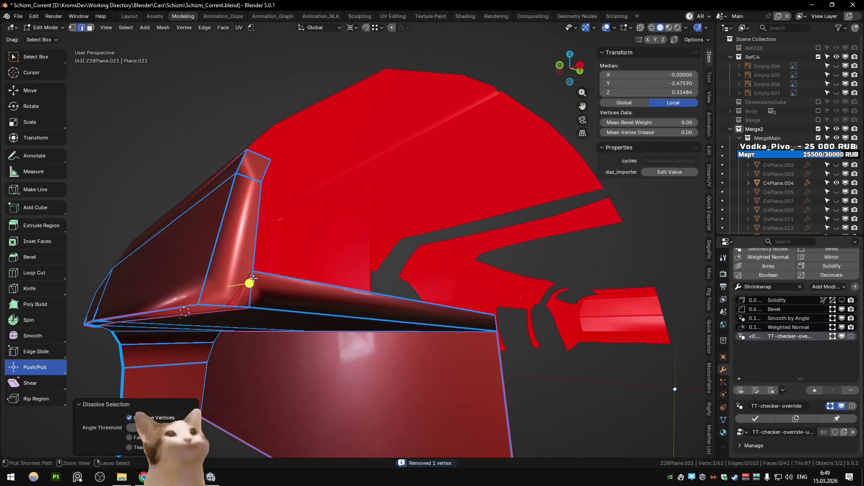
{"action": "key", "text": "Tab"}
{"action": "key", "text": "Tab"}
{"action": "middle_click_drag", "start_coordinate": [247, 271], "coordinate": [288, 243]}
{"action": "key", "text": "Tab"}
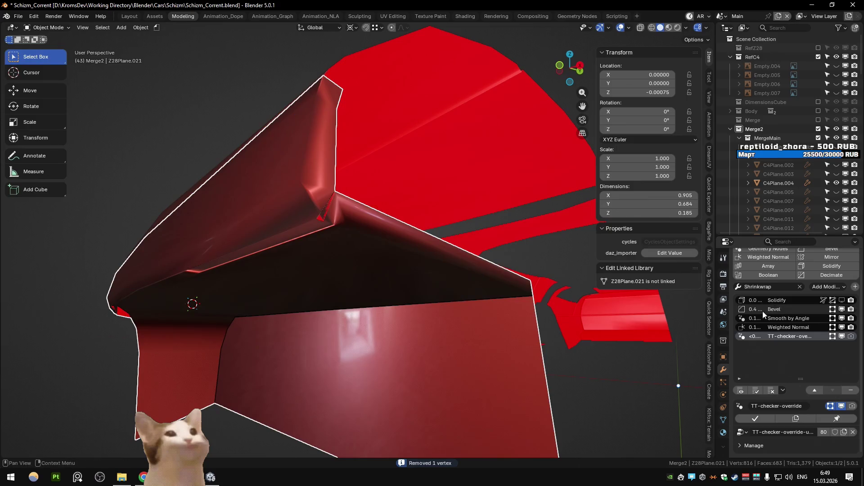
- Hide the Bevel modifier preview, set a bevel weight on the corner edge, then show it again
{"action": "left_click", "coordinate": [780, 312]}
{"action": "left_click", "coordinate": [842, 310]}
{"action": "key", "text": "Tab"}
{"action": "mouse_move", "coordinate": [332, 238]}
{"action": "middle_mouse_down"}
{"action": "mouse_move", "coordinate": [344, 220]}
{"action": "mouse_move", "coordinate": [377, 226]}
{"action": "mouse_move", "coordinate": [339, 250]}
{"action": "mouse_move", "coordinate": [343, 210]}
{"action": "middle_mouse_up"}
{"action": "left_click", "coordinate": [339, 251]}
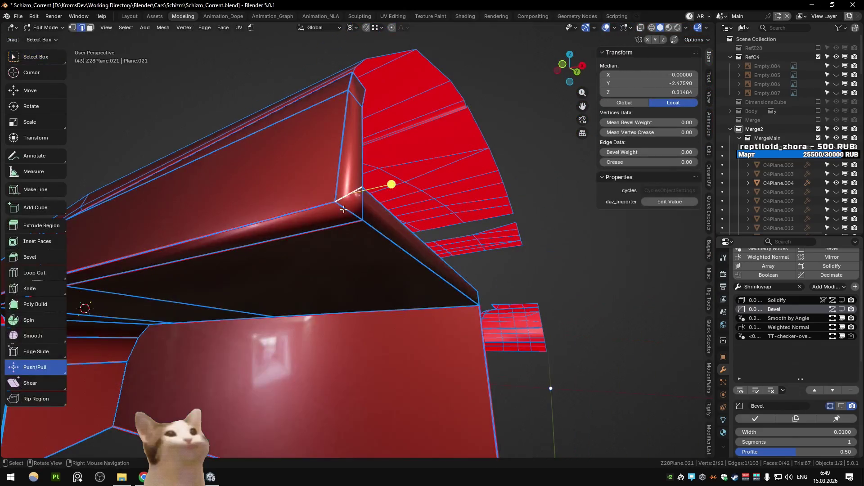
{"action": "key", "text": "Tab"}
{"action": "left_click", "coordinate": [834, 309]}
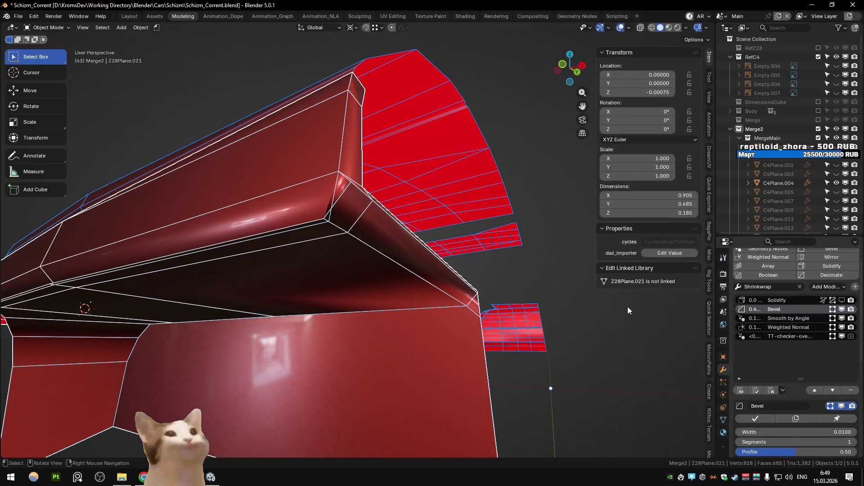
- With the bevel preview hidden, select the plate's long lower edge, then restore the bevel display
{"action": "key", "text": "Tab"}
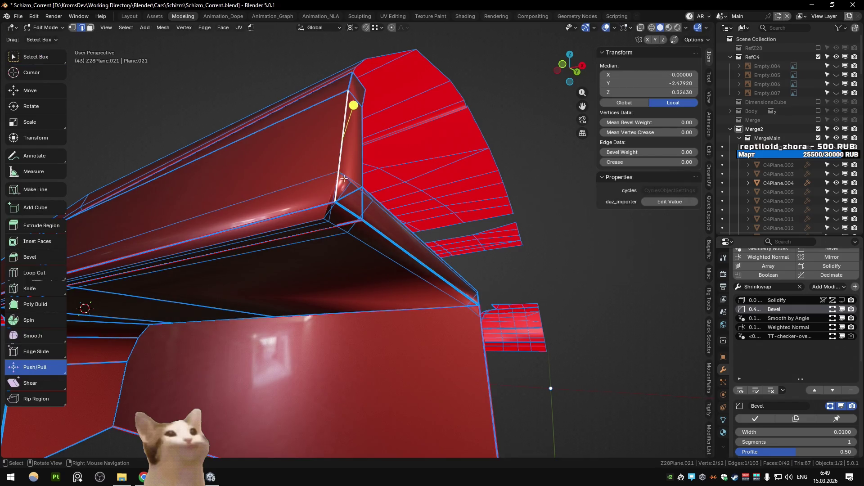
{"action": "middle_click_drag", "start_coordinate": [367, 194], "coordinate": [358, 260]}
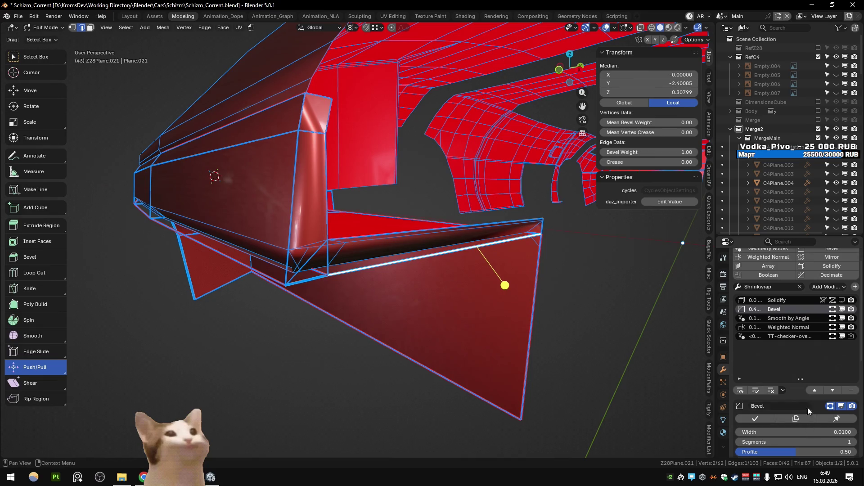
{"action": "left_click", "coordinate": [842, 310]}
{"action": "left_click", "coordinate": [842, 309]}
{"action": "left_click", "coordinate": [842, 309]}
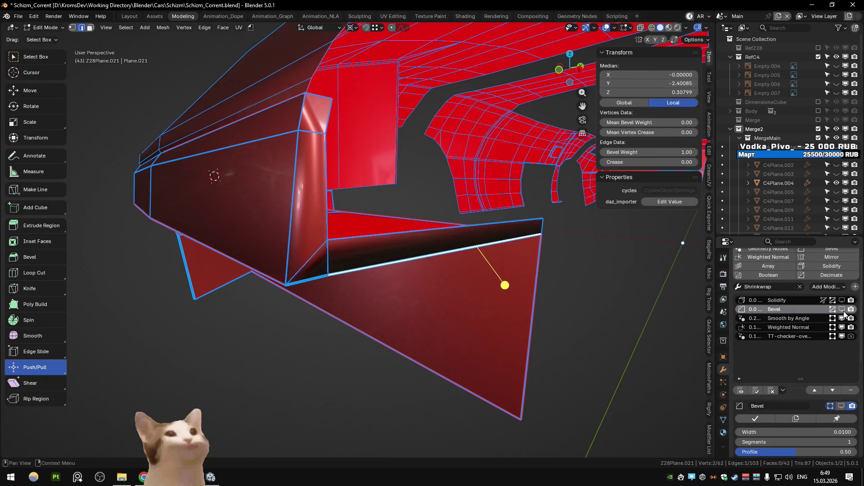
{"action": "left_click", "coordinate": [347, 266]}
{"action": "middle_click_drag", "start_coordinate": [347, 266], "coordinate": [354, 232]}
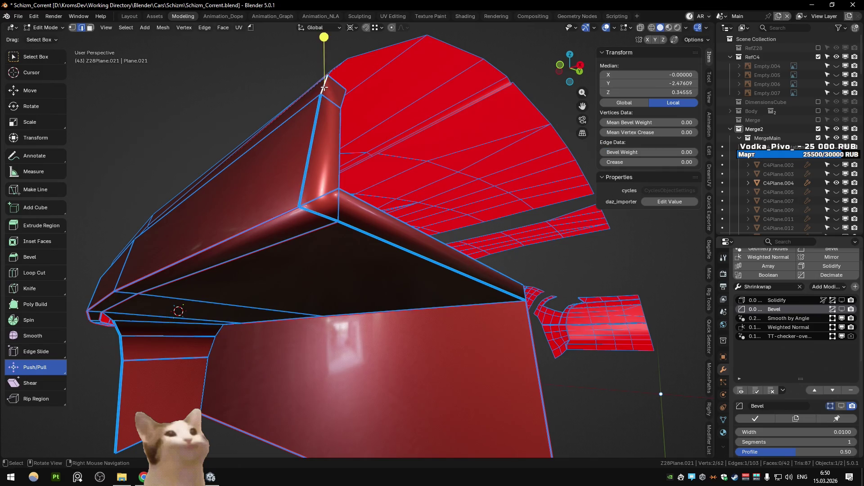
{"action": "middle_click_drag", "start_coordinate": [324, 87], "coordinate": [413, 190]}
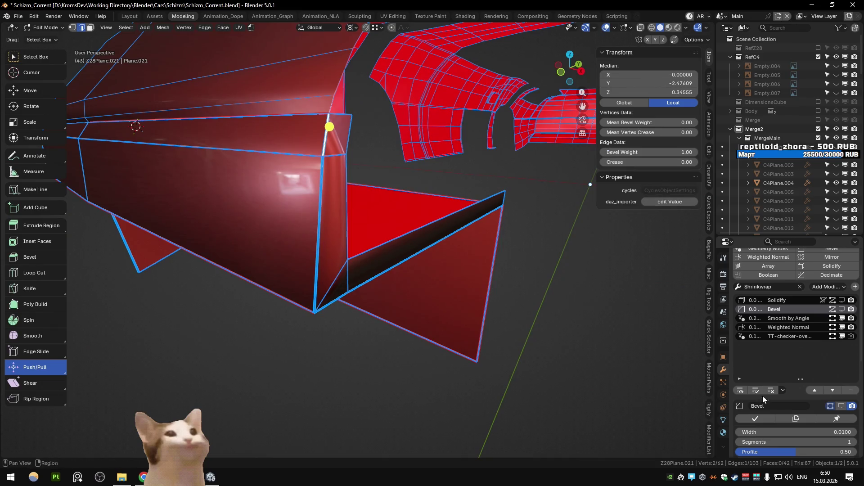
{"action": "left_click", "coordinate": [840, 310]}
- Move one corner vertex of the side-window plate and check it in Object Mode
{"action": "mouse_move", "coordinate": [369, 252]}
{"action": "middle_mouse_down"}
{"action": "mouse_move", "coordinate": [398, 282]}
{"action": "mouse_move", "coordinate": [345, 269]}
{"action": "mouse_move", "coordinate": [324, 225]}
{"action": "mouse_move", "coordinate": [329, 212]}
{"action": "mouse_move", "coordinate": [309, 253]}
{"action": "mouse_move", "coordinate": [345, 225]}
{"action": "mouse_move", "coordinate": [339, 271]}
{"action": "mouse_move", "coordinate": [361, 266]}
{"action": "mouse_move", "coordinate": [303, 207]}
{"action": "mouse_move", "coordinate": [325, 237]}
{"action": "middle_mouse_up"}
{"action": "left_click", "coordinate": [320, 215]}
{"action": "left_click", "coordinate": [308, 252], "text": "shift"}
{"action": "left_click", "coordinate": [339, 271]}
{"action": "key", "text": "g"}
{"action": "left_click", "coordinate": [339, 271]}
{"action": "key", "text": "Tab"}
- Back in Edit Mode, select the edge loop along the plate's bevel
{"action": "scroll", "coordinate": [808, 369], "scroll_direction": "down", "scroll_amount": 5}
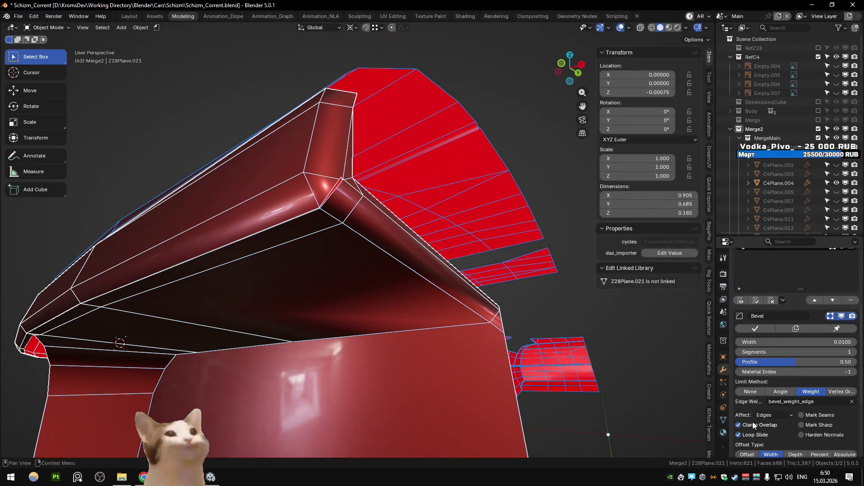
{"action": "key", "text": "Tab"}
{"action": "mouse_move", "coordinate": [472, 288]}
{"action": "middle_mouse_down"}
{"action": "mouse_move", "coordinate": [406, 280]}
{"action": "mouse_move", "coordinate": [367, 309]}
{"action": "mouse_move", "coordinate": [369, 321]}
{"action": "mouse_move", "coordinate": [374, 303]}
{"action": "mouse_move", "coordinate": [411, 283]}
{"action": "mouse_move", "coordinate": [401, 272]}
{"action": "mouse_move", "coordinate": [394, 287]}
{"action": "mouse_move", "coordinate": [378, 263]}
{"action": "mouse_move", "coordinate": [379, 236]}
{"action": "middle_mouse_up"}
{"action": "mouse_move", "coordinate": [335, 258]}
{"action": "middle_mouse_down"}
{"action": "mouse_move", "coordinate": [315, 265]}
{"action": "mouse_move", "coordinate": [295, 253]}
{"action": "mouse_move", "coordinate": [275, 289]}
{"action": "mouse_move", "coordinate": [236, 308]}
{"action": "mouse_move", "coordinate": [356, 251]}
{"action": "mouse_move", "coordinate": [453, 255]}
{"action": "mouse_move", "coordinate": [368, 307]}
{"action": "mouse_move", "coordinate": [405, 305]}
{"action": "mouse_move", "coordinate": [450, 270]}
{"action": "middle_mouse_up"}
{"action": "left_click", "coordinate": [295, 252], "text": "alt"}
- Isolate the plate in local view and slide its corner vertex onto the centre line (X 0)
{"action": "key", "text": "KP_Divide"}
{"action": "key", "text": "ctrl+x"}
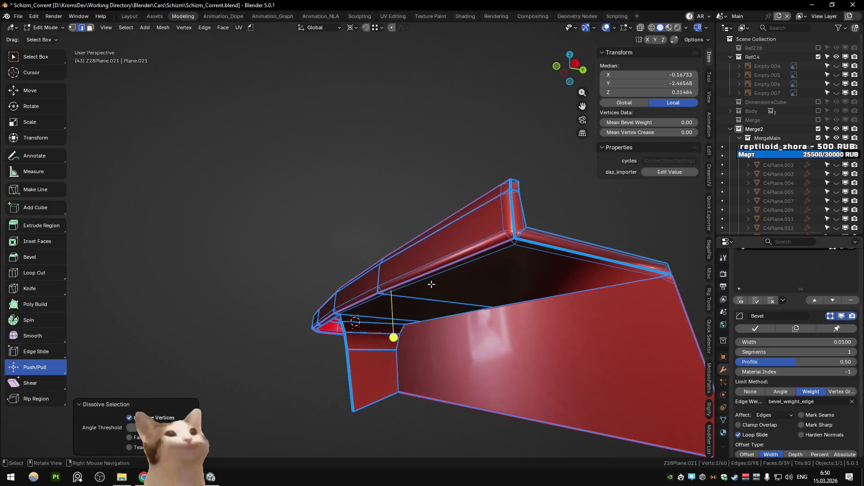
{"action": "key", "text": "ctrl+z"}
{"action": "scroll", "coordinate": [489, 237], "scroll_direction": "up", "scroll_amount": 5}
{"action": "key", "text": "1"}
{"action": "left_click", "coordinate": [484, 230]}
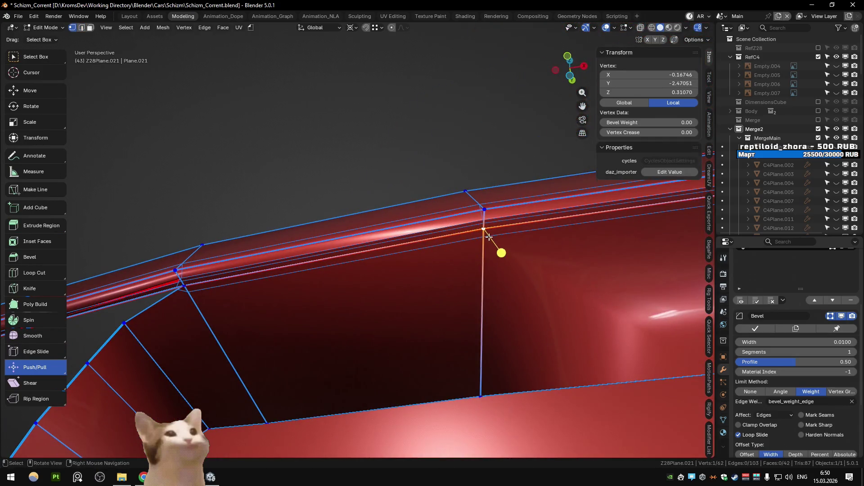
{"action": "key", "text": "shift+v"}
{"action": "mouse_move", "coordinate": [490, 236]}
{"action": "middle_mouse_down"}
{"action": "mouse_move", "coordinate": [341, 276]}
{"action": "mouse_move", "coordinate": [384, 296]}
{"action": "mouse_move", "coordinate": [344, 235]}
{"action": "mouse_move", "coordinate": [361, 243]}
{"action": "middle_mouse_up"}
{"action": "left_click", "coordinate": [358, 289]}
- Merge the plate's duplicate vertices by distance
{"action": "key", "text": "a"}
{"action": "key", "text": "m"}
{"action": "left_click", "coordinate": [344, 282]}
{"action": "key", "text": "Tab"}
{"action": "scroll", "coordinate": [351, 253], "scroll_direction": "up", "scroll_amount": 4}
{"action": "key", "text": "Tab"}
{"action": "key", "text": "Tab"}
{"action": "key", "text": "Tab"}
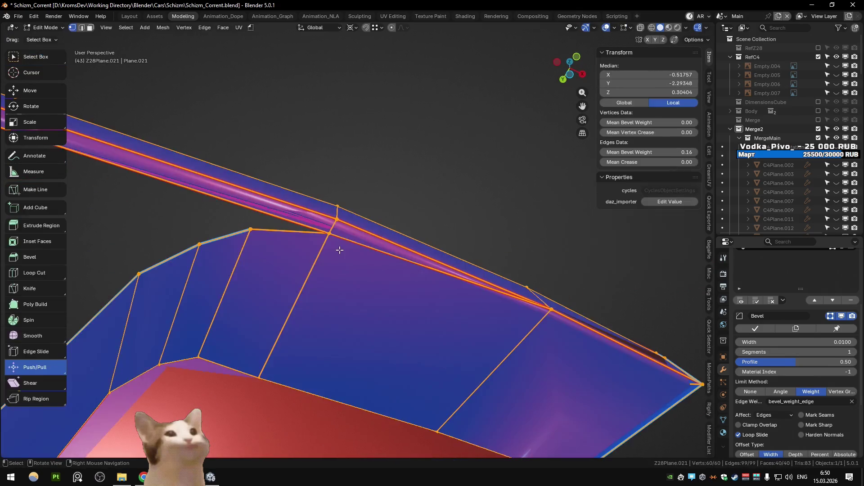
- Mark the edge run along the flap's fold as sharp
{"action": "key", "text": "2"}
{"action": "left_click", "coordinate": [353, 248]}
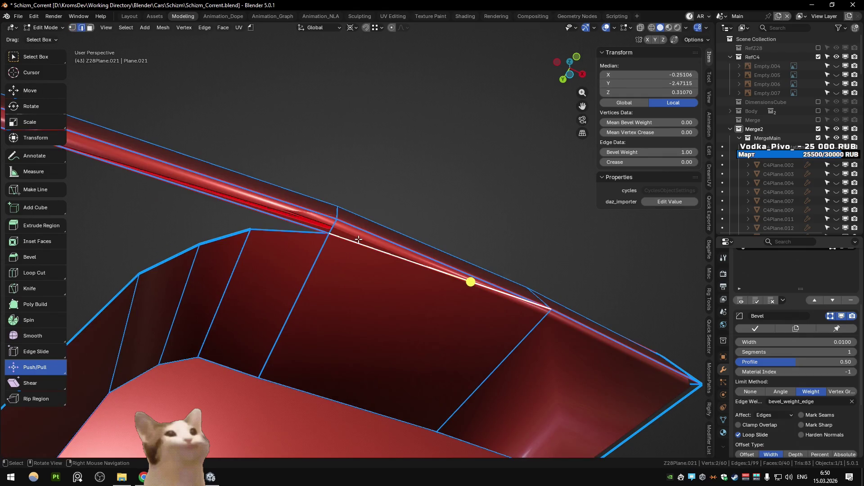
{"action": "key", "text": "Tab"}
{"action": "mouse_move", "coordinate": [358, 239]}
{"action": "middle_mouse_down"}
{"action": "mouse_move", "coordinate": [358, 207]}
{"action": "mouse_move", "coordinate": [344, 242]}
{"action": "mouse_move", "coordinate": [334, 241]}
{"action": "mouse_move", "coordinate": [392, 263]}
{"action": "mouse_move", "coordinate": [407, 257]}
{"action": "mouse_move", "coordinate": [347, 302]}
{"action": "mouse_move", "coordinate": [179, 350]}
{"action": "middle_mouse_up"}
{"action": "key", "text": "Tab"}
{"action": "left_click", "coordinate": [202, 335], "text": "ctrl"}
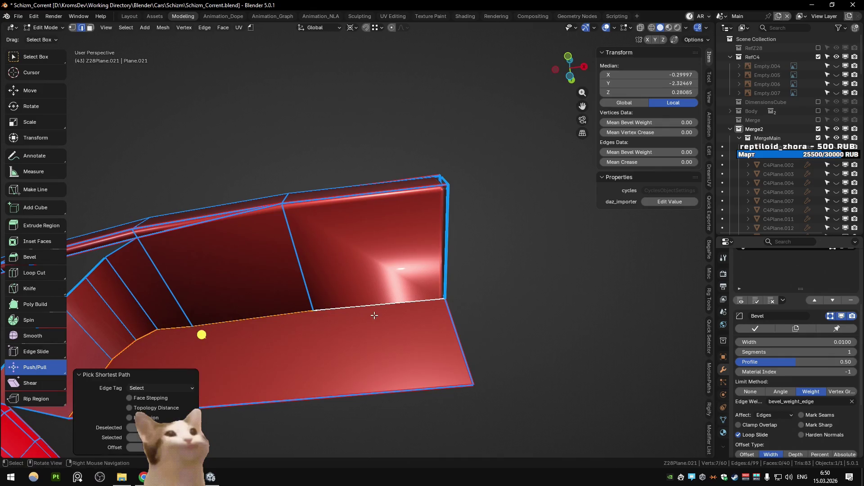
{"action": "key", "text": "q"}
{"action": "left_click", "coordinate": [359, 265]}
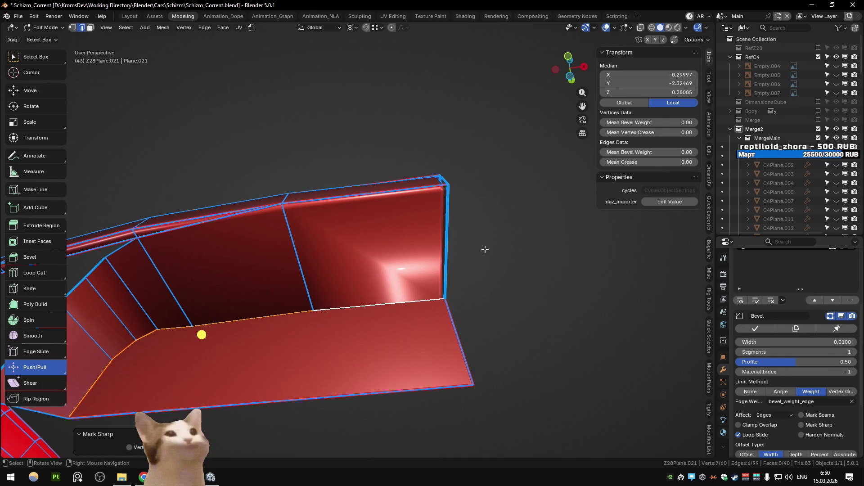
- Mark the second edge path along the flap as sharp too
{"action": "key", "text": "Tab"}
{"action": "key", "text": "Tab"}
{"action": "mouse_move", "coordinate": [486, 249]}
{"action": "middle_mouse_down"}
{"action": "mouse_move", "coordinate": [451, 288]}
{"action": "mouse_move", "coordinate": [474, 245]}
{"action": "mouse_move", "coordinate": [488, 244]}
{"action": "mouse_move", "coordinate": [347, 255]}
{"action": "middle_mouse_up"}
{"action": "left_click", "coordinate": [207, 350], "text": "ctrl"}
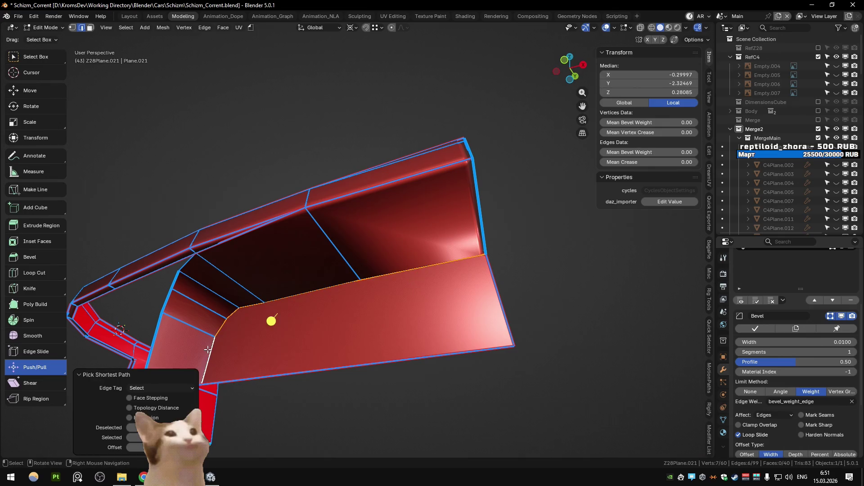
{"action": "key", "text": "q"}
{"action": "left_click", "coordinate": [390, 318]}
- Give the sharp flap edges a full bevel weight of 1
{"action": "key", "text": "1"}
{"action": "key", "text": "Return"}
{"action": "mouse_move", "coordinate": [494, 256]}
{"action": "middle_mouse_down"}
{"action": "mouse_move", "coordinate": [499, 228]}
{"action": "mouse_move", "coordinate": [507, 246]}
{"action": "mouse_move", "coordinate": [565, 206]}
{"action": "mouse_move", "coordinate": [490, 194]}
{"action": "mouse_move", "coordinate": [471, 231]}
{"action": "mouse_move", "coordinate": [439, 217]}
{"action": "middle_mouse_up"}
- Reset the bevel weight of the plate's upper inner rim edges to 0
{"action": "key", "text": "Tab"}
{"action": "key", "text": "Tab"}
{"action": "left_click", "coordinate": [531, 258], "text": "ctrl"}
{"action": "mouse_move", "coordinate": [531, 257]}
{"action": "middle_mouse_down"}
{"action": "mouse_move", "coordinate": [453, 218]}
{"action": "mouse_move", "coordinate": [607, 206]}
{"action": "middle_mouse_up"}
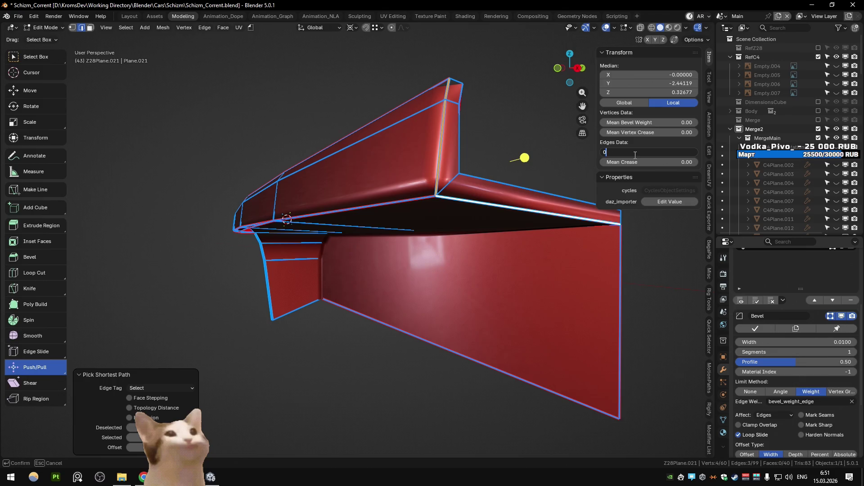
{"action": "key", "text": "Return"}
{"action": "middle_click_drag", "start_coordinate": [518, 189], "coordinate": [433, 195]}
{"action": "key", "text": "Tab"}
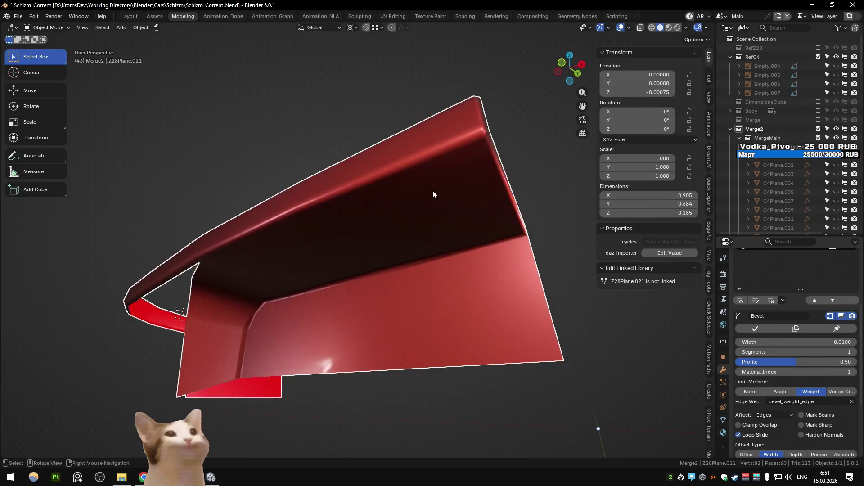
- Extend the zero bevel weight to the plate's upper edge path
{"action": "key", "text": "Tab"}
{"action": "mouse_move", "coordinate": [362, 195]}
{"action": "middle_mouse_down"}
{"action": "mouse_move", "coordinate": [267, 205]}
{"action": "mouse_move", "coordinate": [523, 189]}
{"action": "mouse_move", "coordinate": [531, 210]}
{"action": "middle_mouse_up"}
{"action": "middle_click_drag", "start_coordinate": [390, 227], "coordinate": [443, 262]}
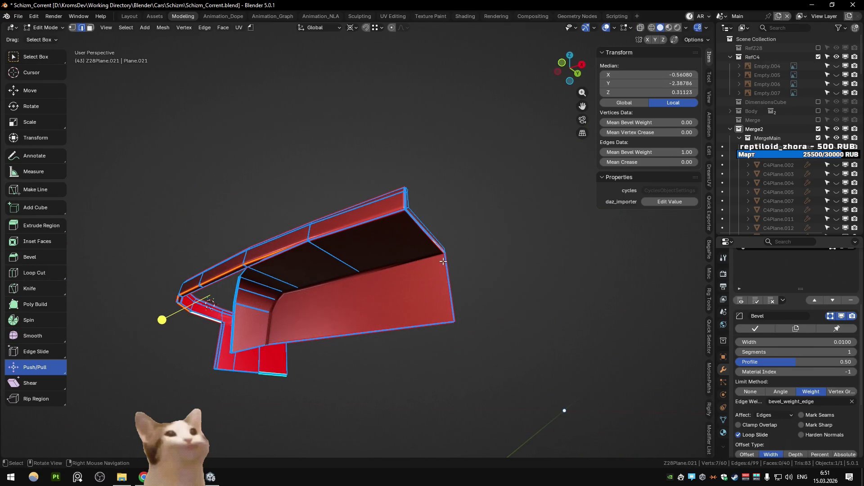
{"action": "left_click", "coordinate": [332, 230], "text": "ctrl"}
{"action": "key", "text": "Return"}
{"action": "key", "text": "Tab"}
- Nudge the plate's vertical corner edge slightly along Y
{"action": "mouse_move", "coordinate": [332, 228]}
{"action": "middle_mouse_down"}
{"action": "mouse_move", "coordinate": [290, 248]}
{"action": "mouse_move", "coordinate": [410, 269]}
{"action": "mouse_move", "coordinate": [350, 268]}
{"action": "mouse_move", "coordinate": [521, 267]}
{"action": "mouse_move", "coordinate": [342, 287]}
{"action": "mouse_move", "coordinate": [328, 315]}
{"action": "mouse_move", "coordinate": [335, 254]}
{"action": "mouse_move", "coordinate": [335, 270]}
{"action": "middle_mouse_up"}
{"action": "key", "text": "Tab"}
{"action": "key", "text": "Tab"}
{"action": "key", "text": "Tab"}
{"action": "left_click", "coordinate": [276, 259]}
{"action": "key", "text": "1"}
{"action": "key", "text": "g"}
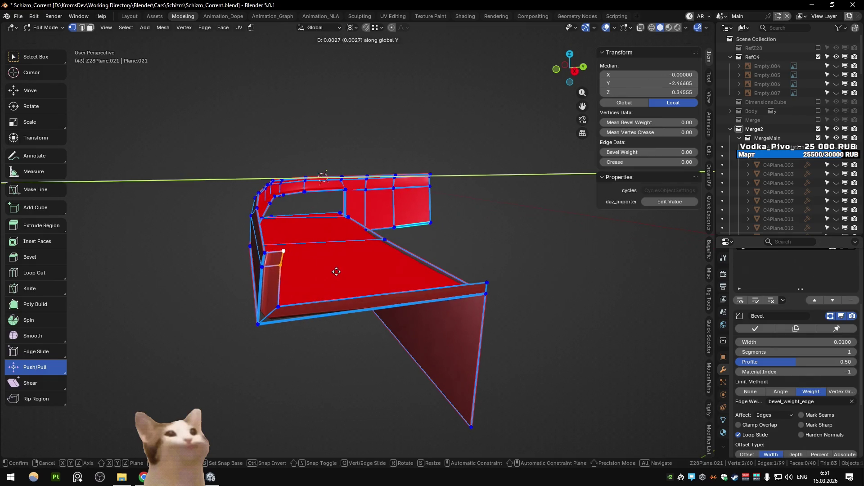
{"action": "right_click", "coordinate": [336, 271]}
{"action": "key", "text": "Tab"}
- Exit local view to show the whole car and select the hood panel C4Plane.004
{"action": "key", "text": "KP_Divide"}
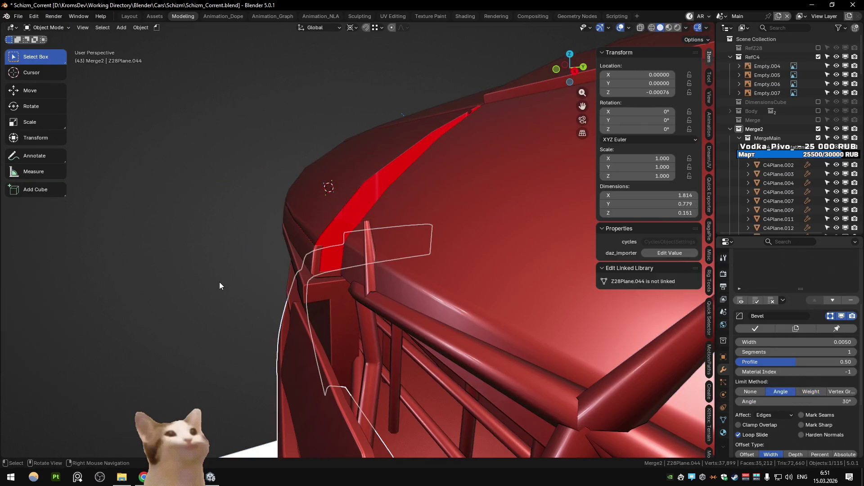
{"action": "scroll", "coordinate": [246, 260], "scroll_direction": "up", "scroll_amount": 2}
{"action": "mouse_move", "coordinate": [246, 261]}
{"action": "middle_mouse_down"}
{"action": "mouse_move", "coordinate": [219, 279]}
{"action": "mouse_move", "coordinate": [242, 290]}
{"action": "middle_mouse_up"}
{"action": "scroll", "coordinate": [243, 290], "scroll_direction": "down", "scroll_amount": 3}
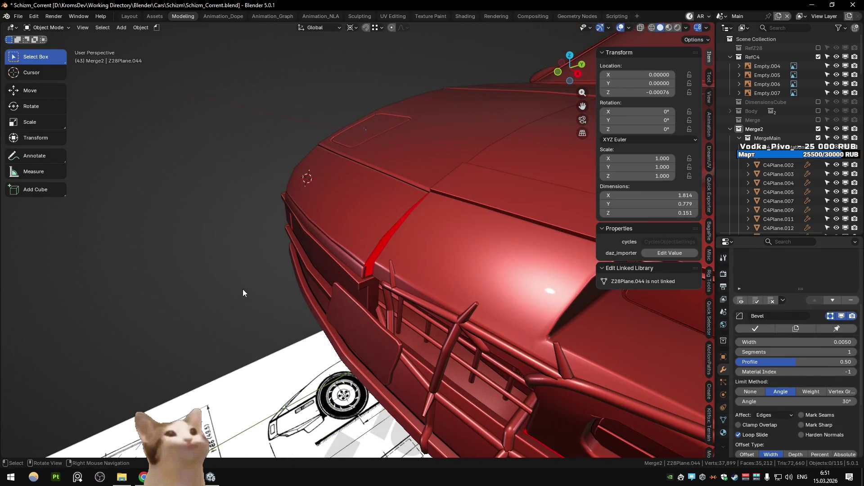
{"action": "scroll", "coordinate": [380, 290], "scroll_direction": "up", "scroll_amount": 5}
{"action": "left_click", "coordinate": [380, 295]}
- Move the hood panel's selected edge along the Y axis
{"action": "key", "text": "Tab"}
{"action": "middle_click_drag", "start_coordinate": [380, 294], "coordinate": [364, 212]}
{"action": "middle_click_drag", "start_coordinate": [451, 157], "coordinate": [437, 199]}
{"action": "key", "text": "g"}
{"action": "key", "text": "y"}
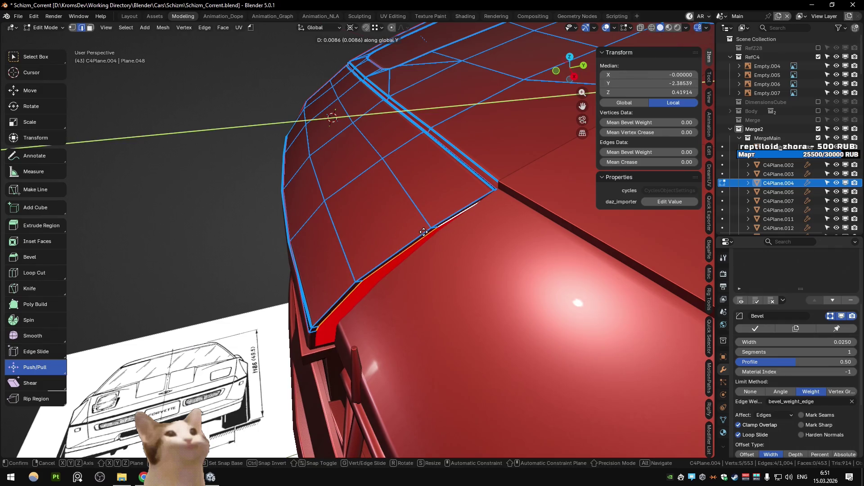
{"action": "left_click", "coordinate": [423, 232]}
{"action": "middle_click_drag", "start_coordinate": [424, 232], "coordinate": [361, 249]}
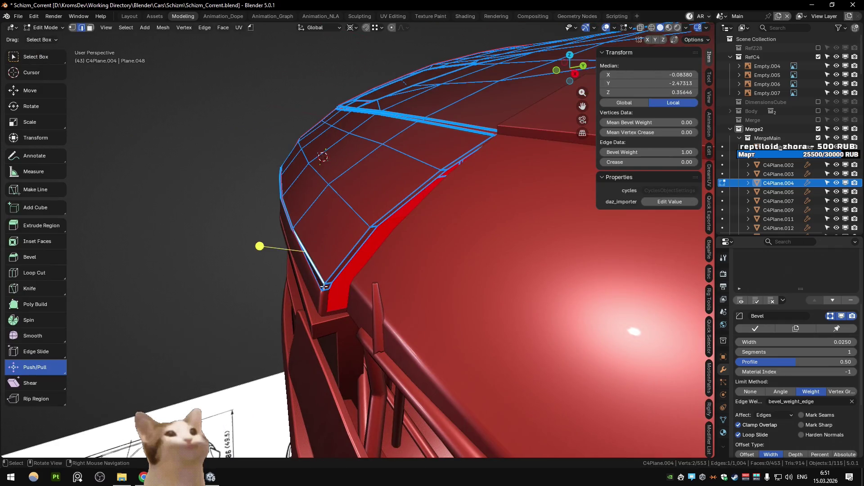
{"action": "key", "text": "Tab"}
{"action": "mouse_move", "coordinate": [437, 172]}
{"action": "middle_mouse_down"}
{"action": "mouse_move", "coordinate": [437, 160]}
{"action": "mouse_move", "coordinate": [445, 161]}
{"action": "mouse_move", "coordinate": [195, 154]}
{"action": "mouse_move", "coordinate": [325, 181]}
{"action": "mouse_move", "coordinate": [290, 179]}
{"action": "mouse_move", "coordinate": [298, 275]}
{"action": "mouse_move", "coordinate": [330, 268]}
{"action": "mouse_move", "coordinate": [334, 280]}
{"action": "mouse_move", "coordinate": [333, 271]}
{"action": "mouse_move", "coordinate": [309, 281]}
{"action": "mouse_move", "coordinate": [310, 270]}
{"action": "mouse_move", "coordinate": [317, 275]}
{"action": "mouse_move", "coordinate": [309, 292]}
{"action": "middle_mouse_up"}
{"action": "key", "text": "Tab"}
- Add offset edges on side plate Z28Plane.021's seam, using Depth mode
{"action": "key", "text": "Tab"}
{"action": "left_click", "coordinate": [331, 270]}
{"action": "key", "text": "Tab"}
{"action": "key", "text": "alt+z"}
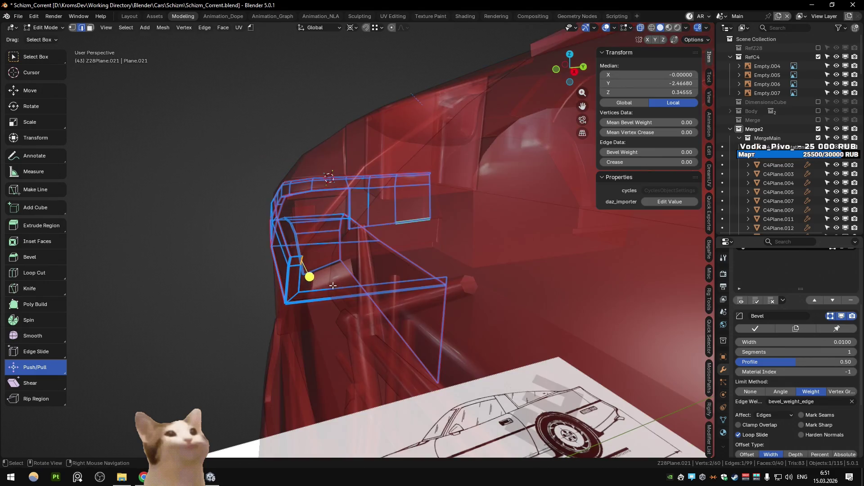
{"action": "key", "text": "alt+z"}
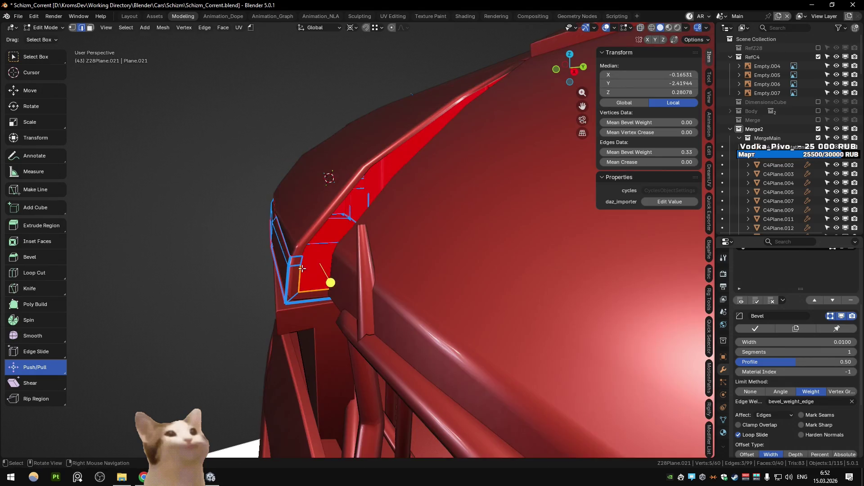
{"action": "left_click", "coordinate": [208, 29]}
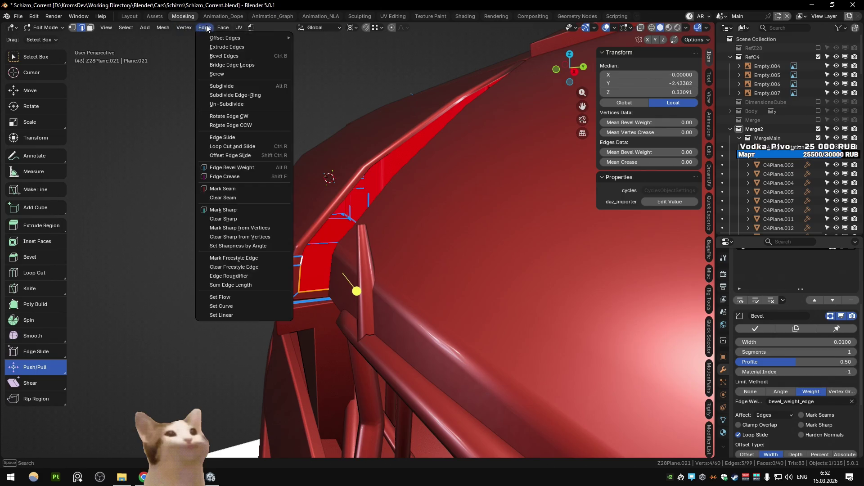
{"action": "left_click", "coordinate": [320, 56]}
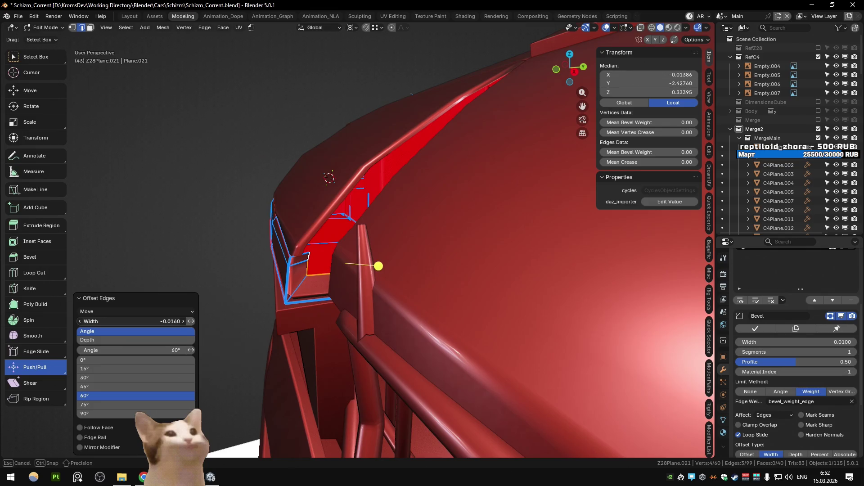
{"action": "left_click", "coordinate": [146, 340]}
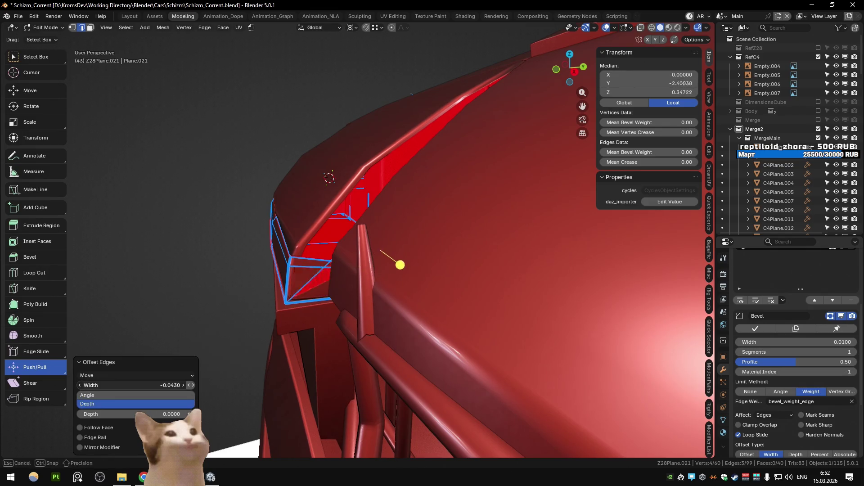
- Add matching offset edges along the hood panel's seam (width -0.0080)
{"action": "middle_click_drag", "start_coordinate": [152, 376], "coordinate": [387, 247]}
{"action": "key", "text": "alt+q"}
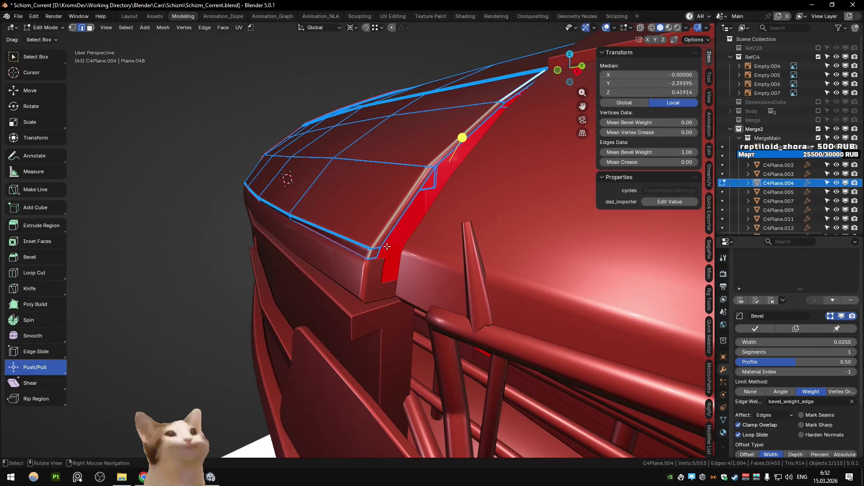
{"action": "scroll", "coordinate": [471, 210], "scroll_direction": "up", "scroll_amount": 3}
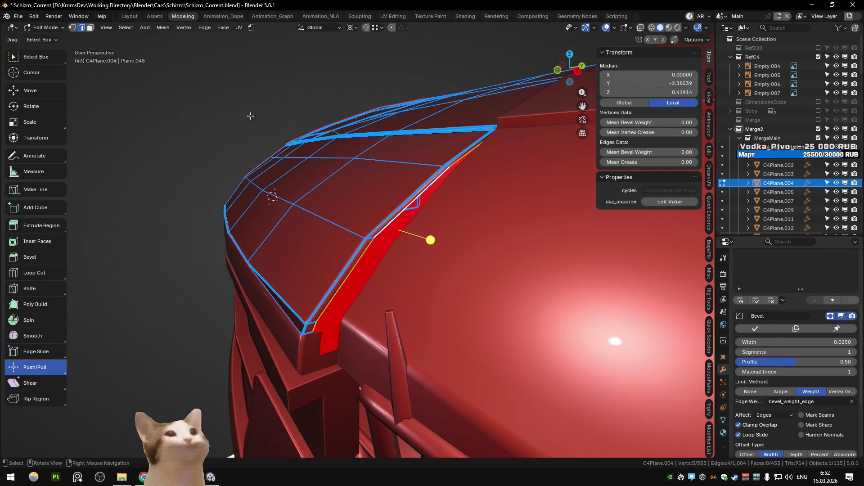
{"action": "left_click", "coordinate": [209, 29]}
{"action": "left_click", "coordinate": [338, 60]}
- Return to Object Mode and reveal all hidden objects
{"action": "key", "text": "Tab"}
{"action": "mouse_move", "coordinate": [270, 309]}
{"action": "middle_mouse_down"}
{"action": "mouse_move", "coordinate": [251, 278]}
{"action": "mouse_move", "coordinate": [275, 269]}
{"action": "middle_mouse_up"}
{"action": "key", "text": "Tab"}
{"action": "key", "text": "Tab"}
{"action": "key", "text": "h"}
{"action": "key", "text": "alt+h"}
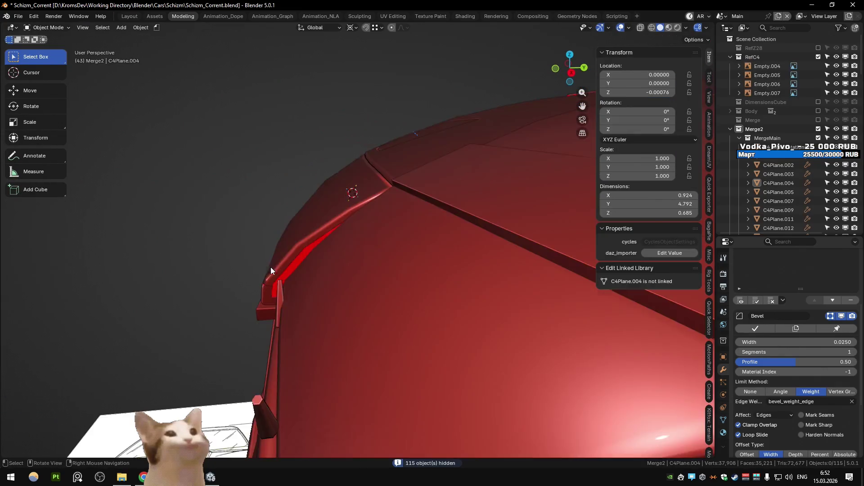
- Isolate the hood panel and inspect its mesh from the side view
{"action": "left_click", "coordinate": [329, 220]}
{"action": "key", "text": "shift+h"}
{"action": "key", "text": "KP_3"}
{"action": "key", "text": "Tab"}
{"action": "scroll", "coordinate": [378, 255], "scroll_direction": "up", "scroll_amount": 5}
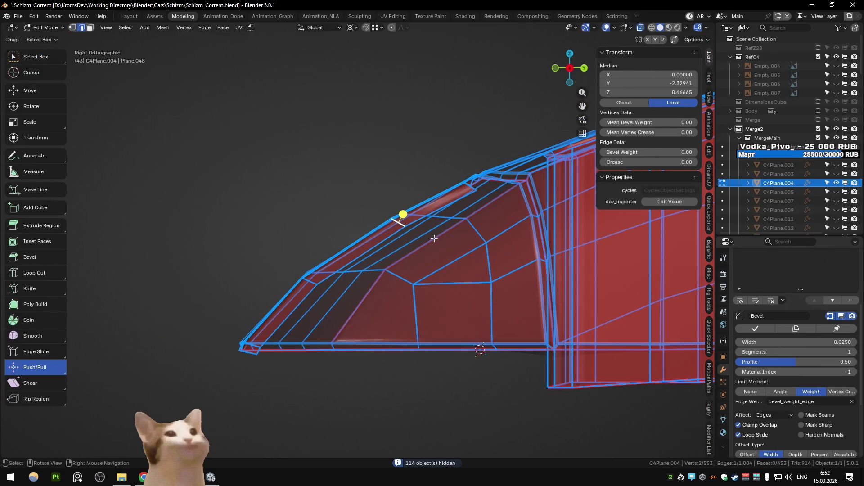
{"action": "key", "text": "Tab"}
- Reveal all hidden objects, clear the selection and orbit toward the hood and grille
{"action": "middle_click_drag", "start_coordinate": [434, 238], "coordinate": [393, 256]}
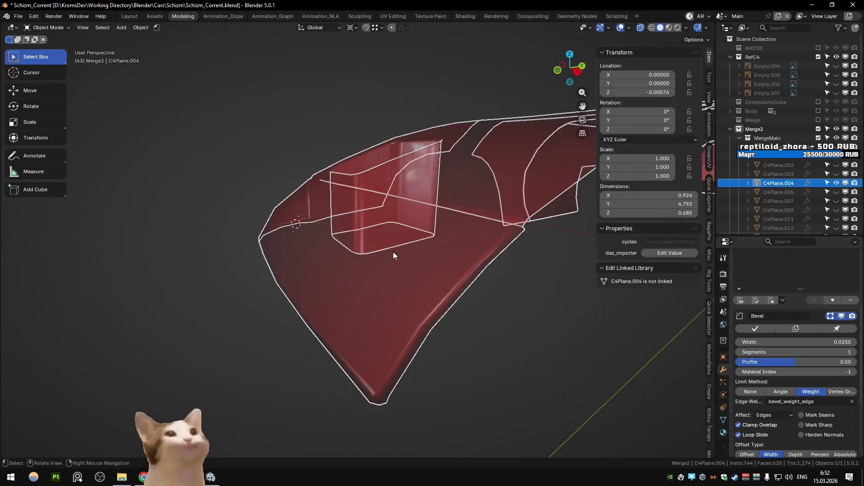
{"action": "key", "text": "alt+h"}
{"action": "scroll", "coordinate": [225, 263], "scroll_direction": "down", "scroll_amount": 5}
{"action": "key", "text": "alt+a"}
{"action": "scroll", "coordinate": [239, 219], "scroll_direction": "down", "scroll_amount": 3}
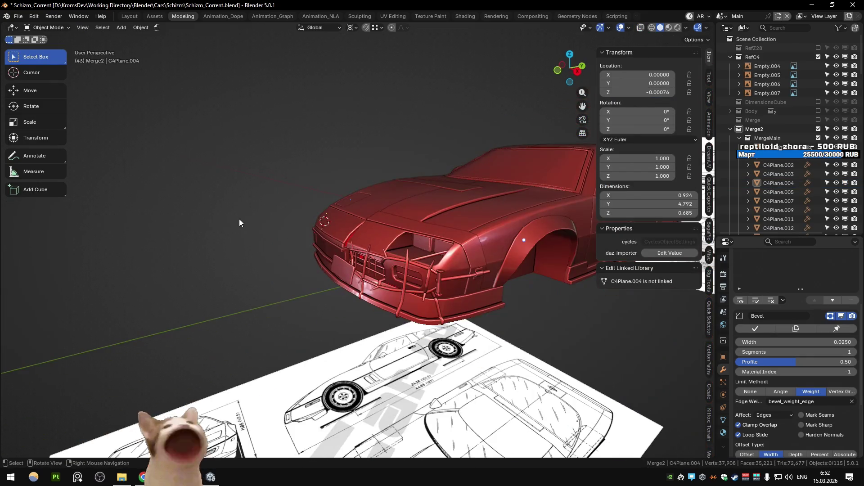
{"action": "scroll", "coordinate": [239, 219], "scroll_direction": "up", "scroll_amount": 6}
{"action": "mouse_move", "coordinate": [304, 217]}
{"action": "middle_mouse_down"}
{"action": "mouse_move", "coordinate": [306, 233]}
{"action": "mouse_move", "coordinate": [250, 225]}
{"action": "mouse_move", "coordinate": [251, 208]}
{"action": "mouse_move", "coordinate": [278, 242]}
{"action": "mouse_move", "coordinate": [283, 220]}
{"action": "mouse_move", "coordinate": [298, 220]}
{"action": "middle_mouse_up"}
{"action": "key", "text": "Tab"}
{"action": "key", "text": "Tab"}
- Isolate the bracket pieces and extrude the bracket's bottom edge along X into a lip
{"action": "left_click", "coordinate": [312, 245], "text": "shift"}
{"action": "key", "text": "Tab"}
{"action": "key", "text": "Tab"}
{"action": "key", "text": "shift+h"}
{"action": "key", "text": "Tab"}
{"action": "middle_click_drag", "start_coordinate": [331, 279], "coordinate": [335, 218]}
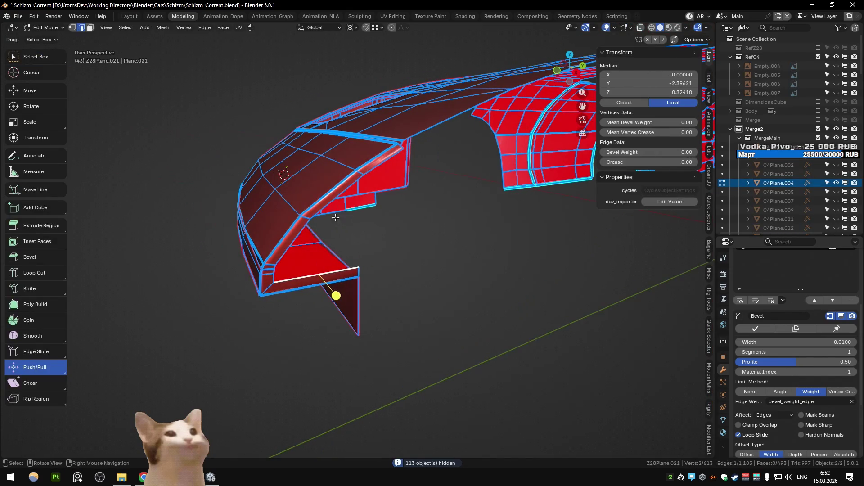
{"action": "left_click", "coordinate": [284, 254], "text": "ctrl"}
{"action": "left_click", "coordinate": [273, 280]}
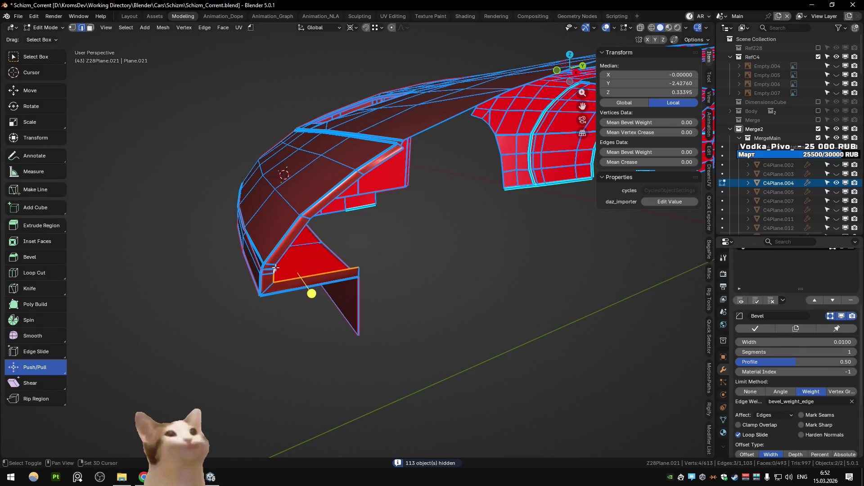
{"action": "key", "text": "e"}
{"action": "key", "text": "x"}
{"action": "mouse_move", "coordinate": [383, 195]}
{"action": "middle_mouse_down"}
{"action": "mouse_move", "coordinate": [423, 257]}
{"action": "mouse_move", "coordinate": [337, 226]}
{"action": "mouse_move", "coordinate": [318, 247]}
{"action": "mouse_move", "coordinate": [359, 232]}
{"action": "middle_mouse_up"}
{"action": "left_click", "coordinate": [408, 251]}
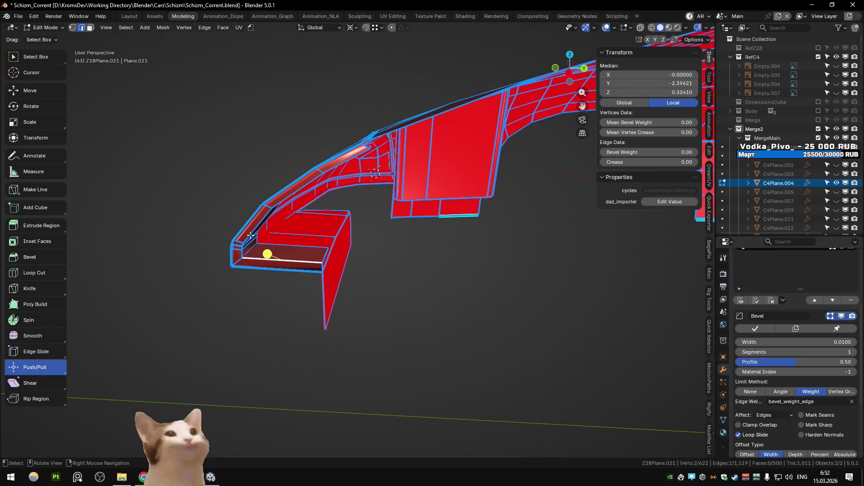
- Give the bottom and lip edge loops a bevel weight of 1, then view the whole car
{"action": "left_click", "coordinate": [257, 259], "text": "alt"}
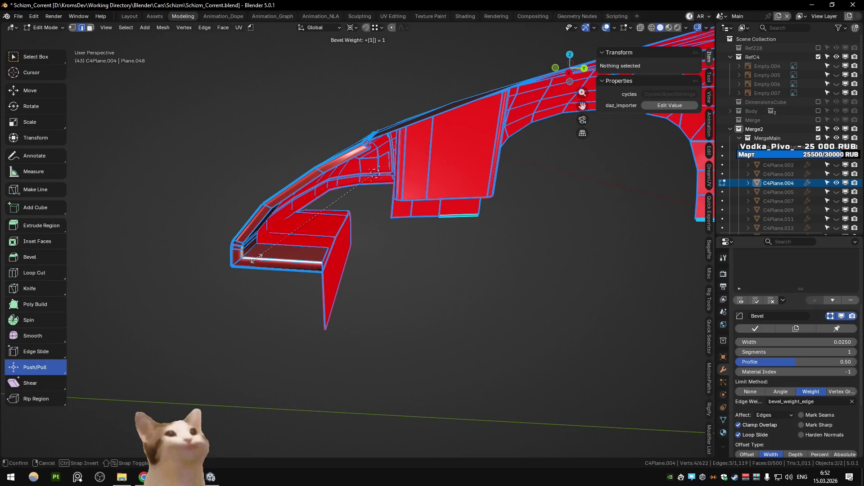
{"action": "left_click", "coordinate": [283, 204], "text": "alt"}
{"action": "key", "text": "Return"}
{"action": "key", "text": "Tab"}
{"action": "middle_click_drag", "start_coordinate": [374, 173], "coordinate": [430, 287]}
{"action": "key", "text": "KP_Divide"}
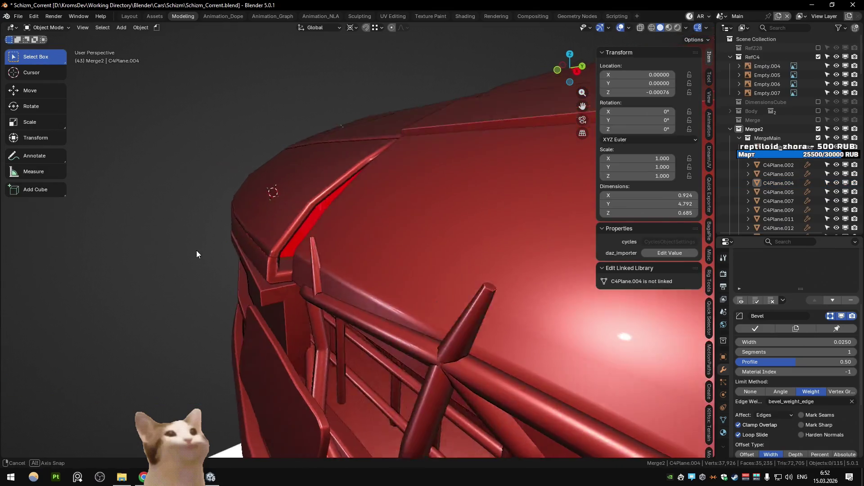
{"action": "mouse_move", "coordinate": [207, 251]}
{"action": "middle_mouse_down"}
{"action": "mouse_move", "coordinate": [216, 233]}
{"action": "mouse_move", "coordinate": [213, 256]}
{"action": "mouse_move", "coordinate": [226, 246]}
{"action": "mouse_move", "coordinate": [233, 253]}
{"action": "middle_mouse_up"}
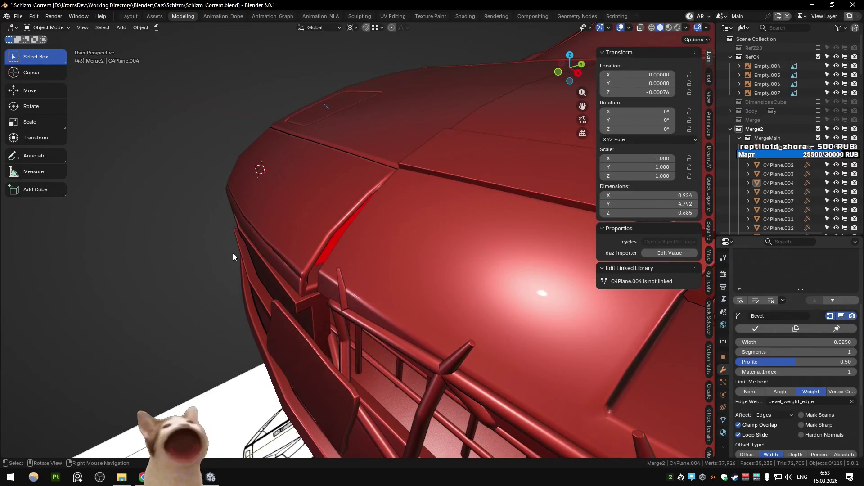
- Isolate the body panel beside the window and set its corner edge's bevel weight to 1
{"action": "left_click", "coordinate": [233, 253]}
{"action": "key", "text": "KP_Divide"}
{"action": "key", "text": "Tab"}
{"action": "mouse_move", "coordinate": [369, 270]}
{"action": "middle_mouse_down"}
{"action": "mouse_move", "coordinate": [350, 349]}
{"action": "mouse_move", "coordinate": [335, 347]}
{"action": "mouse_move", "coordinate": [371, 233]}
{"action": "mouse_move", "coordinate": [317, 238]}
{"action": "mouse_move", "coordinate": [369, 248]}
{"action": "middle_mouse_up"}
{"action": "left_click", "coordinate": [377, 232]}
- Merge the stray vertex on C4Plane.004 using Merge by Distance
{"action": "key", "text": "1"}
{"action": "left_click_drag", "start_coordinate": [370, 248], "coordinate": [370, 251]}
{"action": "key", "text": "a"}
{"action": "scroll", "coordinate": [405, 245], "scroll_direction": "down", "scroll_amount": 4}
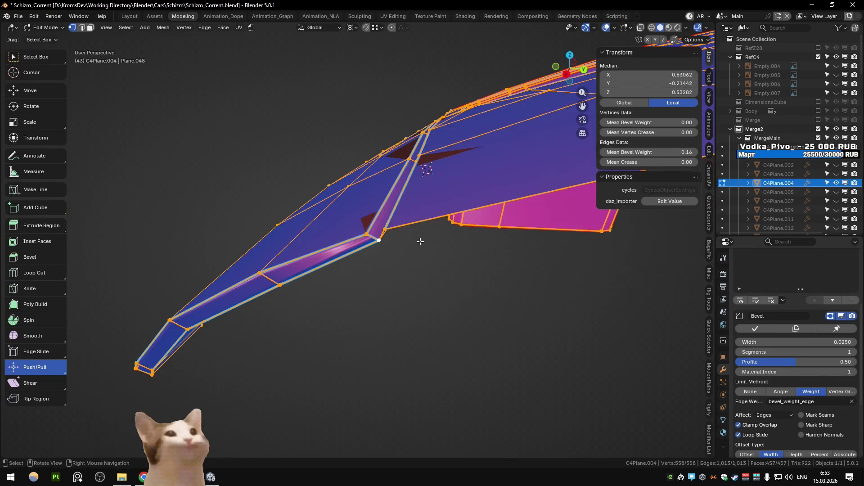
{"action": "key", "text": "m"}
{"action": "left_click", "coordinate": [417, 241]}
{"action": "key", "text": "Tab"}
{"action": "scroll", "coordinate": [419, 241], "scroll_direction": "up", "scroll_amount": 4}
{"action": "mouse_move", "coordinate": [430, 234]}
{"action": "middle_mouse_down"}
{"action": "mouse_move", "coordinate": [157, 207]}
{"action": "mouse_move", "coordinate": [223, 163]}
{"action": "middle_mouse_up"}
{"action": "key", "text": "KP_Divide"}
- Isolate the bracket piece and delete its top faces in face select mode
{"action": "left_click", "coordinate": [198, 242]}
{"action": "middle_click_drag", "start_coordinate": [199, 242], "coordinate": [190, 266]}
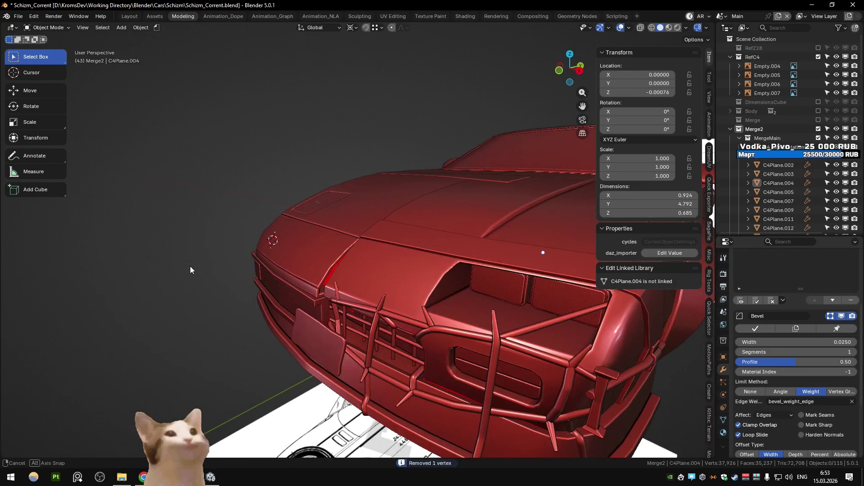
{"action": "scroll", "coordinate": [243, 257], "scroll_direction": "down", "scroll_amount": 5}
{"action": "scroll", "coordinate": [260, 238], "scroll_direction": "up", "scroll_amount": 5}
{"action": "mouse_move", "coordinate": [269, 233]}
{"action": "middle_mouse_down"}
{"action": "mouse_move", "coordinate": [276, 236]}
{"action": "mouse_move", "coordinate": [261, 242]}
{"action": "mouse_move", "coordinate": [280, 253]}
{"action": "mouse_move", "coordinate": [325, 235]}
{"action": "mouse_move", "coordinate": [253, 242]}
{"action": "middle_mouse_up"}
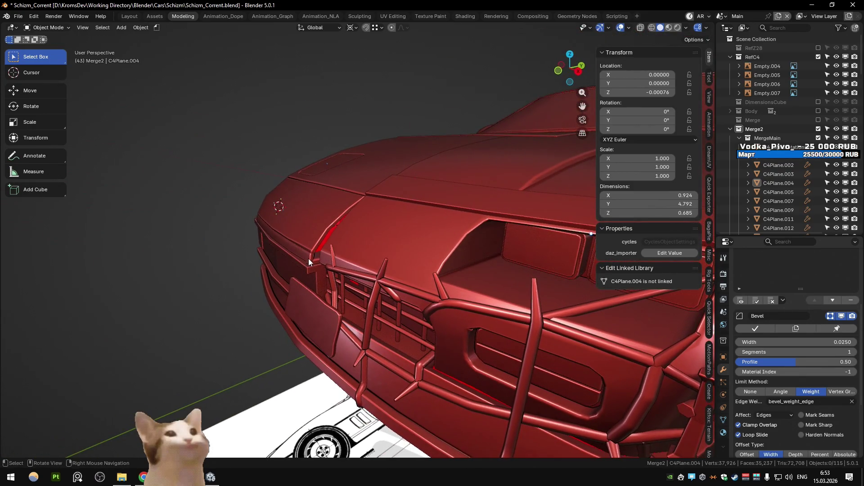
{"action": "left_click", "coordinate": [309, 259]}
{"action": "key", "text": "shift+h"}
{"action": "mouse_move", "coordinate": [312, 263]}
{"action": "middle_mouse_down"}
{"action": "mouse_move", "coordinate": [337, 260]}
{"action": "mouse_move", "coordinate": [321, 267]}
{"action": "mouse_move", "coordinate": [330, 235]}
{"action": "mouse_move", "coordinate": [283, 271]}
{"action": "mouse_move", "coordinate": [289, 248]}
{"action": "mouse_move", "coordinate": [378, 204]}
{"action": "mouse_move", "coordinate": [339, 235]}
{"action": "middle_mouse_up"}
{"action": "key", "text": "Tab"}
{"action": "key", "text": "3"}
{"action": "left_click", "coordinate": [301, 263]}
{"action": "scroll", "coordinate": [281, 231], "scroll_direction": "up", "scroll_amount": 3}
{"action": "key", "text": "Delete"}
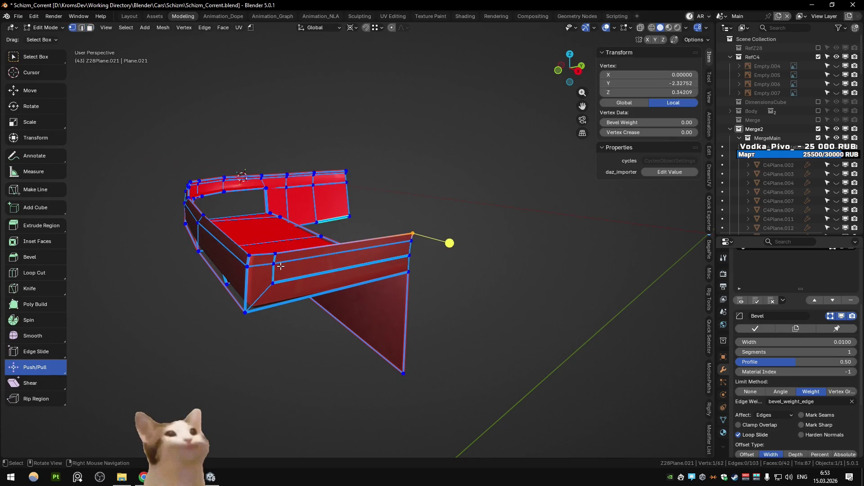
- Select the bracket's short vertical edge and check the bracket against the whole car
{"action": "key", "text": "2"}
{"action": "left_click", "coordinate": [278, 277]}
{"action": "key", "text": "Tab"}
{"action": "key", "text": "KP_Divide"}
{"action": "mouse_move", "coordinate": [261, 277]}
{"action": "middle_mouse_down"}
{"action": "mouse_move", "coordinate": [191, 279]}
{"action": "mouse_move", "coordinate": [224, 268]}
{"action": "mouse_move", "coordinate": [193, 264]}
{"action": "mouse_move", "coordinate": [304, 253]}
{"action": "mouse_move", "coordinate": [316, 266]}
{"action": "mouse_move", "coordinate": [251, 268]}
{"action": "middle_mouse_up"}
{"action": "key", "text": "KP_Divide"}
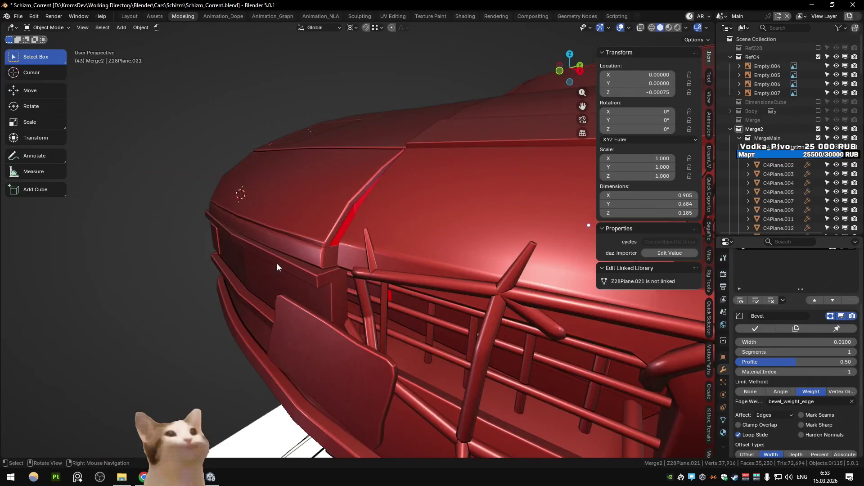
{"action": "key", "text": "Tab"}
{"action": "key", "text": "a"}
{"action": "key", "text": "Tab"}
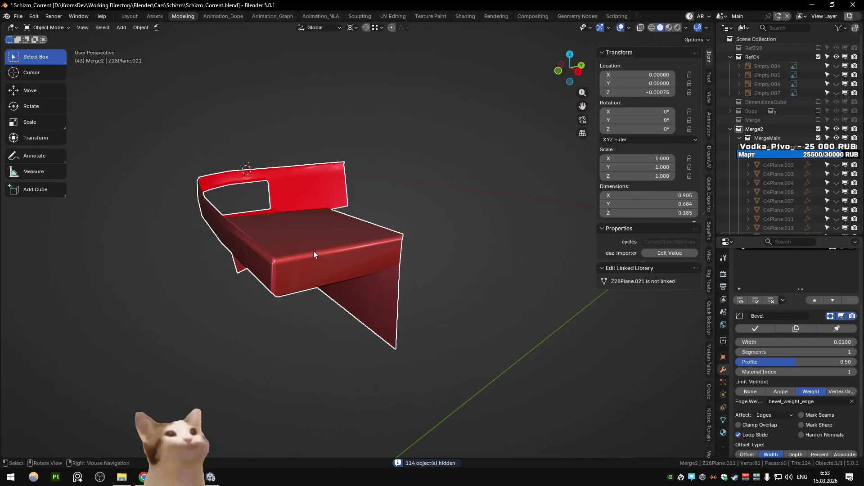
{"action": "key", "text": "KP_Divide"}
{"action": "mouse_move", "coordinate": [132, 271]}
{"action": "middle_mouse_down"}
{"action": "mouse_move", "coordinate": [184, 240]}
{"action": "mouse_move", "coordinate": [152, 255]}
{"action": "mouse_move", "coordinate": [226, 247]}
{"action": "mouse_move", "coordinate": [347, 258]}
{"action": "mouse_move", "coordinate": [262, 260]}
{"action": "mouse_move", "coordinate": [269, 253]}
{"action": "middle_mouse_up"}
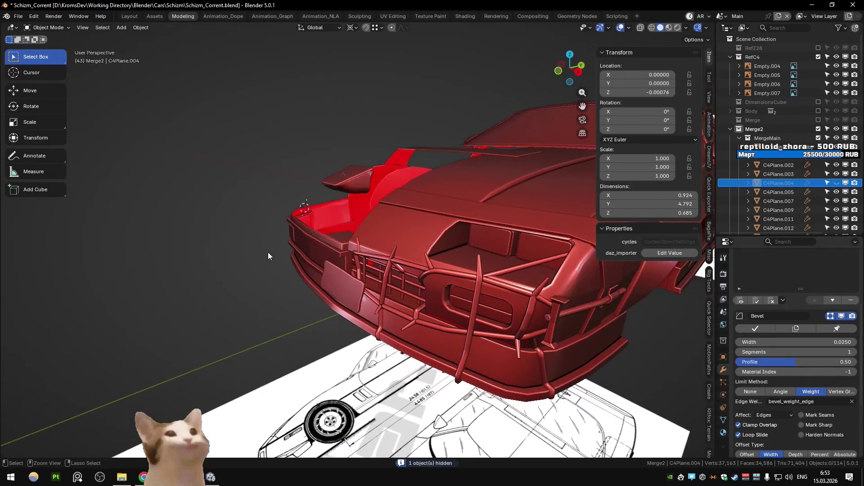
{"action": "scroll", "coordinate": [337, 255], "scroll_direction": "up", "scroll_amount": 4}
{"action": "mouse_move", "coordinate": [375, 237]}
{"action": "middle_mouse_down"}
{"action": "mouse_move", "coordinate": [299, 242]}
{"action": "mouse_move", "coordinate": [347, 242]}
{"action": "mouse_move", "coordinate": [318, 258]}
{"action": "mouse_move", "coordinate": [368, 218]}
{"action": "mouse_move", "coordinate": [334, 250]}
{"action": "mouse_move", "coordinate": [453, 267]}
{"action": "mouse_move", "coordinate": [334, 271]}
{"action": "middle_mouse_up"}
- Recheck the isolated bracket, reveal all parts, then isolate the Z28Plane.010 hood panel
{"action": "key", "text": "shift+h"}
{"action": "scroll", "coordinate": [325, 271], "scroll_direction": "down", "scroll_amount": 4}
{"action": "key", "text": "Tab"}
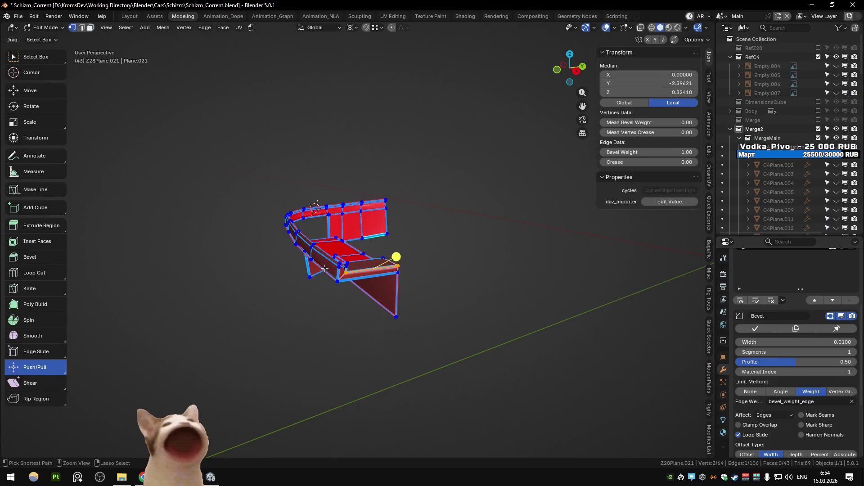
{"action": "key", "text": "Tab"}
{"action": "key", "text": "alt+h"}
{"action": "scroll", "coordinate": [221, 293], "scroll_direction": "down", "scroll_amount": 5}
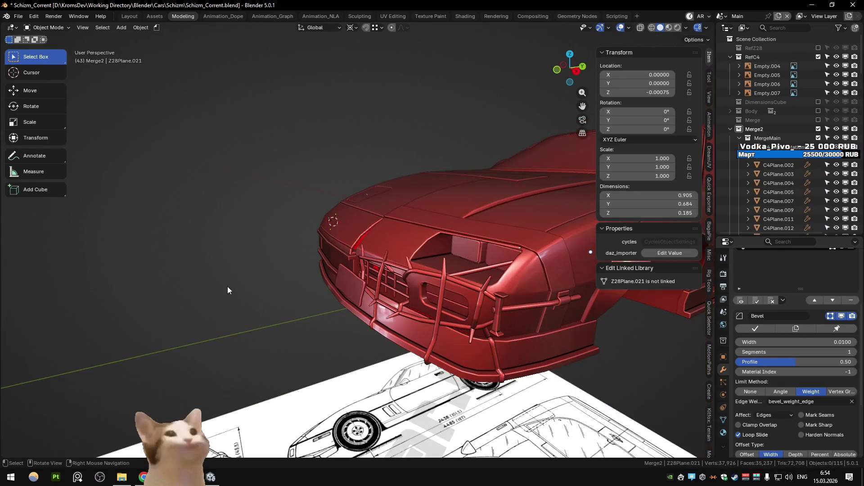
{"action": "scroll", "coordinate": [228, 287], "scroll_direction": "up", "scroll_amount": 4}
{"action": "scroll", "coordinate": [247, 283], "scroll_direction": "down", "scroll_amount": 5}
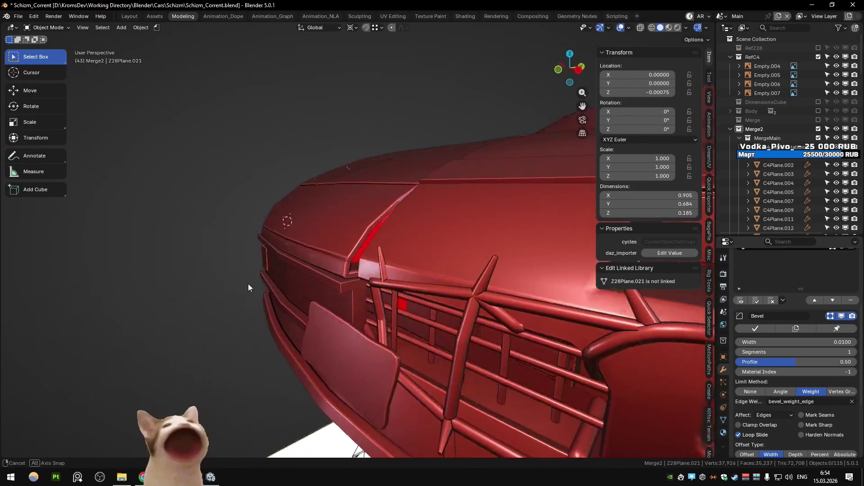
{"action": "scroll", "coordinate": [239, 295], "scroll_direction": "up", "scroll_amount": 3}
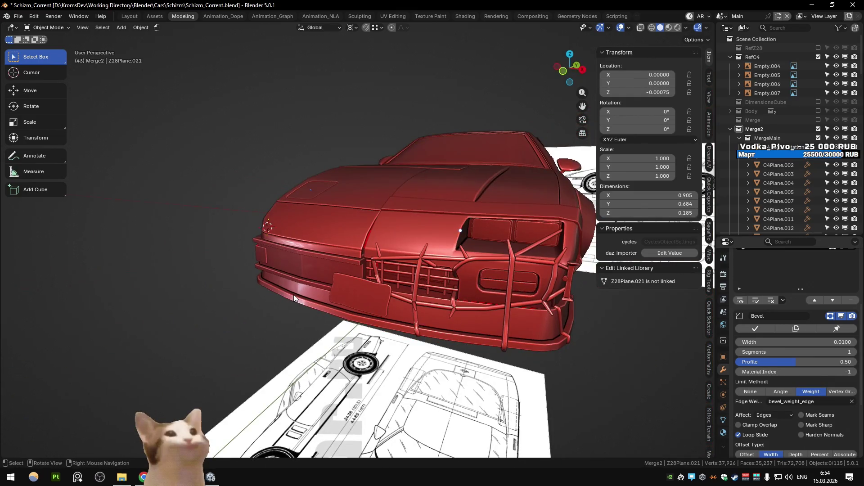
{"action": "scroll", "coordinate": [249, 288], "scroll_direction": "up", "scroll_amount": 3}
{"action": "mouse_move", "coordinate": [248, 288]}
{"action": "middle_mouse_down"}
{"action": "mouse_move", "coordinate": [380, 294]}
{"action": "mouse_move", "coordinate": [333, 300]}
{"action": "mouse_move", "coordinate": [368, 353]}
{"action": "mouse_move", "coordinate": [412, 339]}
{"action": "mouse_move", "coordinate": [395, 356]}
{"action": "mouse_move", "coordinate": [328, 363]}
{"action": "mouse_move", "coordinate": [423, 336]}
{"action": "mouse_move", "coordinate": [408, 331]}
{"action": "mouse_move", "coordinate": [390, 354]}
{"action": "mouse_move", "coordinate": [321, 354]}
{"action": "mouse_move", "coordinate": [283, 343]}
{"action": "mouse_move", "coordinate": [365, 359]}
{"action": "middle_mouse_up"}
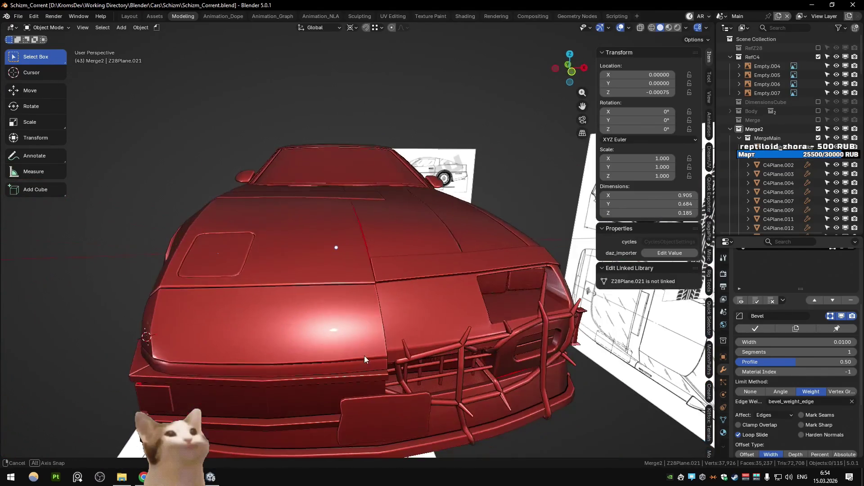
{"action": "mouse_move", "coordinate": [397, 225]}
{"action": "middle_mouse_down"}
{"action": "mouse_move", "coordinate": [388, 238]}
{"action": "mouse_move", "coordinate": [312, 227]}
{"action": "middle_mouse_up"}
{"action": "key", "text": "shift+h"}
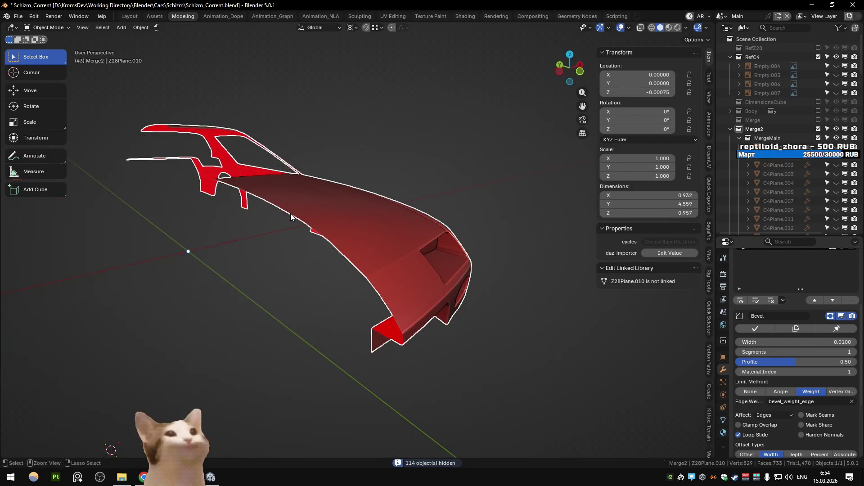
- Inspect the hood panel mesh in X-ray view, then restore the hidden objects
{"action": "key", "text": "Tab"}
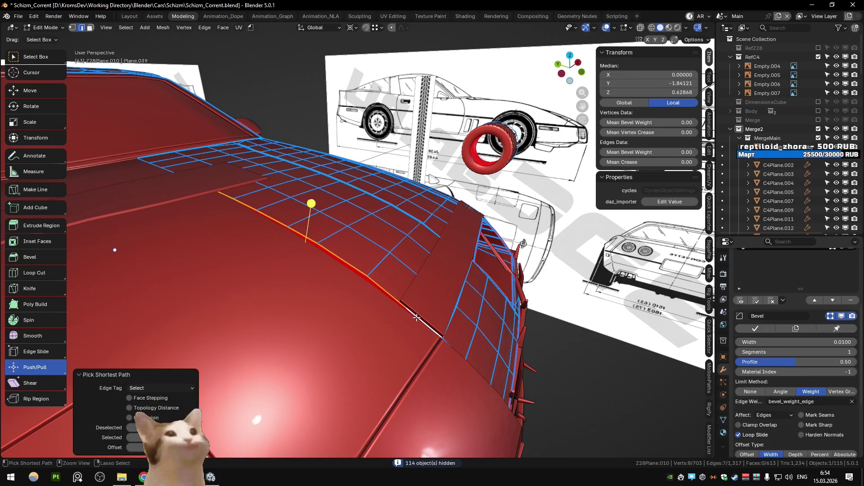
{"action": "middle_click_drag", "start_coordinate": [416, 318], "coordinate": [399, 284]}
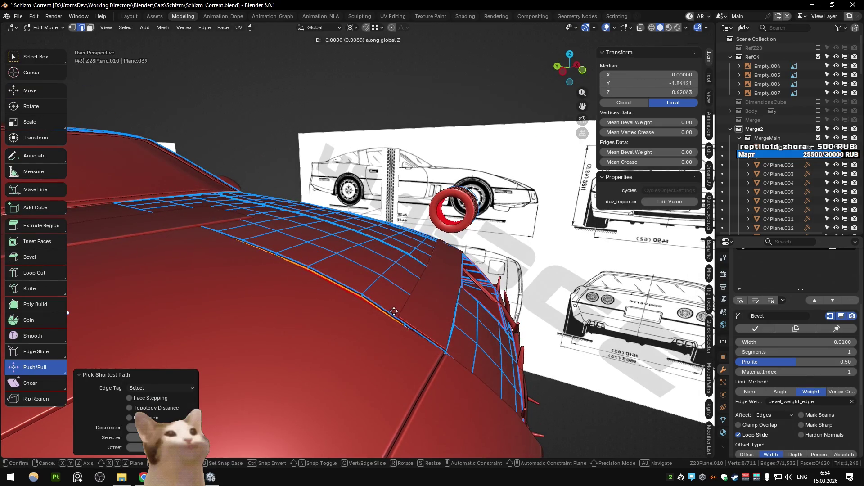
{"action": "key", "text": "alt+z"}
{"action": "key", "text": "alt+z"}
{"action": "key", "text": "Tab"}
{"action": "key", "text": "shift+h"}
{"action": "key", "text": "Tab"}
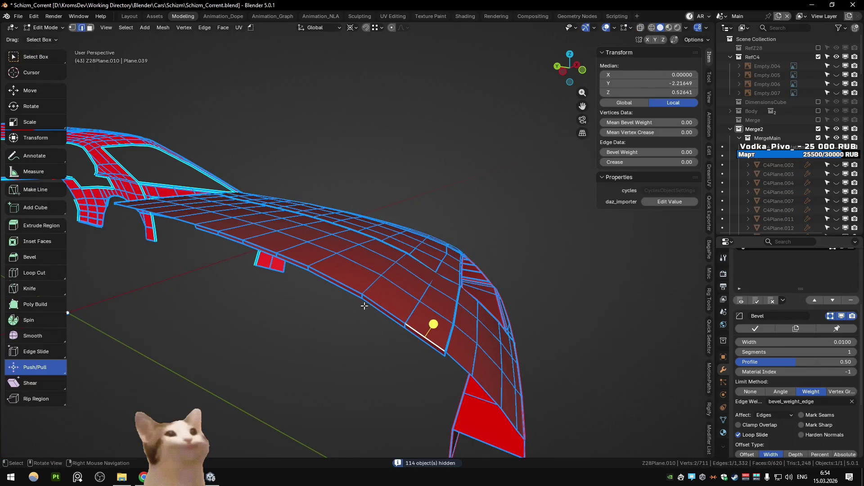
{"action": "key", "text": "Tab"}
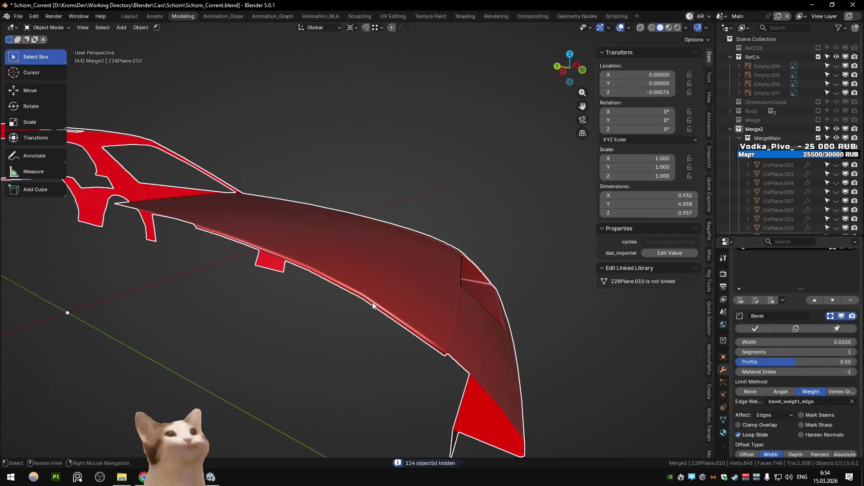
{"action": "key", "text": "ctrl+z"}
- Look along the hood against the blueprints and save the file
{"action": "mouse_move", "coordinate": [377, 302]}
{"action": "middle_mouse_down"}
{"action": "mouse_move", "coordinate": [312, 211]}
{"action": "mouse_move", "coordinate": [274, 231]}
{"action": "mouse_move", "coordinate": [316, 201]}
{"action": "middle_mouse_up"}
{"action": "mouse_move", "coordinate": [342, 287]}
{"action": "middle_mouse_down"}
{"action": "mouse_move", "coordinate": [320, 299]}
{"action": "mouse_move", "coordinate": [336, 319]}
{"action": "mouse_move", "coordinate": [261, 316]}
{"action": "mouse_move", "coordinate": [328, 293]}
{"action": "mouse_move", "coordinate": [328, 347]}
{"action": "mouse_move", "coordinate": [254, 323]}
{"action": "mouse_move", "coordinate": [291, 332]}
{"action": "mouse_move", "coordinate": [420, 314]}
{"action": "mouse_move", "coordinate": [342, 308]}
{"action": "mouse_move", "coordinate": [343, 281]}
{"action": "mouse_move", "coordinate": [391, 269]}
{"action": "middle_mouse_up"}
{"action": "scroll", "coordinate": [259, 313], "scroll_direction": "down", "scroll_amount": 6}
{"action": "key", "text": "ctrl+s"}
{"action": "scroll", "coordinate": [330, 346], "scroll_direction": "up", "scroll_amount": 3}
- Check the hood in both side views and isolate the hood panel again
{"action": "key", "text": "KP_3"}
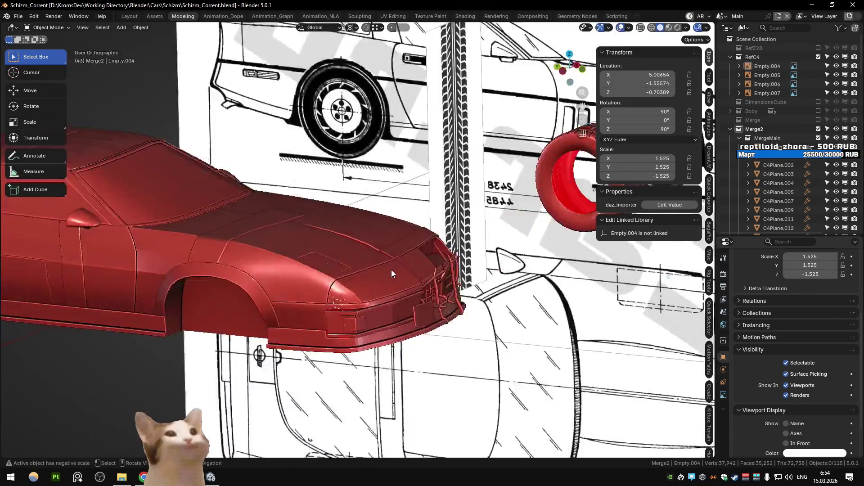
{"action": "key", "text": "ctrl+KP_3"}
{"action": "left_click", "coordinate": [378, 224]}
{"action": "key", "text": "ctrl+z"}
{"action": "key", "text": "ctrl+z"}
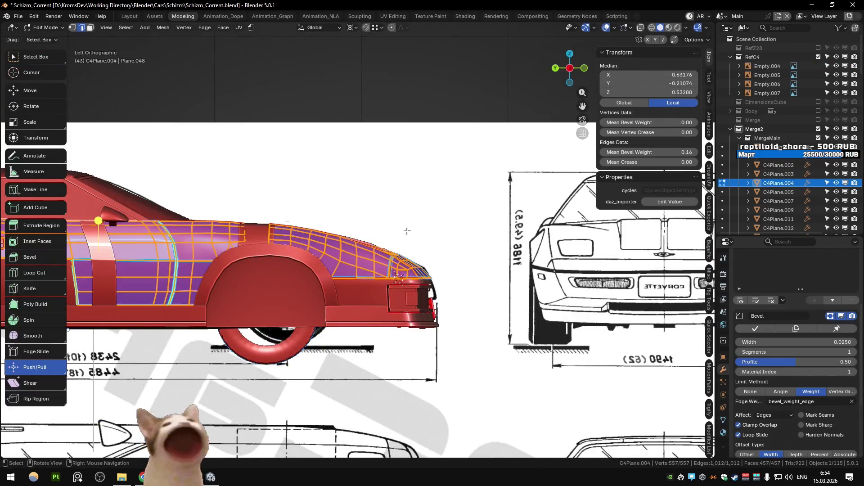
{"action": "middle_click_drag", "start_coordinate": [378, 224], "coordinate": [344, 230]}
{"action": "key", "text": "ctrl+z"}
{"action": "key", "text": "KP_3"}
{"action": "key", "text": "KP_Divide"}
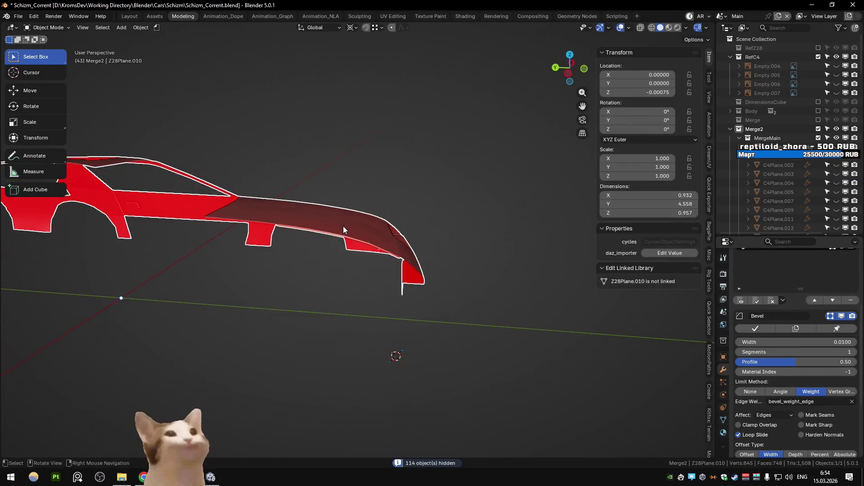
{"action": "mouse_move", "coordinate": [343, 226]}
{"action": "middle_mouse_down"}
{"action": "mouse_move", "coordinate": [441, 270]}
{"action": "mouse_move", "coordinate": [385, 266]}
{"action": "mouse_move", "coordinate": [325, 287]}
{"action": "middle_mouse_up"}
- Select the hood crease edge, then return to Object Mode with X-ray turned off
{"action": "key", "text": "Tab"}
{"action": "key", "text": "Tab"}
{"action": "key", "text": "Tab"}
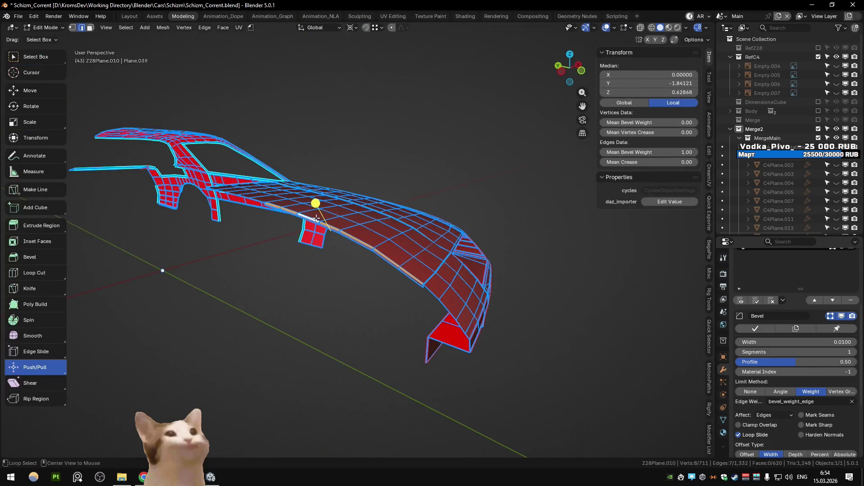
{"action": "left_click", "coordinate": [308, 222]}
{"action": "middle_click_drag", "start_coordinate": [308, 222], "coordinate": [209, 193]}
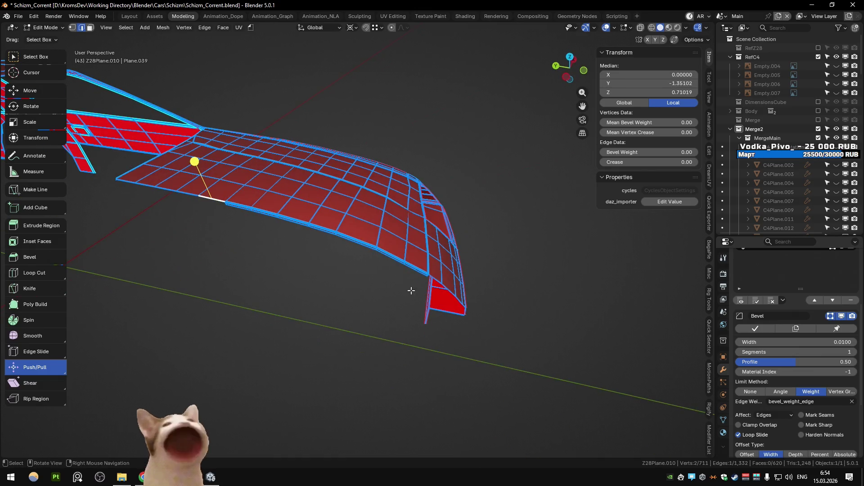
{"action": "key", "text": "shift+h"}
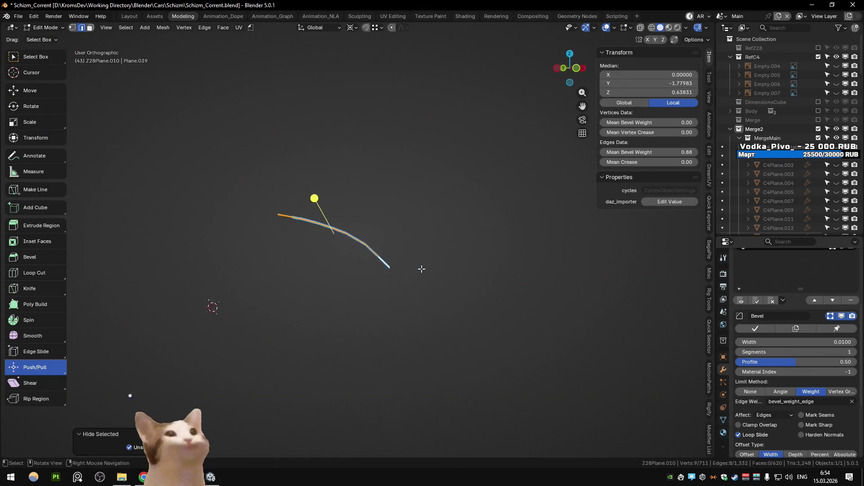
{"action": "key", "text": "alt+h"}
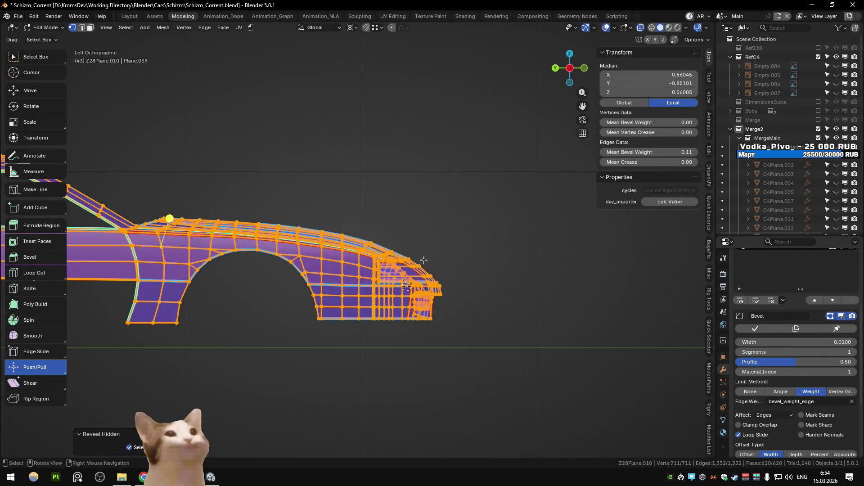
{"action": "key", "text": "Tab"}
{"action": "mouse_move", "coordinate": [132, 267]}
{"action": "middle_mouse_down"}
{"action": "mouse_move", "coordinate": [295, 293]}
{"action": "mouse_move", "coordinate": [95, 292]}
{"action": "mouse_move", "coordinate": [209, 274]}
{"action": "mouse_move", "coordinate": [142, 236]}
{"action": "mouse_move", "coordinate": [193, 270]}
{"action": "mouse_move", "coordinate": [177, 252]}
{"action": "mouse_move", "coordinate": [207, 241]}
{"action": "middle_mouse_up"}
{"action": "key", "text": "alt+z"}
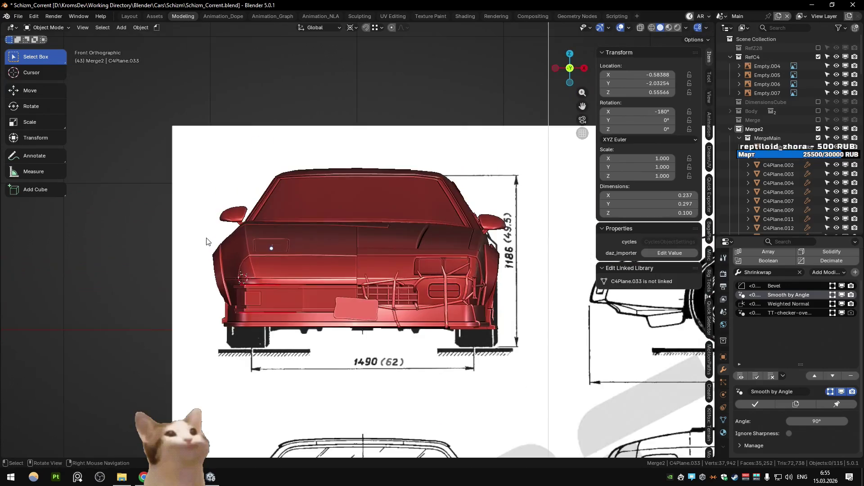
- Put hood panel C4Plane.004 in Edit Mode and select its front-edge vertices using X-ray
{"action": "scroll", "coordinate": [207, 242], "scroll_direction": "up", "scroll_amount": 5}
{"action": "left_click", "coordinate": [206, 243]}
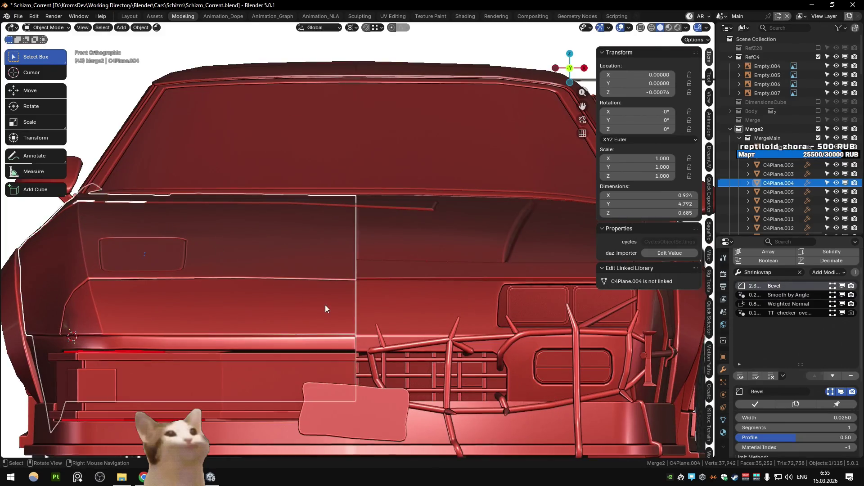
{"action": "key", "text": "Tab"}
{"action": "scroll", "coordinate": [324, 309], "scroll_direction": "up", "scroll_amount": 3}
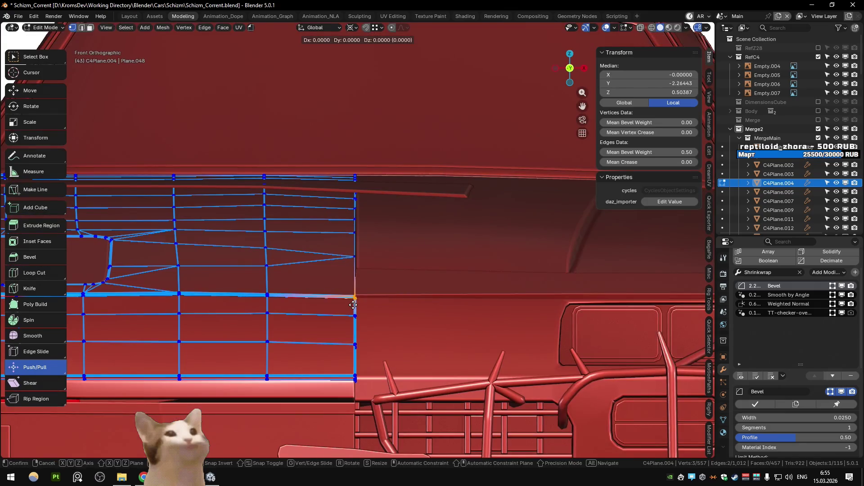
{"action": "key", "text": "alt+z"}
{"action": "left_click", "coordinate": [373, 322], "text": "shift"}
{"action": "key", "text": "alt+z"}
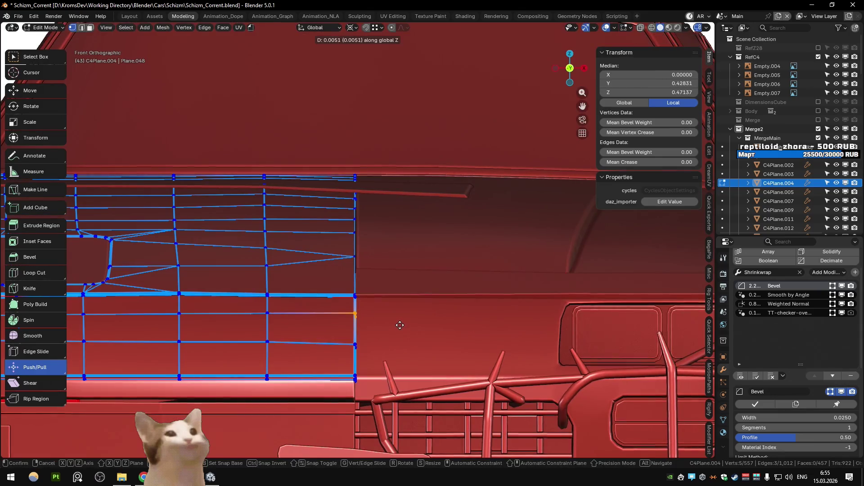
{"action": "key", "text": "ctrl+z"}
{"action": "key", "text": "alt+z"}
{"action": "key", "text": "ctrl+z"}
{"action": "key", "text": "alt+z"}
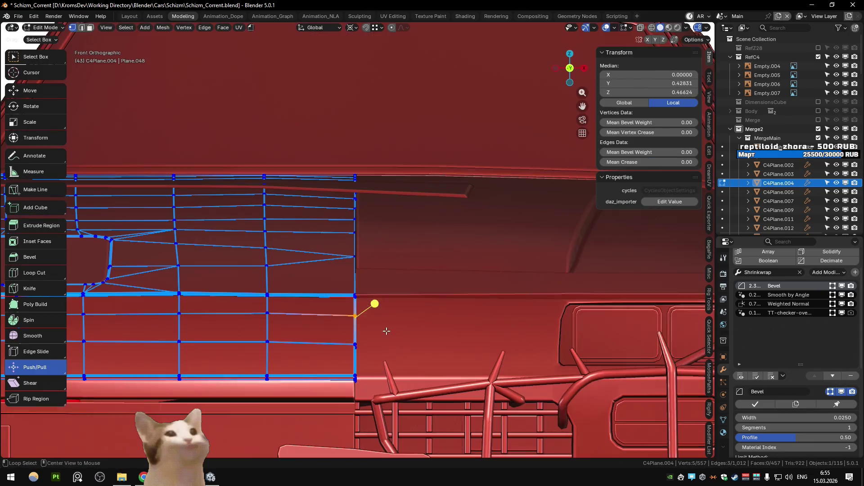
- Push the front-edge vertices into place against the front blueprint and check the panel
{"action": "left_click", "coordinate": [384, 329]}
{"action": "key", "text": "alt+z"}
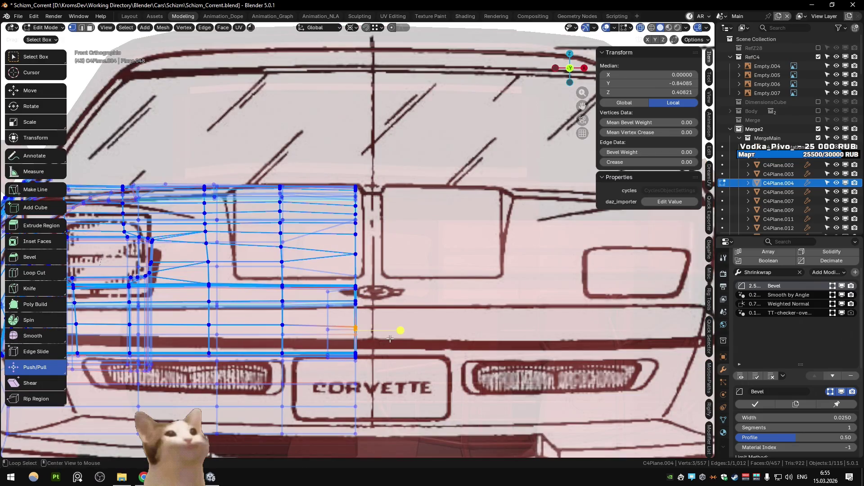
{"action": "key", "text": "alt+z"}
{"action": "key", "text": "g"}
{"action": "key", "text": "Tab"}
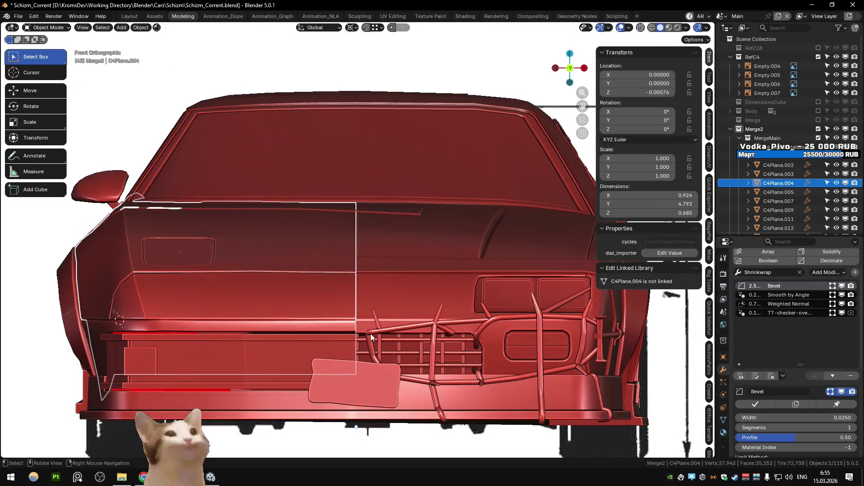
- Move a front-edge vertex onto the hood panel's right edge to match the blueprint
{"action": "key", "text": "Tab"}
{"action": "scroll", "coordinate": [325, 305], "scroll_direction": "up", "scroll_amount": 3}
{"action": "key", "text": "alt+z"}
{"action": "key", "text": "alt+z"}
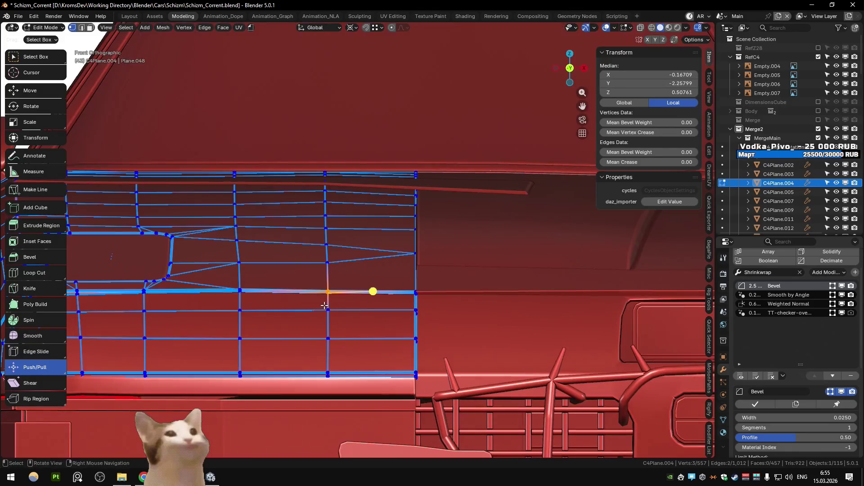
{"action": "key", "text": "alt+z"}
{"action": "left_click", "coordinate": [435, 296]}
{"action": "key", "text": "alt+z"}
{"action": "left_click", "coordinate": [343, 286]}
{"action": "key", "text": "Tab"}
{"action": "scroll", "coordinate": [459, 291], "scroll_direction": "down", "scroll_amount": 5}
- In top view, slide a front-edge vertex of C4Plane.004 lengthwise along Y to match the top blueprint
{"action": "mouse_move", "coordinate": [460, 292]}
{"action": "middle_mouse_down"}
{"action": "mouse_move", "coordinate": [305, 293]}
{"action": "mouse_move", "coordinate": [362, 331]}
{"action": "middle_mouse_up"}
{"action": "key", "text": "KP_7"}
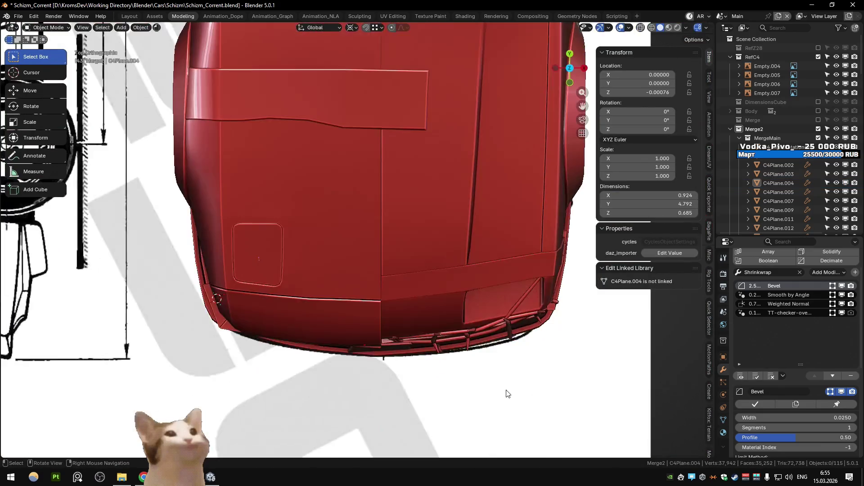
{"action": "key", "text": "alt+z"}
{"action": "left_click", "coordinate": [374, 324]}
{"action": "key", "text": "alt+z"}
{"action": "scroll", "coordinate": [374, 323], "scroll_direction": "up", "scroll_amount": 1}
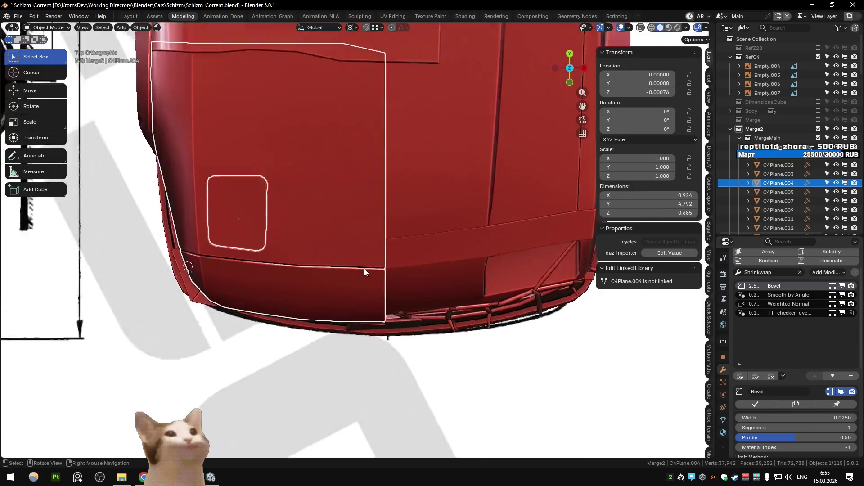
{"action": "key", "text": "Tab"}
{"action": "scroll", "coordinate": [364, 268], "scroll_direction": "up", "scroll_amount": 4}
{"action": "key", "text": "alt+z"}
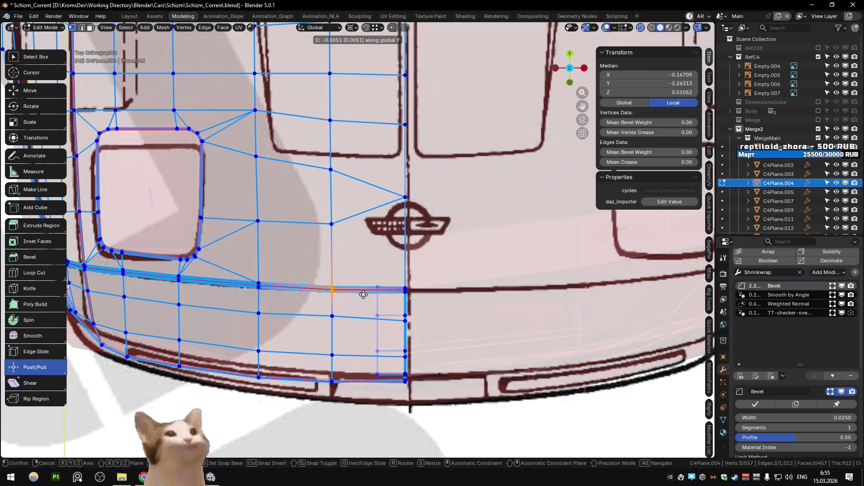
{"action": "left_click", "coordinate": [364, 295]}
{"action": "left_click", "coordinate": [408, 321]}
{"action": "key", "text": "alt+z"}
{"action": "key", "text": "g"}
{"action": "key", "text": "g"}
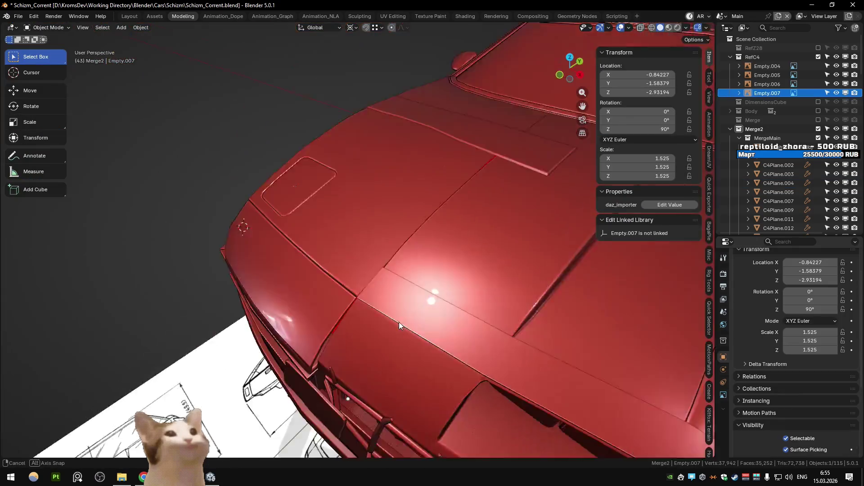
{"action": "middle_click_drag", "start_coordinate": [399, 322], "coordinate": [383, 296]}
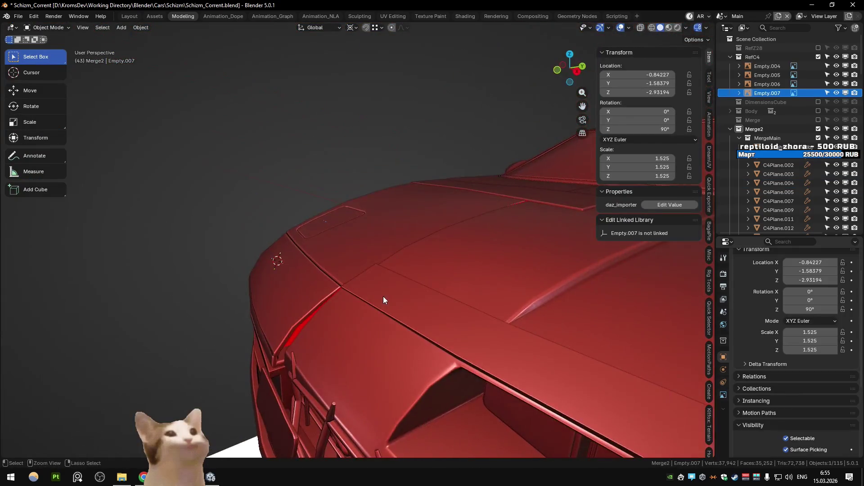
- Save, then lower one hood vertex of C4Plane.004 slightly to follow the bonnet curve
{"action": "scroll", "coordinate": [389, 298], "scroll_direction": "down", "scroll_amount": 6}
{"action": "key", "text": "ctrl+s"}
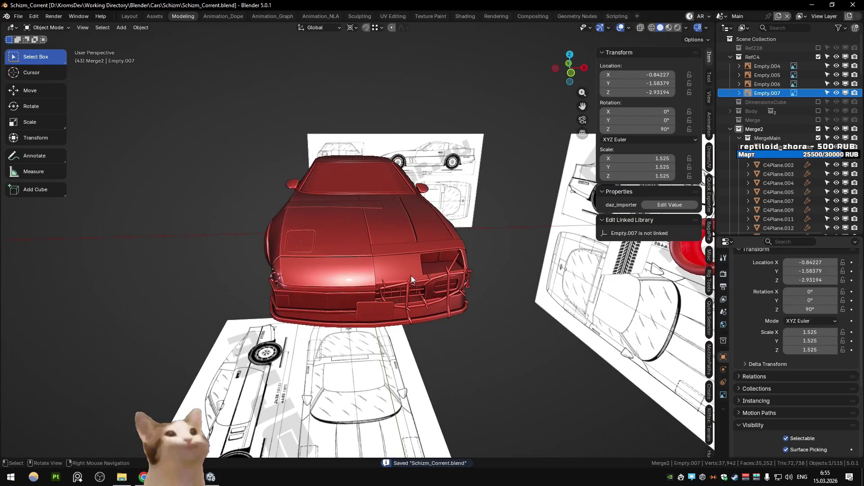
{"action": "left_click", "coordinate": [357, 229]}
{"action": "mouse_move", "coordinate": [357, 229]}
{"action": "middle_mouse_down"}
{"action": "mouse_move", "coordinate": [381, 233]}
{"action": "mouse_move", "coordinate": [351, 240]}
{"action": "middle_mouse_up"}
{"action": "key", "text": "Tab"}
{"action": "scroll", "coordinate": [351, 241], "scroll_direction": "up", "scroll_amount": 5}
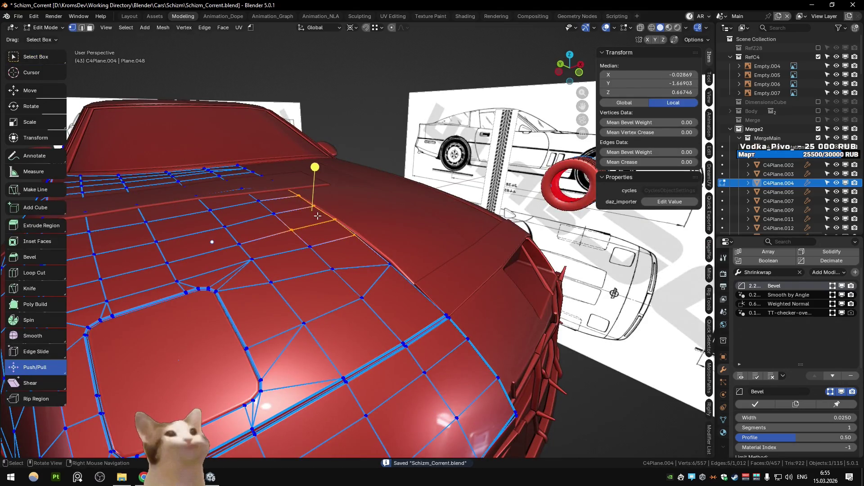
{"action": "right_click", "coordinate": [387, 280]}
{"action": "left_click", "coordinate": [388, 275]}
{"action": "left_click", "coordinate": [432, 303]}
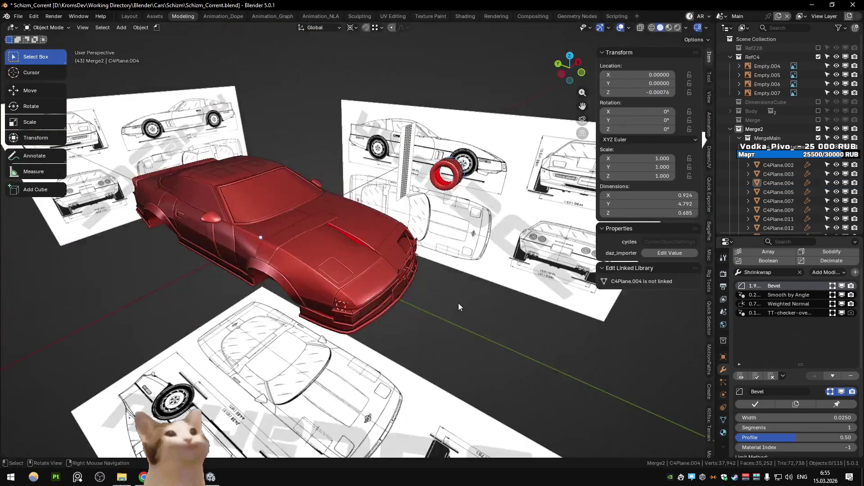
- Leave Edit Mode on the hood panel and orbit to a more frontal view of the car
{"action": "middle_click_drag", "start_coordinate": [458, 303], "coordinate": [359, 257]}
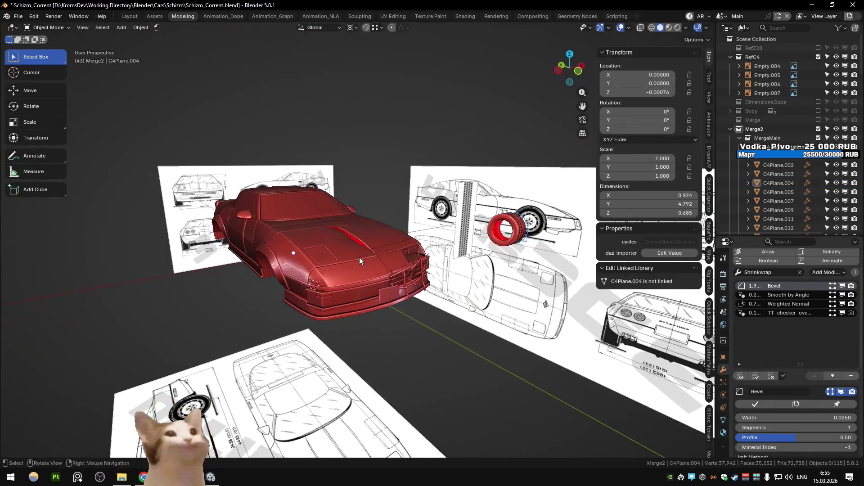
{"action": "scroll", "coordinate": [349, 244], "scroll_direction": "up", "scroll_amount": 8}
{"action": "key", "text": "Tab"}
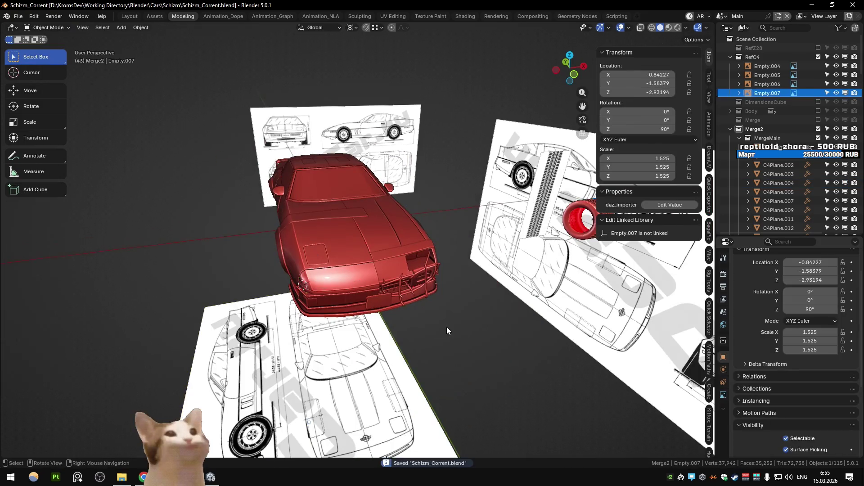
{"action": "left_click", "coordinate": [447, 326]}
{"action": "mouse_move", "coordinate": [447, 327]}
{"action": "middle_mouse_down"}
{"action": "mouse_move", "coordinate": [377, 301]}
{"action": "mouse_move", "coordinate": [342, 261]}
{"action": "mouse_move", "coordinate": [366, 257]}
{"action": "mouse_move", "coordinate": [362, 276]}
{"action": "mouse_move", "coordinate": [279, 253]}
{"action": "mouse_move", "coordinate": [329, 265]}
{"action": "mouse_move", "coordinate": [372, 253]}
{"action": "mouse_move", "coordinate": [388, 234]}
{"action": "mouse_move", "coordinate": [372, 254]}
{"action": "middle_mouse_up"}
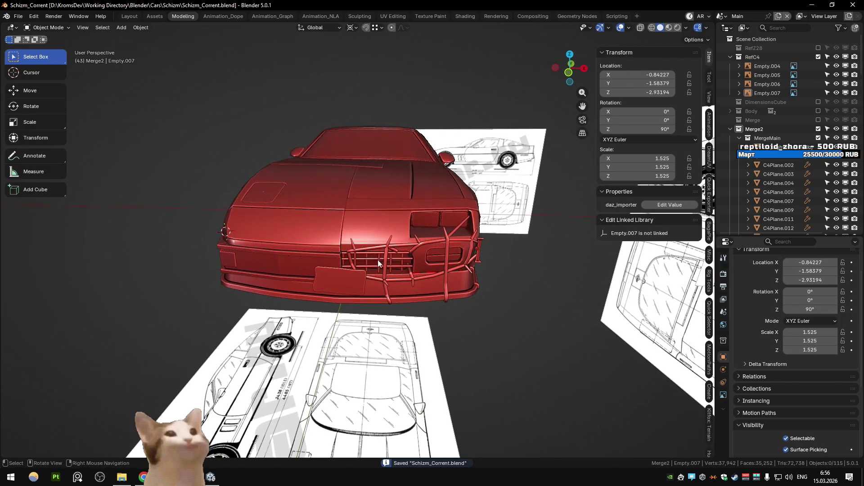
- Click through the car's nose until the front bumper cage (GN_Spline) is selected
{"action": "left_click", "coordinate": [377, 260]}
{"action": "left_click", "coordinate": [374, 261]}
{"action": "left_click", "coordinate": [374, 261]}
{"action": "left_click", "coordinate": [374, 250]}
{"action": "left_click", "coordinate": [374, 251]}
{"action": "left_click", "coordinate": [370, 250]}
{"action": "left_click", "coordinate": [366, 252]}
{"action": "left_click", "coordinate": [355, 269]}
{"action": "left_click", "coordinate": [350, 282]}
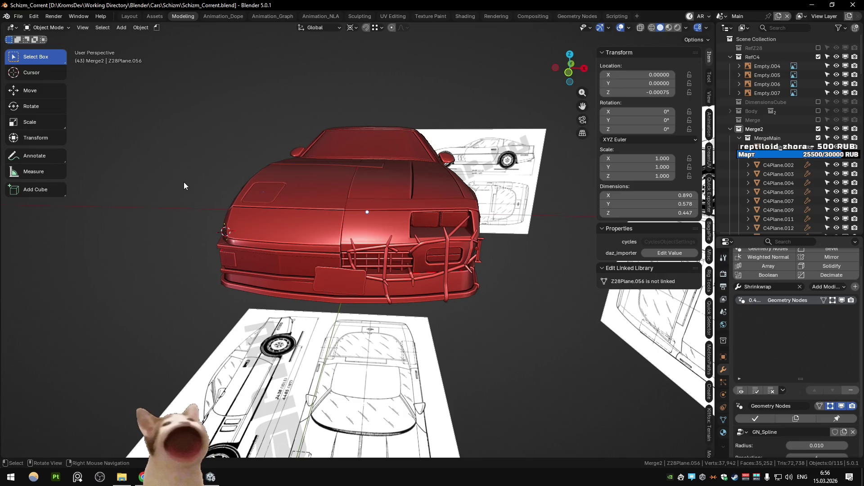
- Add a Mirror modifier to the bumper cage Z28Plane.056 and orbit to inspect the result
{"action": "left_click", "coordinate": [830, 257]}
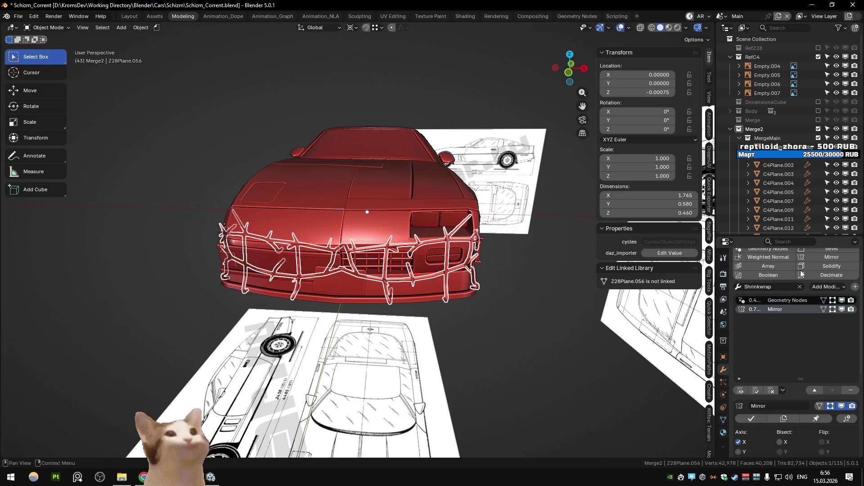
{"action": "middle_click_drag", "start_coordinate": [513, 353], "coordinate": [523, 331]}
{"action": "left_click", "coordinate": [370, 247]}
{"action": "mouse_move", "coordinate": [370, 247]}
{"action": "middle_mouse_down"}
{"action": "mouse_move", "coordinate": [300, 280]}
{"action": "mouse_move", "coordinate": [257, 274]}
{"action": "mouse_move", "coordinate": [256, 281]}
{"action": "mouse_move", "coordinate": [353, 266]}
{"action": "mouse_move", "coordinate": [366, 279]}
{"action": "mouse_move", "coordinate": [304, 282]}
{"action": "middle_mouse_up"}
{"action": "left_click", "coordinate": [285, 290]}
{"action": "left_click", "coordinate": [484, 360]}
{"action": "mouse_move", "coordinate": [485, 360]}
{"action": "middle_mouse_down"}
{"action": "mouse_move", "coordinate": [446, 373]}
{"action": "mouse_move", "coordinate": [388, 366]}
{"action": "mouse_move", "coordinate": [455, 365]}
{"action": "mouse_move", "coordinate": [336, 342]}
{"action": "mouse_move", "coordinate": [370, 361]}
{"action": "mouse_move", "coordinate": [284, 358]}
{"action": "mouse_move", "coordinate": [397, 334]}
{"action": "mouse_move", "coordinate": [329, 327]}
{"action": "mouse_move", "coordinate": [316, 353]}
{"action": "middle_mouse_up"}
- Undo the Mirror modifier so the cage covers one side only, and save the file
{"action": "key", "text": "ctrl+z"}
{"action": "key", "text": "ctrl+z"}
{"action": "key", "text": "ctrl+z"}
{"action": "key", "text": "ctrl+z"}
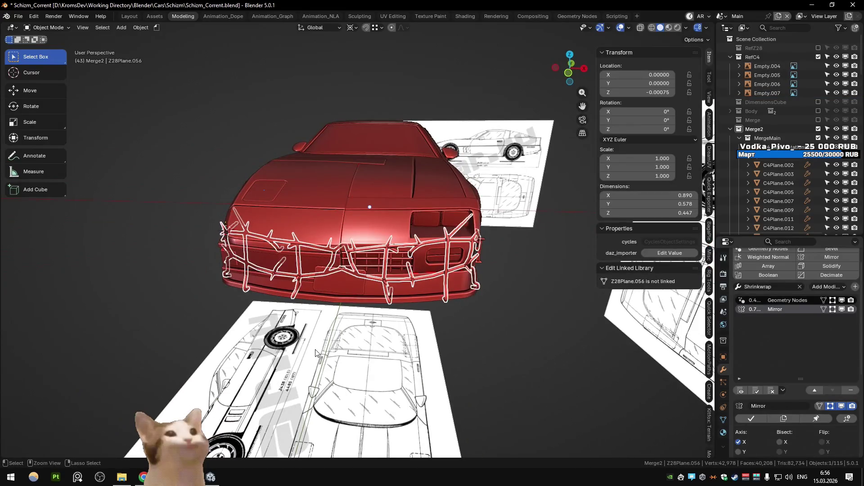
{"action": "key", "text": "ctrl+z"}
{"action": "key", "text": "ctrl+z"}
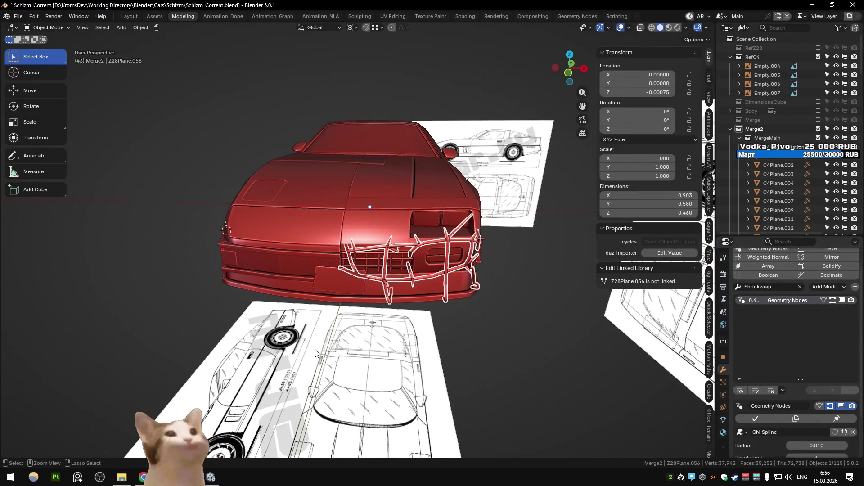
{"action": "key", "text": "ctrl+s"}
{"action": "mouse_move", "coordinate": [188, 305]}
{"action": "middle_mouse_down"}
{"action": "mouse_move", "coordinate": [215, 338]}
{"action": "mouse_move", "coordinate": [298, 263]}
{"action": "middle_mouse_up"}
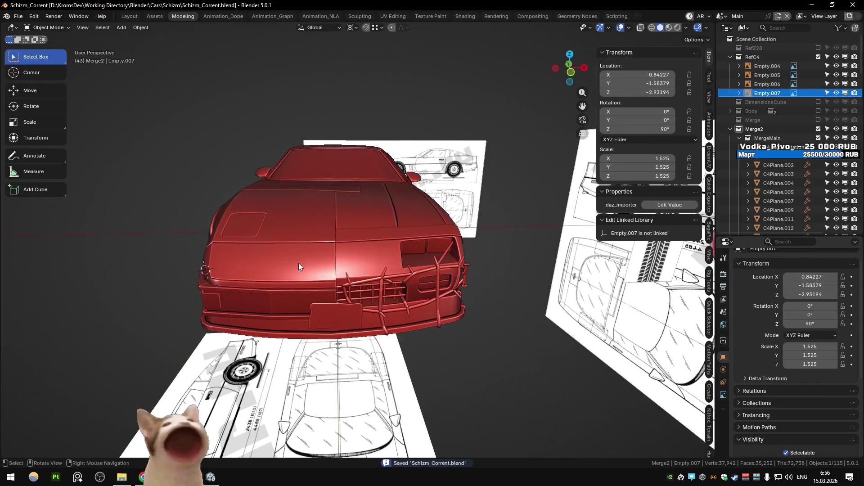
{"action": "left_click", "coordinate": [306, 310]}
{"action": "left_click", "coordinate": [394, 285]}
{"action": "left_click", "coordinate": [496, 356]}
{"action": "mouse_move", "coordinate": [495, 355]}
{"action": "middle_mouse_down"}
{"action": "mouse_move", "coordinate": [501, 361]}
{"action": "mouse_move", "coordinate": [479, 365]}
{"action": "middle_mouse_up"}
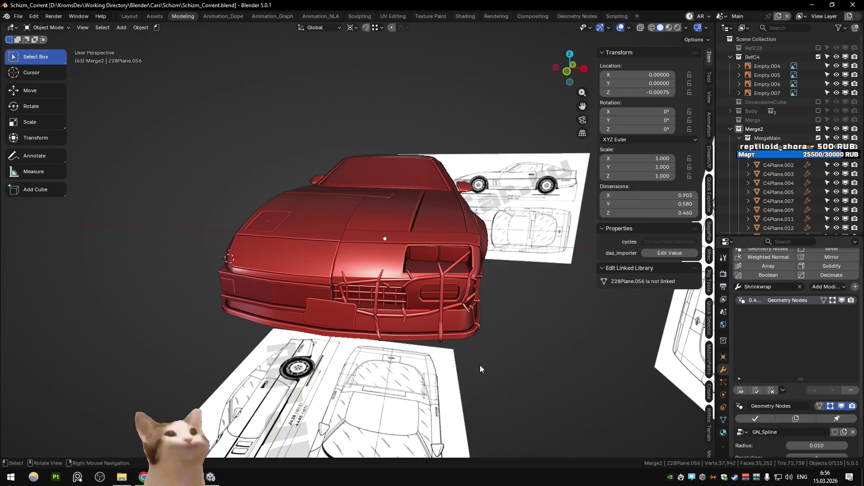
{"action": "mouse_move", "coordinate": [480, 365]}
{"action": "middle_mouse_down"}
{"action": "mouse_move", "coordinate": [399, 336]}
{"action": "mouse_move", "coordinate": [254, 227]}
{"action": "mouse_move", "coordinate": [482, 226]}
{"action": "mouse_move", "coordinate": [341, 274]}
{"action": "middle_mouse_up"}
{"action": "key", "text": "ctrl+s"}
- Orbit around the car and blueprints and save the blend file again
{"action": "mouse_move", "coordinate": [339, 204]}
{"action": "middle_mouse_down"}
{"action": "mouse_move", "coordinate": [291, 213]}
{"action": "mouse_move", "coordinate": [302, 203]}
{"action": "mouse_move", "coordinate": [442, 330]}
{"action": "mouse_move", "coordinate": [347, 290]}
{"action": "mouse_move", "coordinate": [285, 249]}
{"action": "mouse_move", "coordinate": [350, 277]}
{"action": "mouse_move", "coordinate": [347, 289]}
{"action": "mouse_move", "coordinate": [378, 272]}
{"action": "mouse_move", "coordinate": [382, 287]}
{"action": "mouse_move", "coordinate": [396, 272]}
{"action": "mouse_move", "coordinate": [438, 318]}
{"action": "mouse_move", "coordinate": [315, 254]}
{"action": "mouse_move", "coordinate": [310, 269]}
{"action": "mouse_move", "coordinate": [371, 274]}
{"action": "mouse_move", "coordinate": [391, 320]}
{"action": "mouse_move", "coordinate": [455, 306]}
{"action": "mouse_move", "coordinate": [334, 298]}
{"action": "mouse_move", "coordinate": [337, 309]}
{"action": "mouse_move", "coordinate": [259, 325]}
{"action": "mouse_move", "coordinate": [325, 337]}
{"action": "mouse_move", "coordinate": [337, 385]}
{"action": "middle_mouse_up"}
{"action": "scroll", "coordinate": [347, 289], "scroll_direction": "up", "scroll_amount": 5}
{"action": "key", "text": "ctrl+s"}
{"action": "scroll", "coordinate": [396, 272], "scroll_direction": "down", "scroll_amount": 3}
- Switch to the browser's Figma board tab and return to the selection tool
{"action": "key", "text": "alt+Tab"}
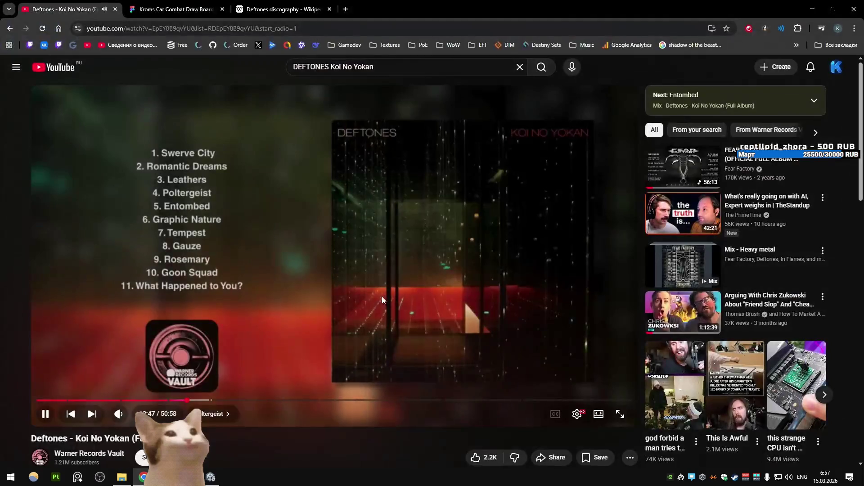
{"action": "key", "text": "ctrl+shift+Tab"}
{"action": "key", "text": "ctrl+shift+Tab"}
{"action": "scroll", "coordinate": [322, 213], "scroll_direction": "down", "scroll_amount": 10, "text": "ctrl"}
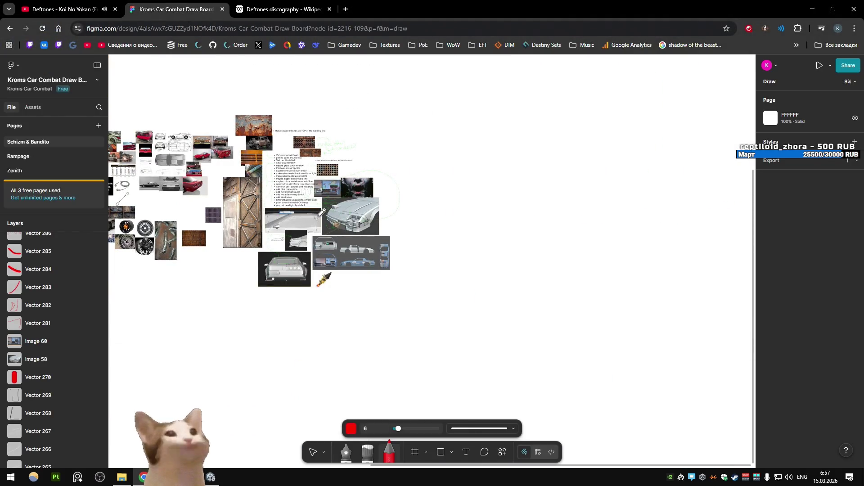
{"action": "left_click", "coordinate": [313, 452]}
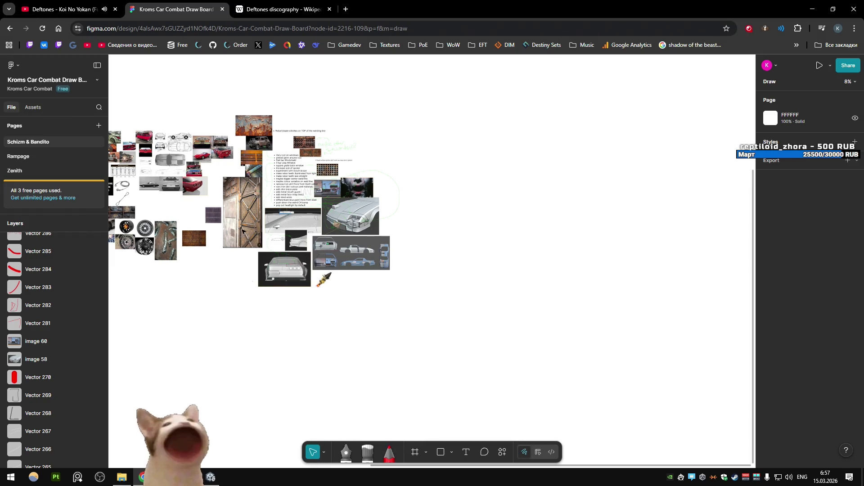
- Scroll and pan the board to the to-do list and rusty window-grate references
{"action": "scroll", "coordinate": [315, 162], "scroll_direction": "up", "scroll_amount": 10, "text": "ctrl"}
{"action": "scroll", "coordinate": [291, 272], "scroll_direction": "down", "scroll_amount": 5, "text": "ctrl"}
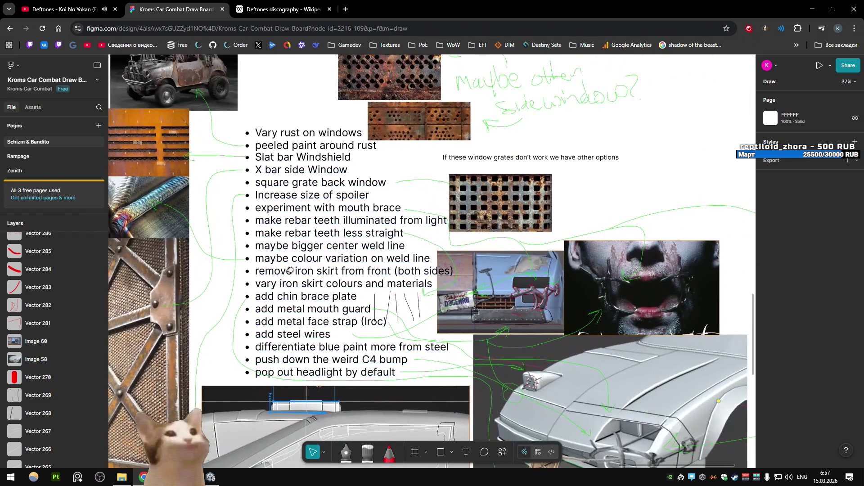
{"action": "scroll", "coordinate": [365, 220], "scroll_direction": "down", "scroll_amount": 3}
{"action": "scroll", "coordinate": [365, 220], "scroll_direction": "up", "scroll_amount": 2, "text": "ctrl"}
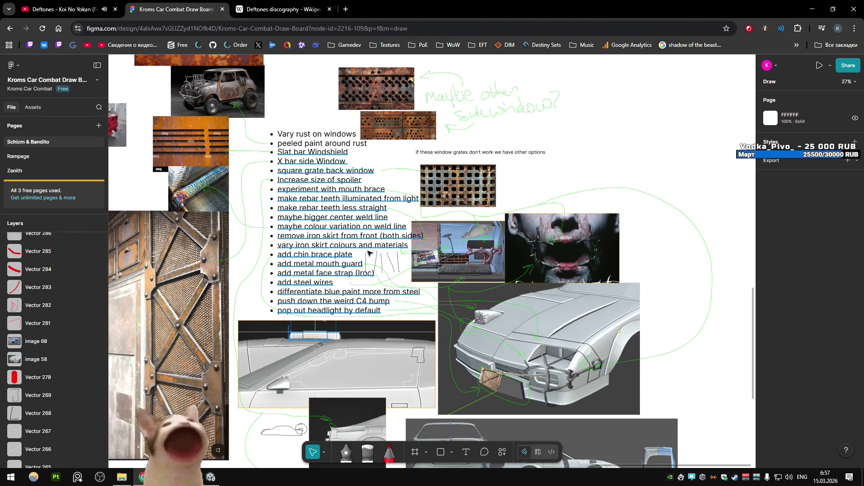
{"action": "scroll", "coordinate": [368, 254], "scroll_direction": "down", "scroll_amount": 4, "text": "ctrl"}
{"action": "mouse_move", "coordinate": [368, 185]}
{"action": "middle_mouse_down"}
{"action": "mouse_move", "coordinate": [473, 212]}
{"action": "mouse_move", "coordinate": [502, 250]}
{"action": "mouse_move", "coordinate": [457, 222]}
{"action": "mouse_move", "coordinate": [418, 219]}
{"action": "middle_mouse_up"}
{"action": "scroll", "coordinate": [502, 251], "scroll_direction": "down", "scroll_amount": 3, "text": "ctrl"}
{"action": "scroll", "coordinate": [457, 222], "scroll_direction": "up", "scroll_amount": 5, "text": "ctrl"}
{"action": "scroll", "coordinate": [457, 223], "scroll_direction": "down", "scroll_amount": 5, "text": "ctrl"}
{"action": "scroll", "coordinate": [450, 221], "scroll_direction": "up", "scroll_amount": 3, "text": "ctrl"}
{"action": "scroll", "coordinate": [432, 220], "scroll_direction": "down", "scroll_amount": 4, "text": "ctrl"}
{"action": "scroll", "coordinate": [418, 219], "scroll_direction": "up", "scroll_amount": 5, "text": "ctrl"}
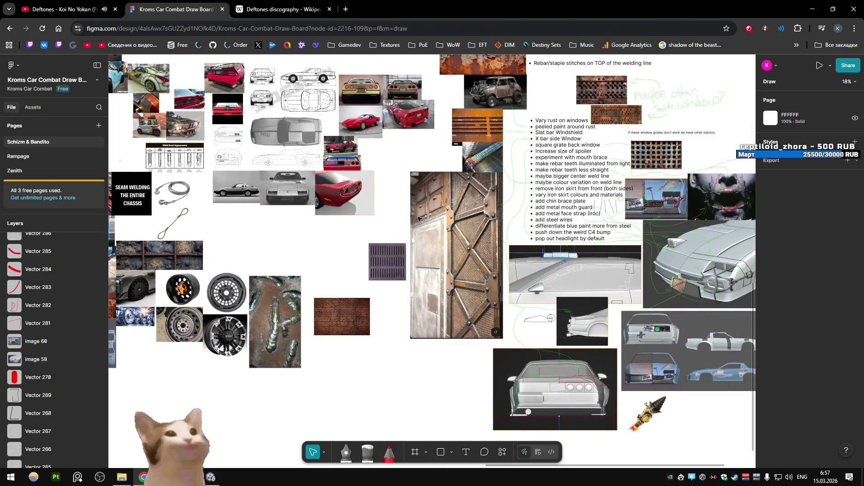
{"action": "scroll", "coordinate": [418, 219], "scroll_direction": "right", "scroll_amount": 5, "text": "shift"}
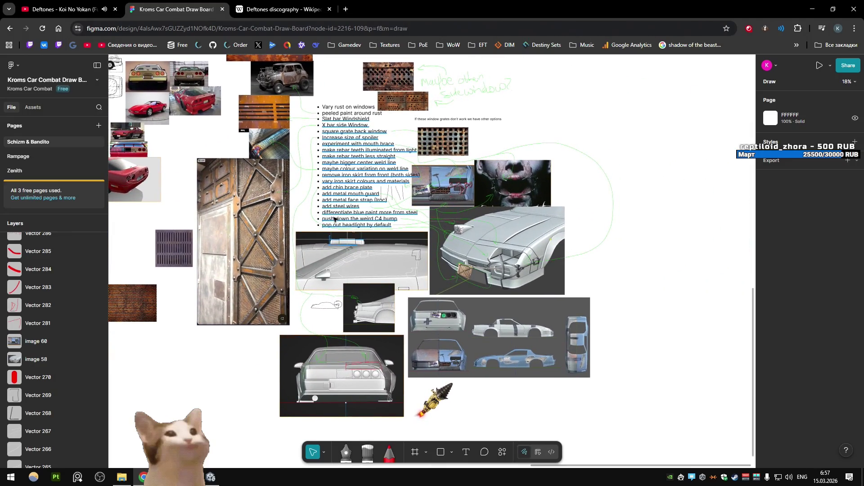
{"action": "scroll", "coordinate": [360, 198], "scroll_direction": "up", "scroll_amount": 2}
{"action": "scroll", "coordinate": [397, 176], "scroll_direction": "up", "scroll_amount": 5, "text": "ctrl"}
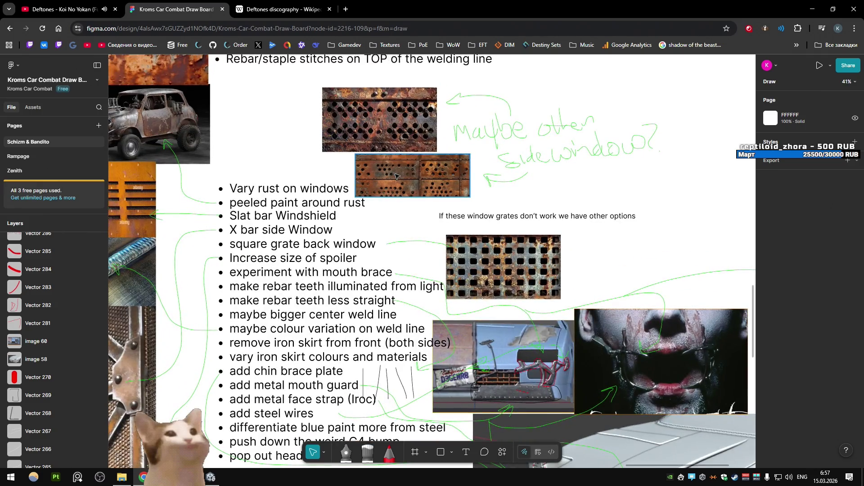
{"action": "scroll", "coordinate": [395, 176], "scroll_direction": "down", "scroll_amount": 3, "text": "ctrl"}
{"action": "scroll", "coordinate": [389, 198], "scroll_direction": "up", "scroll_amount": 2, "text": "ctrl"}
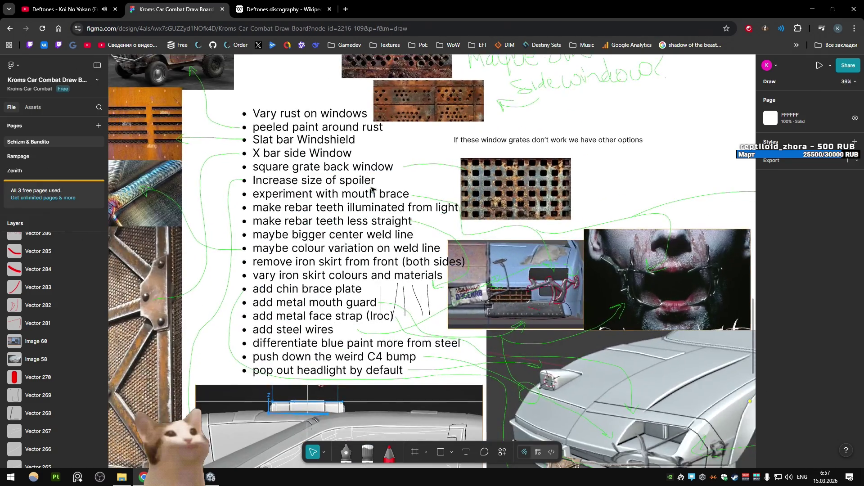
{"action": "scroll", "coordinate": [391, 204], "scroll_direction": "down", "scroll_amount": 1, "text": "ctrl"}
{"action": "scroll", "coordinate": [392, 205], "scroll_direction": "down", "scroll_amount": 2}
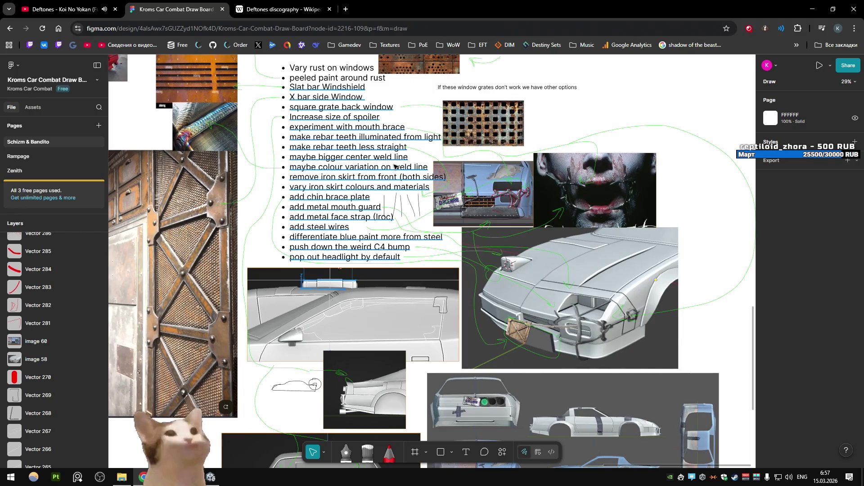
{"action": "scroll", "coordinate": [394, 180], "scroll_direction": "up", "scroll_amount": 1}
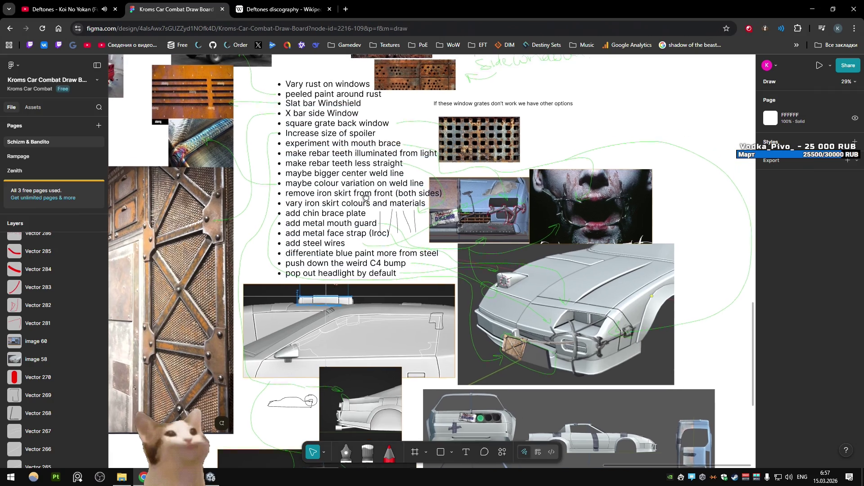
{"action": "scroll", "coordinate": [392, 201], "scroll_direction": "right", "scroll_amount": 1}
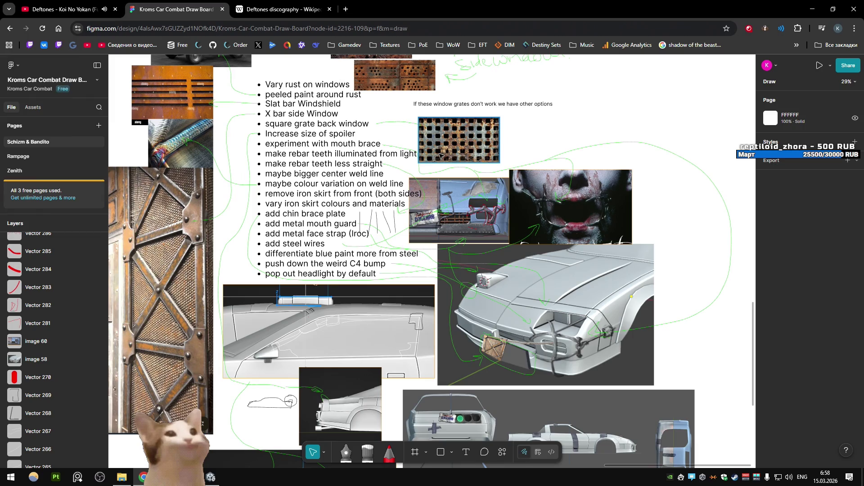
{"action": "scroll", "coordinate": [405, 189], "scroll_direction": "up", "scroll_amount": 3}
{"action": "scroll", "coordinate": [405, 189], "scroll_direction": "left", "scroll_amount": 4}
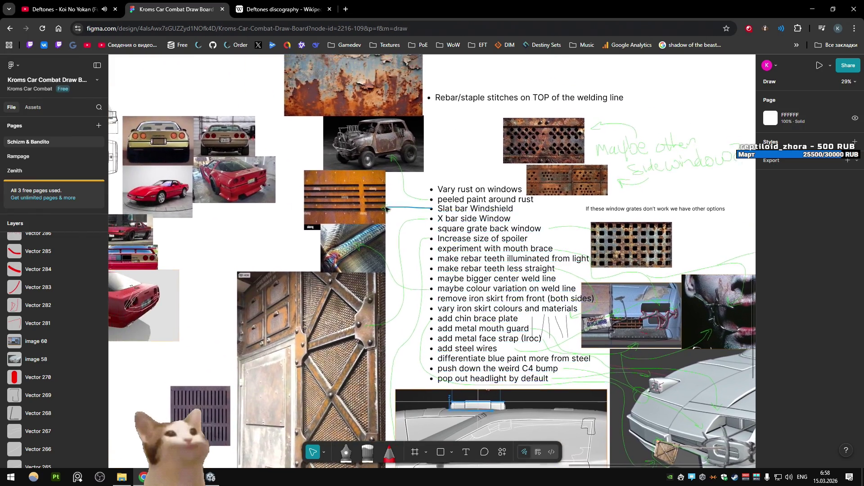
{"action": "scroll", "coordinate": [387, 209], "scroll_direction": "down", "scroll_amount": 2}
- Look at the red car in Blender and the blue car in Unity, then return to the board
{"action": "key", "text": "alt+Tab"}
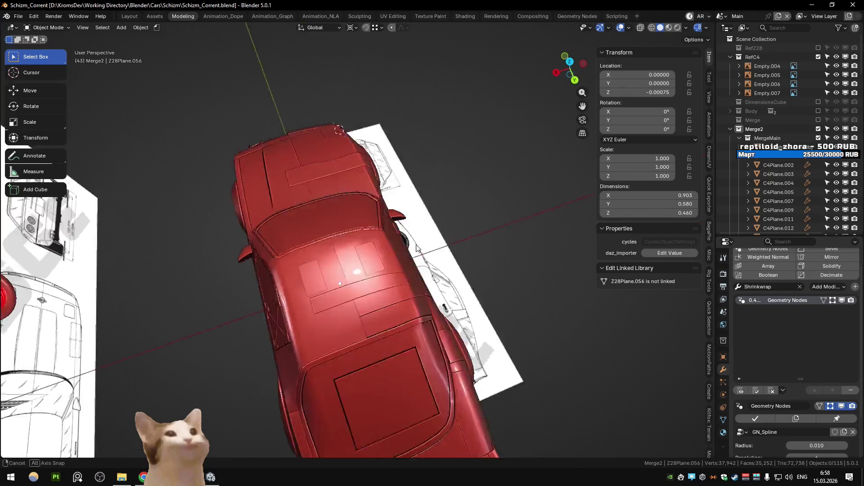
{"action": "middle_click_drag", "start_coordinate": [416, 248], "coordinate": [473, 234]}
{"action": "key", "text": "alt+Tab"}
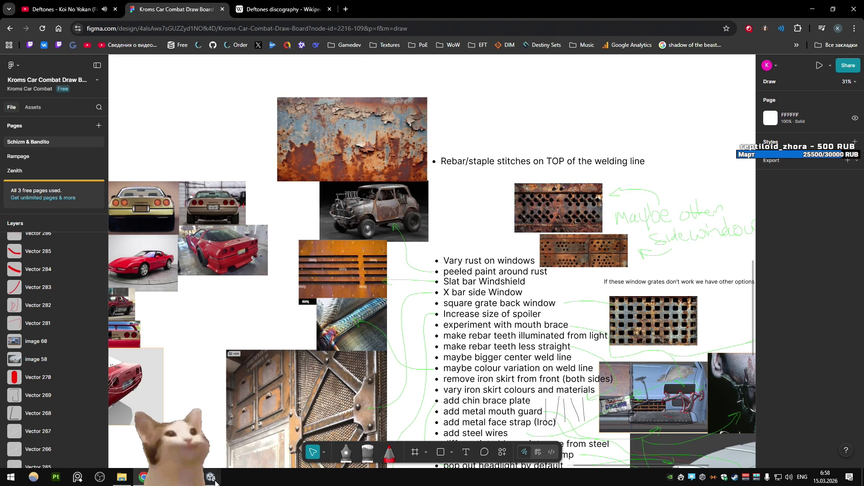
{"action": "key", "text": "alt+Tab"}
{"action": "mouse_move", "coordinate": [314, 250]}
{"action": "right_mouse_down"}
{"action": "mouse_move", "coordinate": [520, 218]}
{"action": "mouse_move", "coordinate": [489, 191]}
{"action": "mouse_move", "coordinate": [526, 201]}
{"action": "mouse_move", "coordinate": [277, 217]}
{"action": "mouse_move", "coordinate": [434, 219]}
{"action": "right_mouse_up"}
{"action": "key", "text": "alt+Tab"}
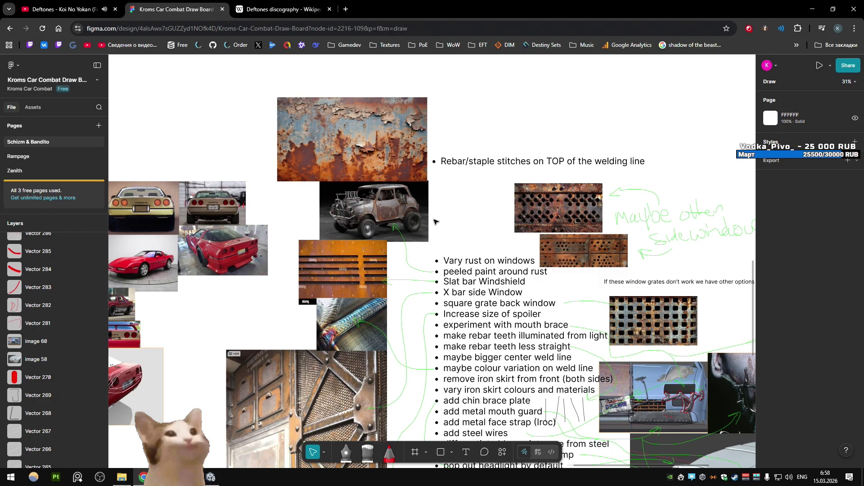
- Select the orange slat-bar texture image on the board, then switch over to Unity
{"action": "scroll", "coordinate": [435, 221], "scroll_direction": "down", "scroll_amount": 2}
{"action": "scroll", "coordinate": [434, 179], "scroll_direction": "right", "scroll_amount": 2}
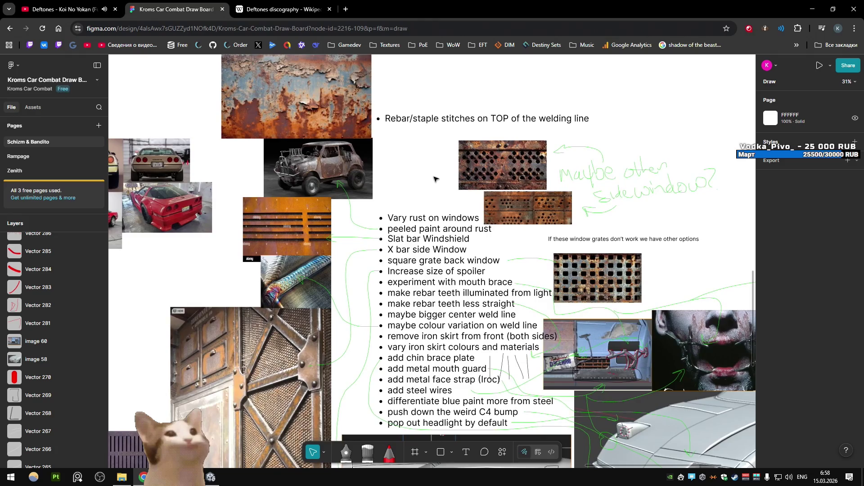
{"action": "left_click", "coordinate": [330, 240]}
{"action": "key", "text": "alt+Tab"}
{"action": "key", "text": "alt+Tab"}
{"action": "scroll", "coordinate": [410, 206], "scroll_direction": "down", "scroll_amount": 1}
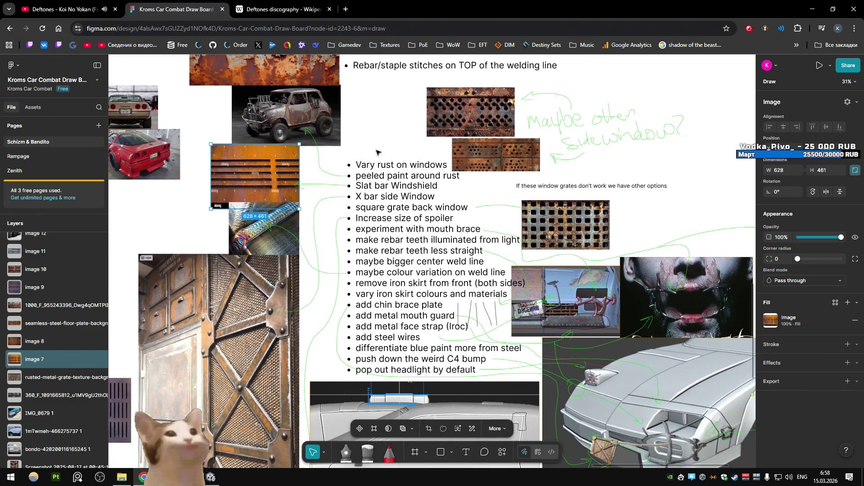
{"action": "scroll", "coordinate": [400, 189], "scroll_direction": "right", "scroll_amount": 2}
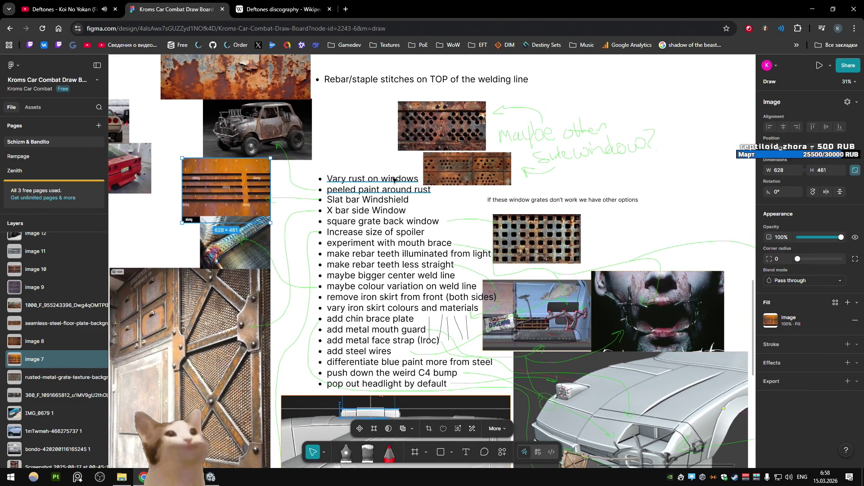
{"action": "key", "text": "alt+Tab"}
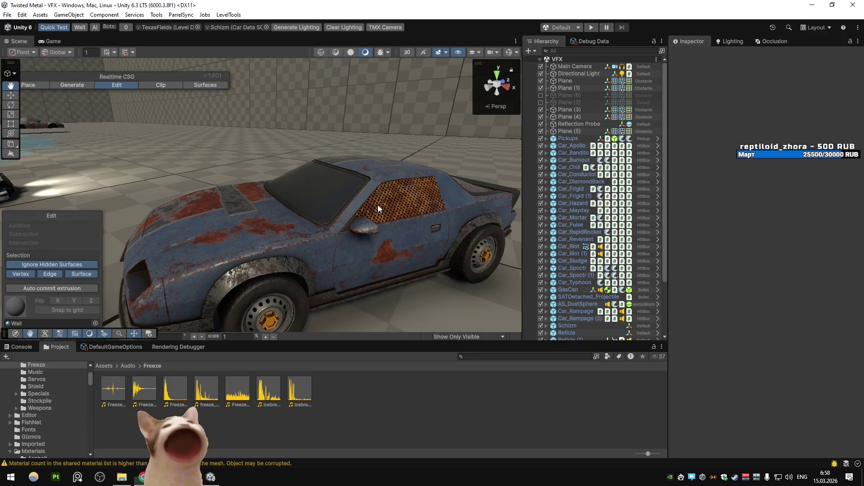
- Bring Blender forward and orbit to a side view of the red car's riveted X-braced window plate
{"action": "key", "text": "alt+Tab"}
{"action": "mouse_move", "coordinate": [460, 234]}
{"action": "middle_mouse_down"}
{"action": "mouse_move", "coordinate": [383, 231]}
{"action": "mouse_move", "coordinate": [311, 193]}
{"action": "mouse_move", "coordinate": [503, 198]}
{"action": "mouse_move", "coordinate": [297, 186]}
{"action": "mouse_move", "coordinate": [343, 211]}
{"action": "mouse_move", "coordinate": [407, 211]}
{"action": "mouse_move", "coordinate": [276, 201]}
{"action": "mouse_move", "coordinate": [331, 229]}
{"action": "mouse_move", "coordinate": [304, 249]}
{"action": "mouse_move", "coordinate": [357, 235]}
{"action": "mouse_move", "coordinate": [319, 251]}
{"action": "middle_mouse_up"}
{"action": "scroll", "coordinate": [320, 251], "scroll_direction": "down", "scroll_amount": 2}
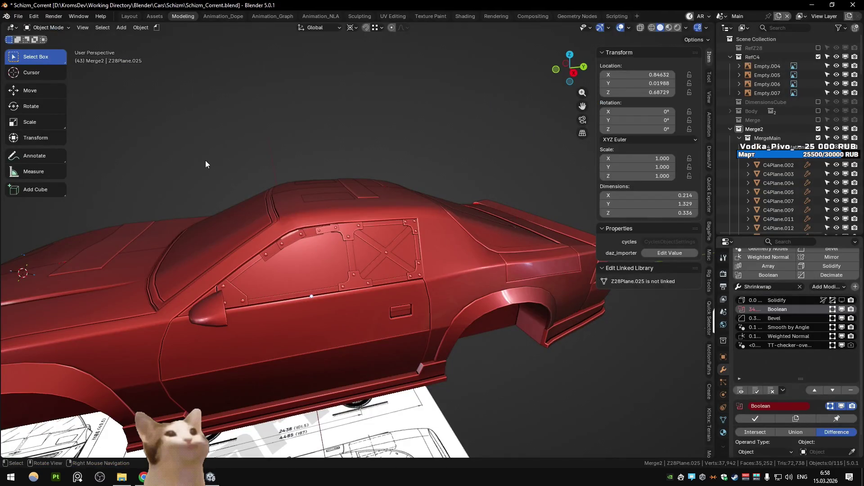
{"action": "mouse_move", "coordinate": [206, 161]}
{"action": "middle_mouse_down"}
{"action": "mouse_move", "coordinate": [266, 193]}
{"action": "mouse_move", "coordinate": [207, 207]}
{"action": "mouse_move", "coordinate": [246, 220]}
{"action": "middle_mouse_up"}
{"action": "scroll", "coordinate": [247, 220], "scroll_direction": "up", "scroll_amount": 5}
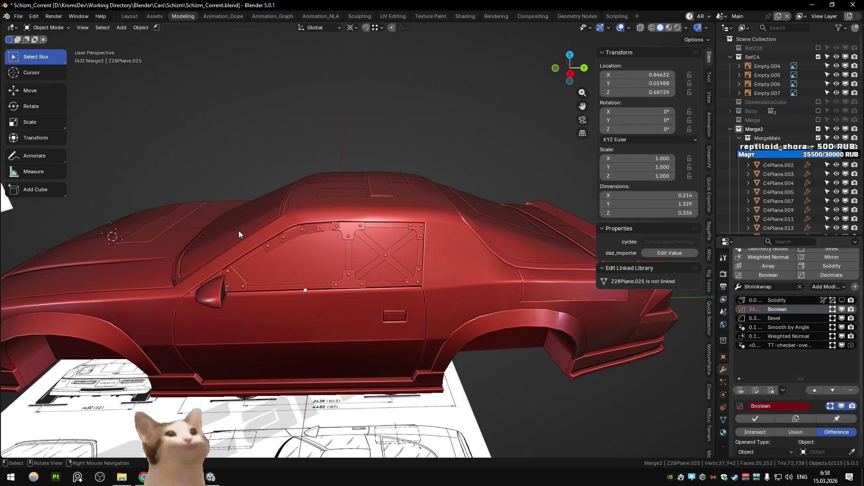
{"action": "scroll", "coordinate": [239, 231], "scroll_direction": "up", "scroll_amount": 3}
{"action": "left_click", "coordinate": [224, 248]}
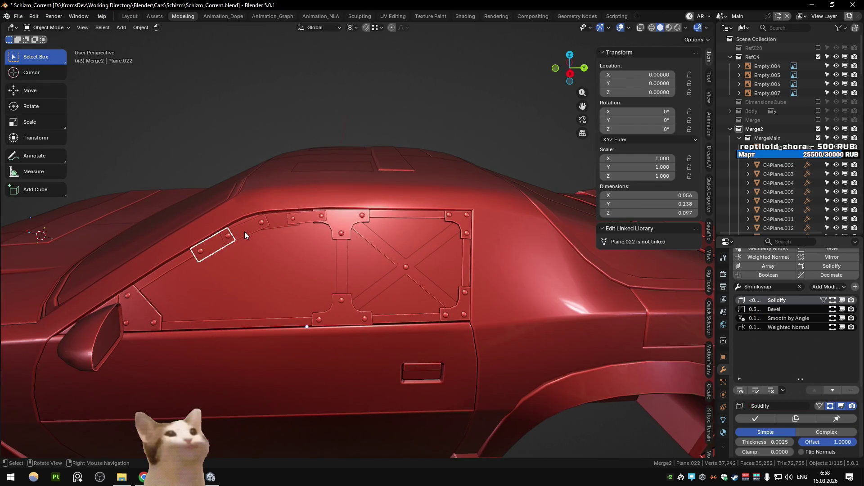
{"action": "key", "text": "h"}
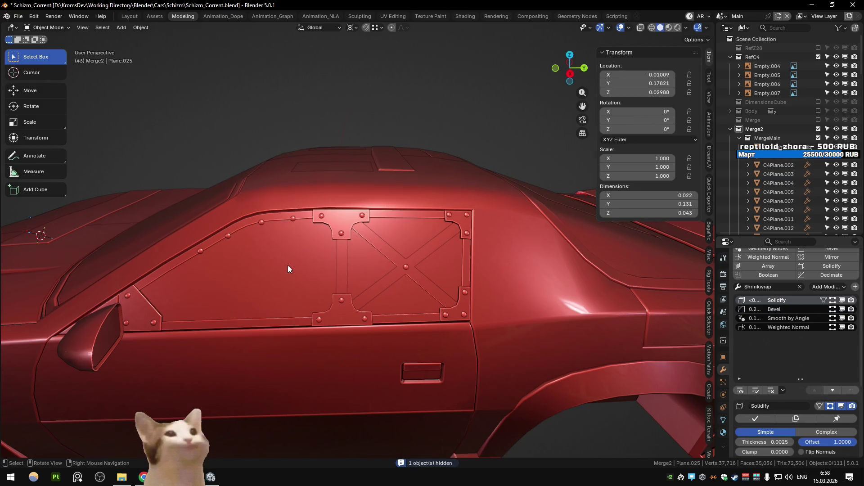
{"action": "left_click", "coordinate": [199, 252]}
{"action": "key", "text": "Delete"}
{"action": "left_click", "coordinate": [228, 235]}
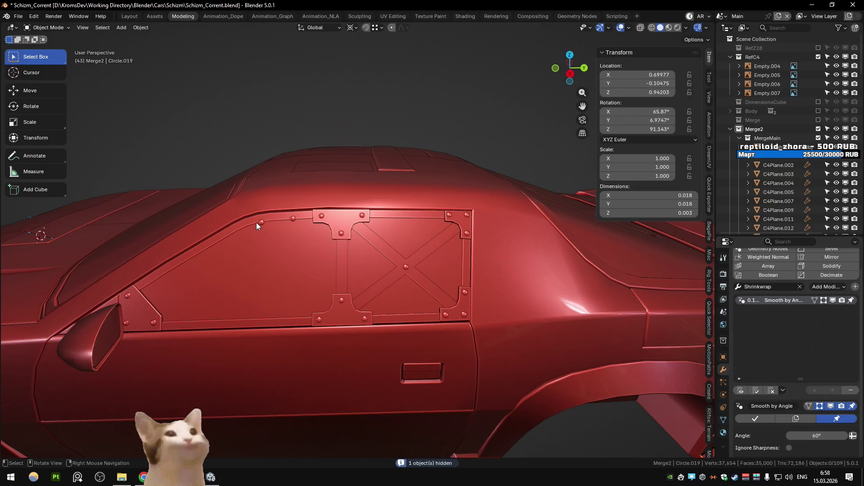
{"action": "key", "text": "Delete"}
{"action": "left_click", "coordinate": [292, 219]}
{"action": "key", "text": "ctrl+z"}
{"action": "key", "text": "ctrl+z"}
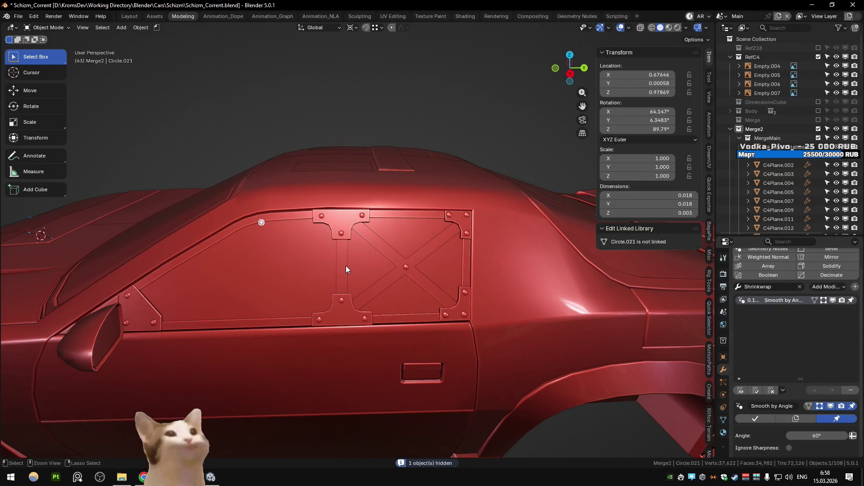
{"action": "key", "text": "ctrl+z"}
{"action": "key", "text": "ctrl+z"}
{"action": "key", "text": "ctrl+z"}
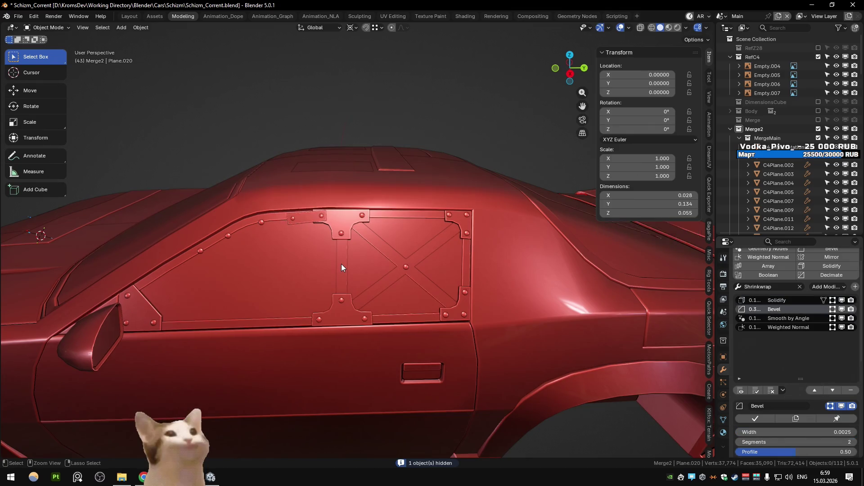
{"action": "left_click", "coordinate": [341, 264]}
{"action": "left_click", "coordinate": [172, 280]}
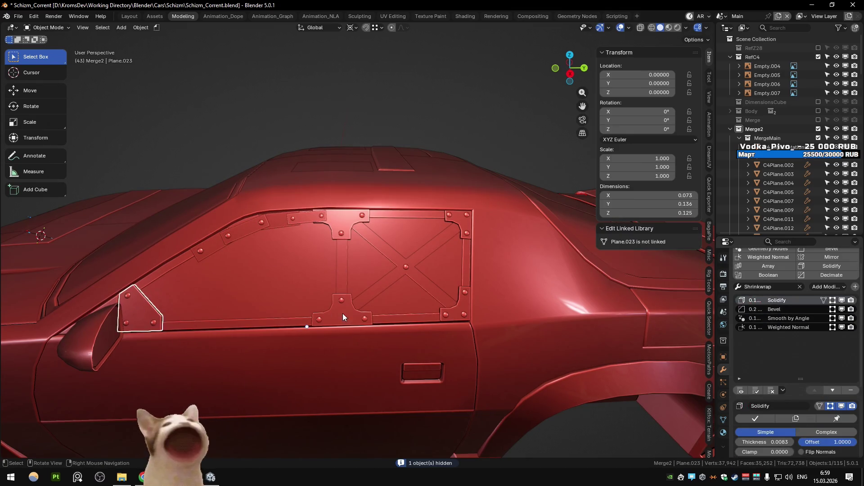
{"action": "left_click", "coordinate": [342, 313]}
{"action": "left_click", "coordinate": [473, 238]}
{"action": "left_click", "coordinate": [461, 309]}
{"action": "left_click", "coordinate": [342, 309]}
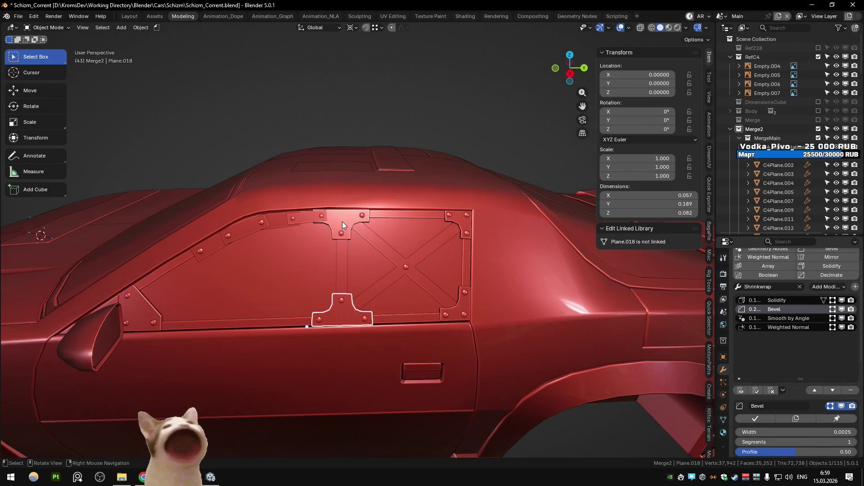
{"action": "left_click", "coordinate": [342, 223]}
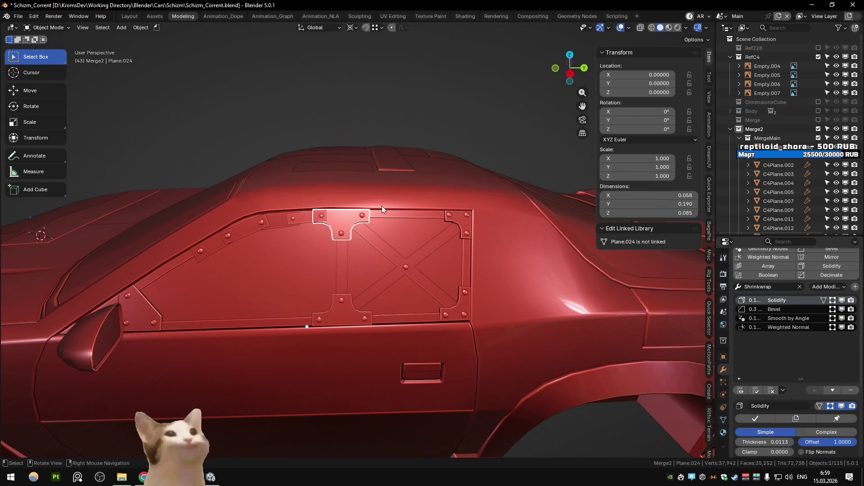
{"action": "left_click", "coordinate": [214, 142]}
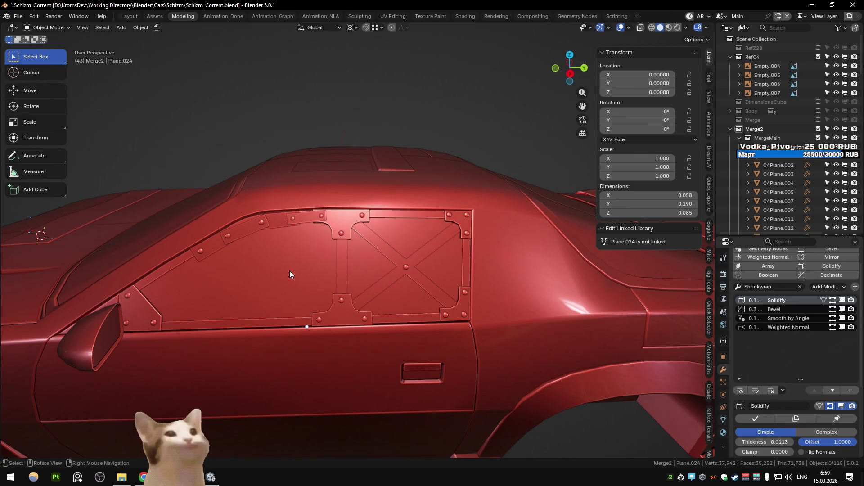
- Compare the window glass panel hidden and shown through undo/redo, then reveal and deselect it
{"action": "key", "text": "ctrl+z"}
{"action": "key", "text": "ctrl+shift+z"}
{"action": "key", "text": "ctrl+z"}
{"action": "key", "text": "ctrl+shift+z"}
{"action": "key", "text": "ctrl+z"}
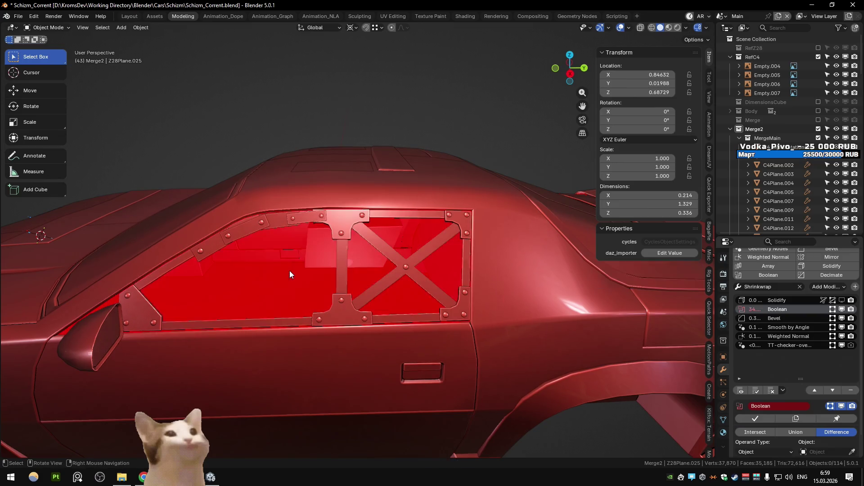
{"action": "key", "text": "ctrl+shift+z"}
{"action": "key", "text": "ctrl+z"}
{"action": "key", "text": "ctrl+shift+z"}
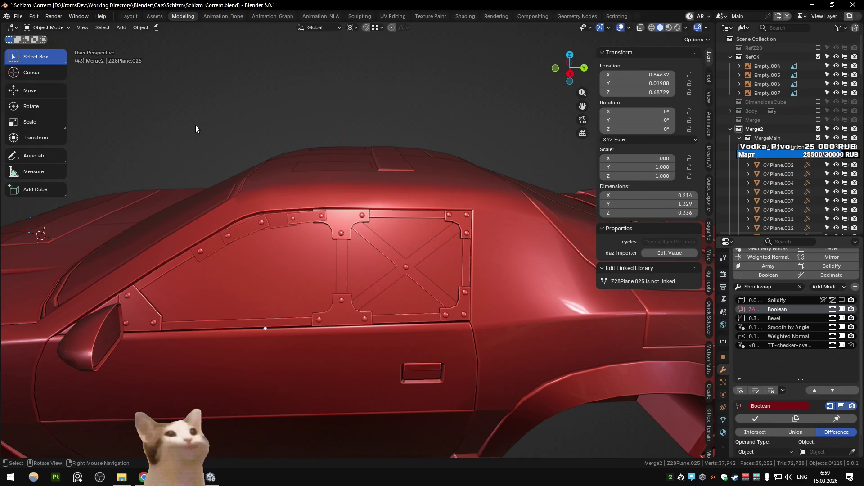
{"action": "key", "text": "h"}
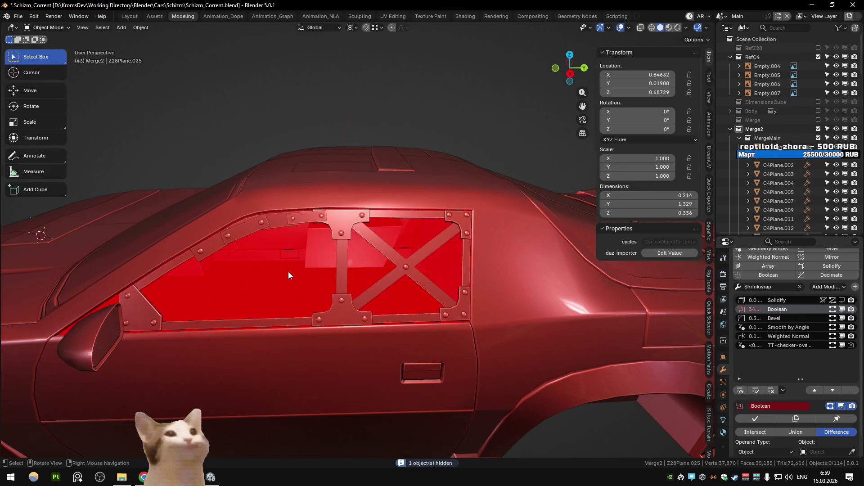
{"action": "key", "text": "alt+h"}
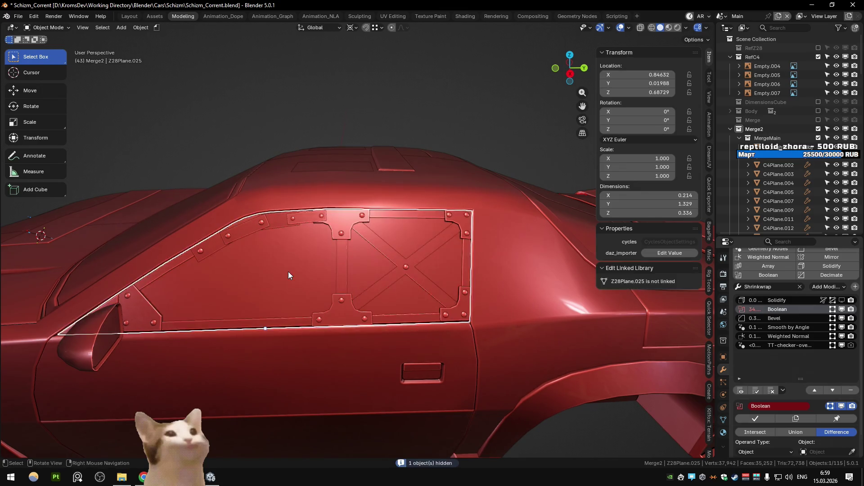
{"action": "left_click", "coordinate": [204, 135]}
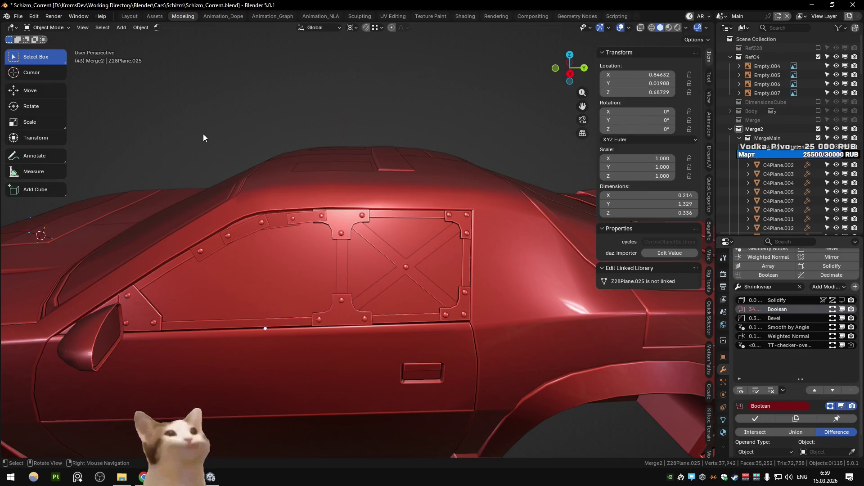
- Hide the object overlapping the rivet on the door plate, then clear the selection
{"action": "left_click", "coordinate": [403, 268]}
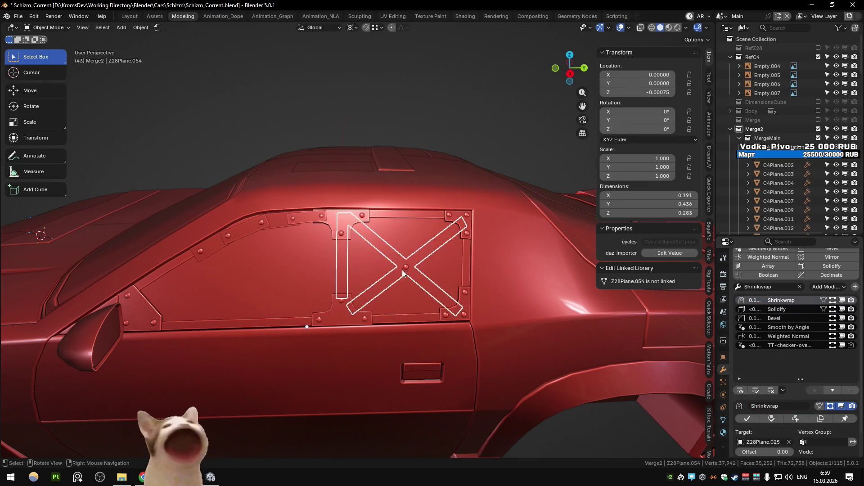
{"action": "left_click", "coordinate": [264, 141]}
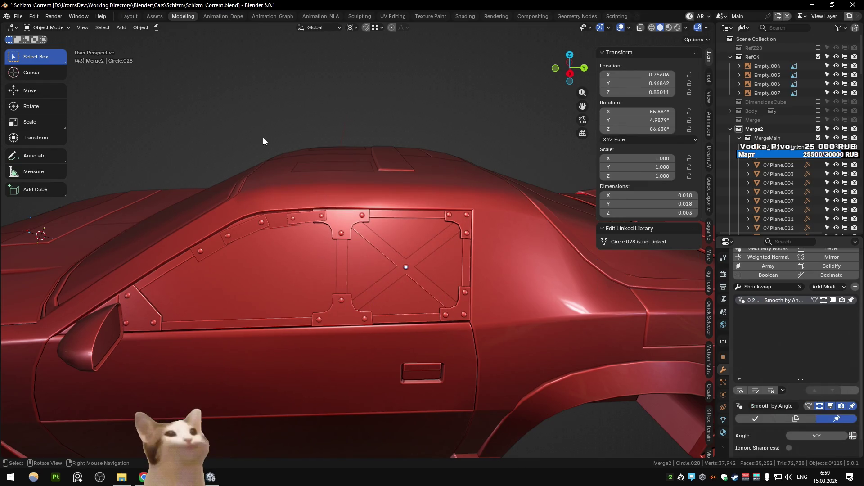
{"action": "left_click", "coordinate": [399, 262]}
{"action": "key", "text": "h"}
{"action": "left_click", "coordinate": [413, 289]}
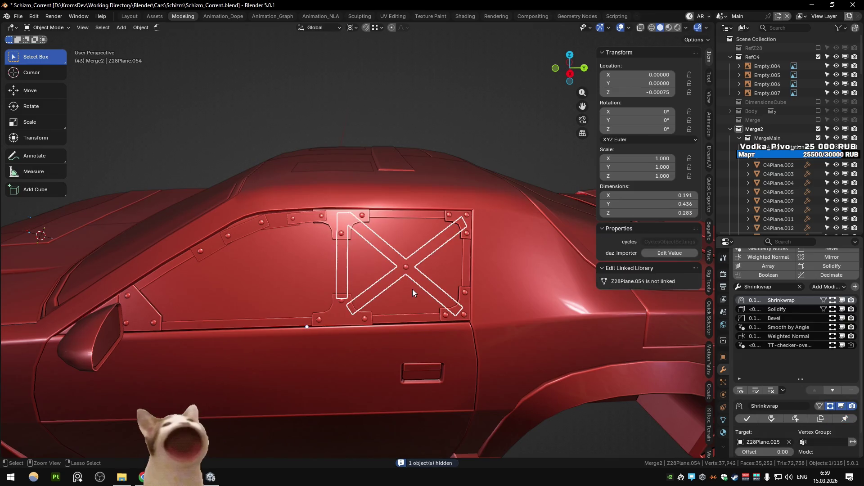
{"action": "left_click", "coordinate": [279, 121]}
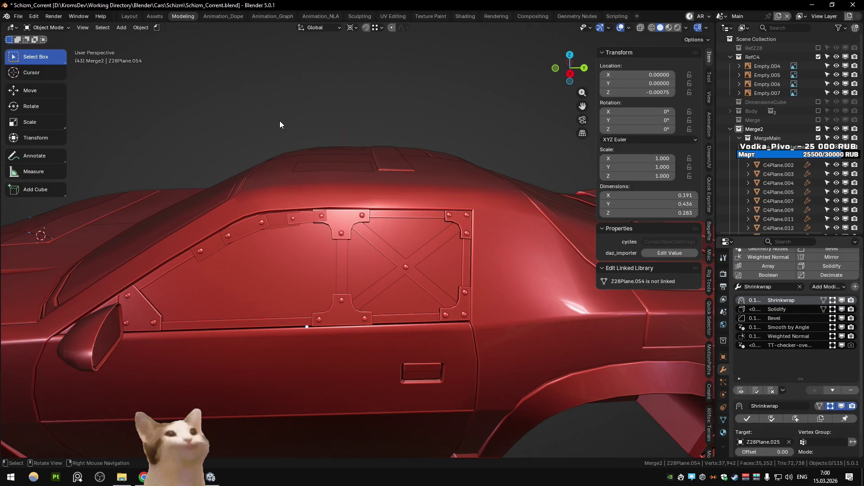
{"action": "left_click", "coordinate": [31, 155]}
- Sketch trial annotation strokes over the door window, then erase and undo them
{"action": "left_click_drag", "start_coordinate": [343, 234], "coordinate": [468, 293]}
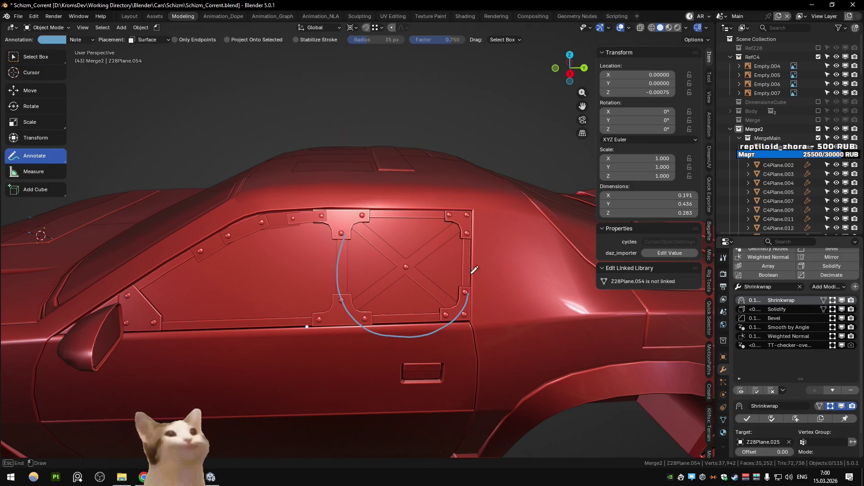
{"action": "key", "text": "ctrl+z"}
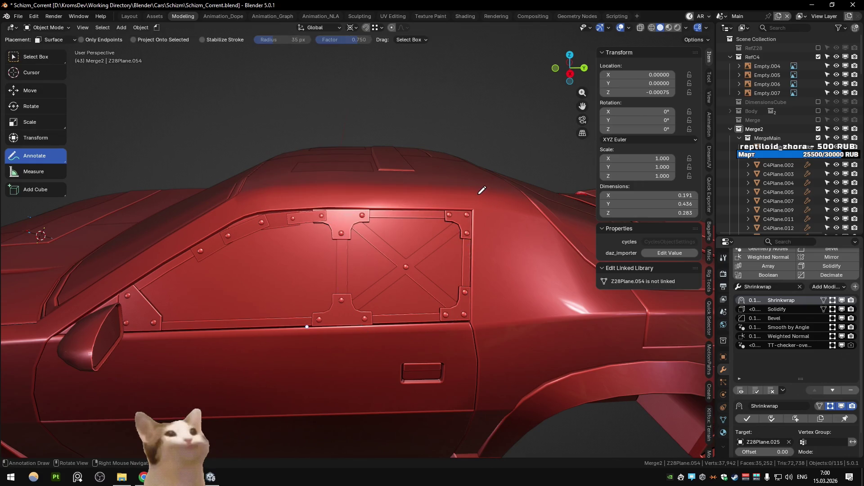
{"action": "mouse_move", "coordinate": [264, 325]}
{"action": "left_mouse_down"}
{"action": "mouse_move", "coordinate": [266, 311]}
{"action": "mouse_move", "coordinate": [308, 321]}
{"action": "mouse_move", "coordinate": [258, 329]}
{"action": "mouse_move", "coordinate": [156, 323]}
{"action": "mouse_move", "coordinate": [209, 311]}
{"action": "mouse_move", "coordinate": [234, 270]}
{"action": "mouse_move", "coordinate": [261, 327]}
{"action": "left_mouse_up"}
{"action": "mouse_move", "coordinate": [201, 249]}
{"action": "left_mouse_down"}
{"action": "mouse_move", "coordinate": [173, 254]}
{"action": "mouse_move", "coordinate": [230, 226]}
{"action": "left_mouse_up"}
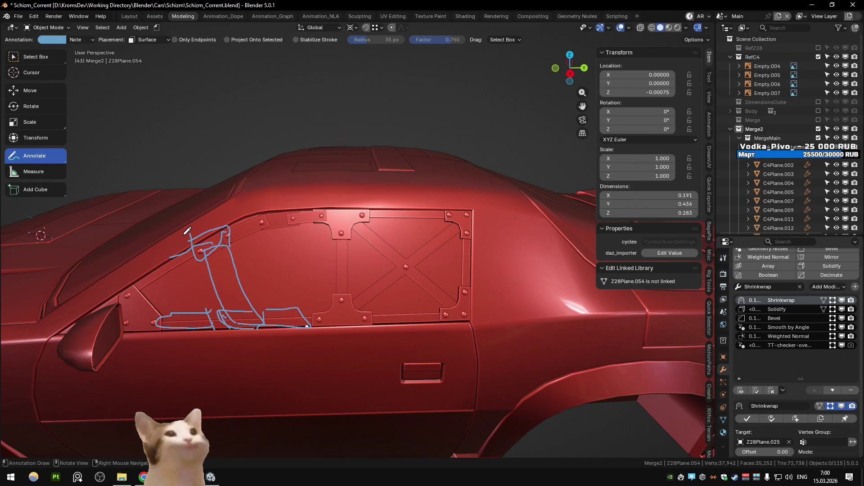
{"action": "left_click_drag", "start_coordinate": [221, 317], "coordinate": [195, 309]}
{"action": "mouse_move", "coordinate": [272, 187]}
{"action": "right_mouse_down", "text": "ctrl"}
{"action": "mouse_move", "coordinate": [225, 271]}
{"action": "mouse_move", "coordinate": [189, 288]}
{"action": "mouse_move", "coordinate": [367, 261]}
{"action": "mouse_move", "coordinate": [505, 199]}
{"action": "right_mouse_up", "text": "ctrl"}
{"action": "key", "text": "ctrl+z"}
{"action": "key", "text": "ctrl+z"}
{"action": "key", "text": "ctrl+z"}
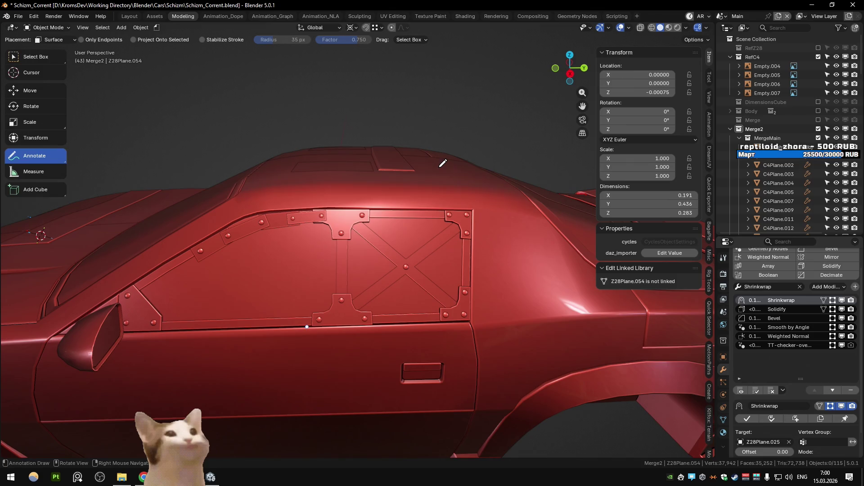
- Sketch a grid of vertical and horizontal lines across the window, then undo it
{"action": "mouse_move", "coordinate": [369, 220]}
{"action": "left_mouse_down"}
{"action": "mouse_move", "coordinate": [370, 311]}
{"action": "mouse_move", "coordinate": [390, 324]}
{"action": "left_mouse_up"}
{"action": "left_click_drag", "start_coordinate": [399, 218], "coordinate": [402, 308]}
{"action": "left_click_drag", "start_coordinate": [418, 206], "coordinate": [419, 314]}
{"action": "mouse_move", "coordinate": [437, 220]}
{"action": "left_mouse_down"}
{"action": "mouse_move", "coordinate": [439, 320]}
{"action": "mouse_move", "coordinate": [461, 309]}
{"action": "left_mouse_up"}
{"action": "left_click_drag", "start_coordinate": [339, 269], "coordinate": [483, 267]}
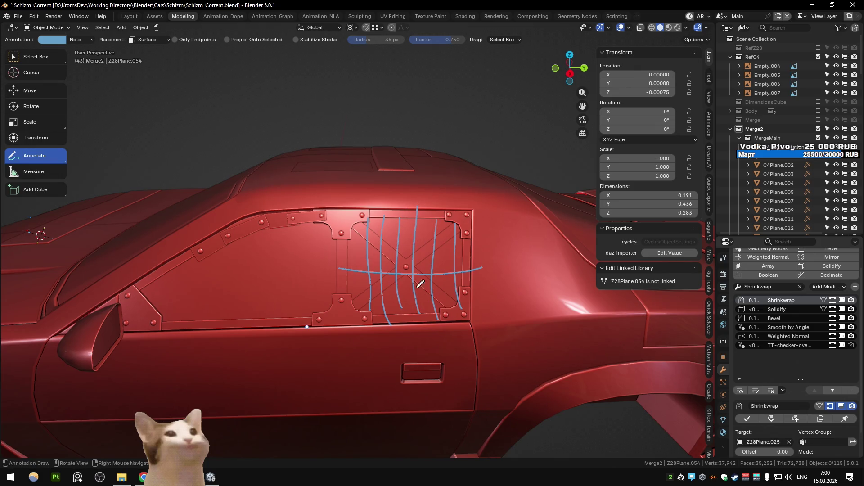
{"action": "left_click_drag", "start_coordinate": [342, 243], "coordinate": [467, 241]}
{"action": "left_click_drag", "start_coordinate": [343, 302], "coordinate": [460, 296]}
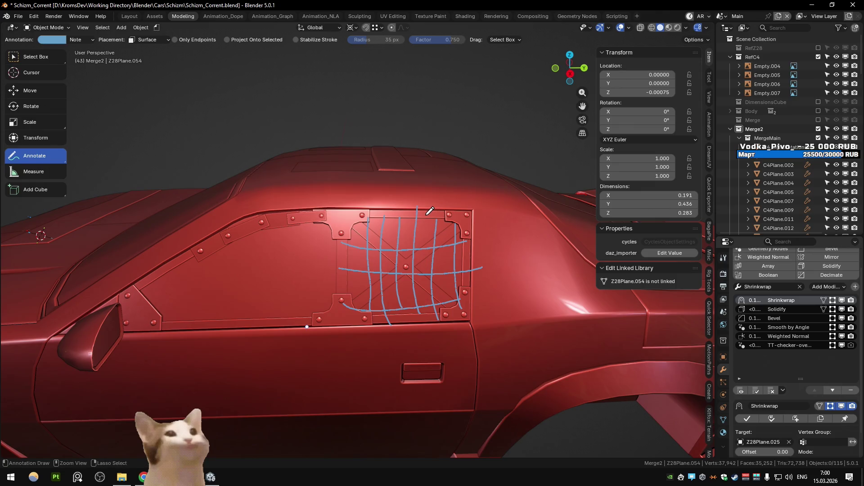
{"action": "key", "text": "ctrl+z"}
{"action": "key", "text": "ctrl+z"}
{"action": "key", "text": "ctrl+z"}
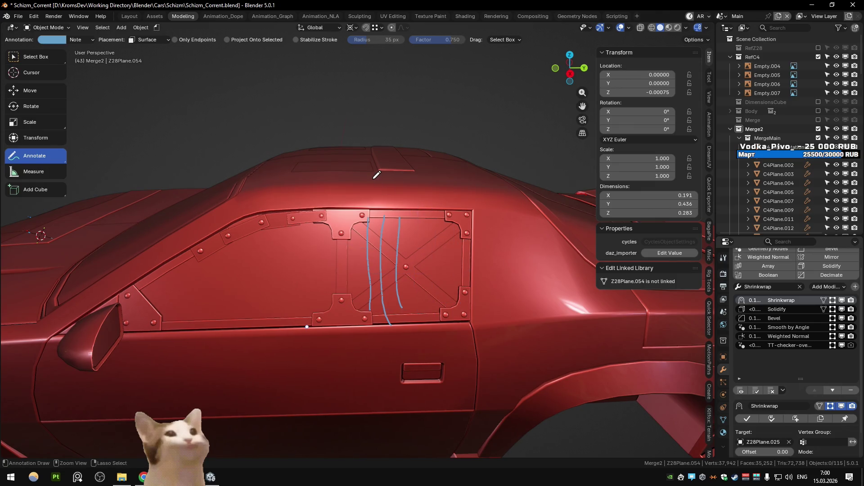
- Return to Select Box, save Schizm_Corrent.blend, and orbit around the car
{"action": "middle_click_drag", "start_coordinate": [376, 175], "coordinate": [296, 144]}
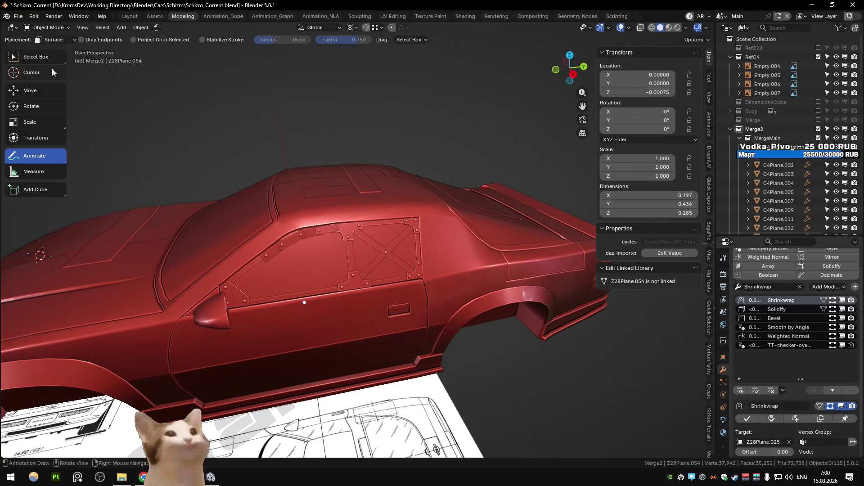
{"action": "key", "text": "w"}
{"action": "key", "text": "ctrl+s"}
{"action": "mouse_move", "coordinate": [375, 258]}
{"action": "middle_mouse_down"}
{"action": "mouse_move", "coordinate": [323, 232]}
{"action": "mouse_move", "coordinate": [296, 244]}
{"action": "mouse_move", "coordinate": [224, 244]}
{"action": "mouse_move", "coordinate": [277, 240]}
{"action": "mouse_move", "coordinate": [316, 266]}
{"action": "mouse_move", "coordinate": [332, 224]}
{"action": "middle_mouse_up"}
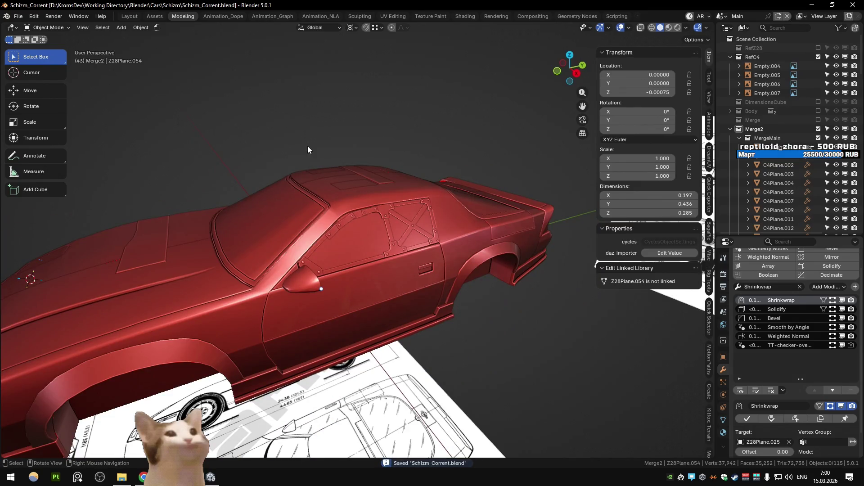
{"action": "middle_click_drag", "start_coordinate": [480, 209], "coordinate": [364, 215]}
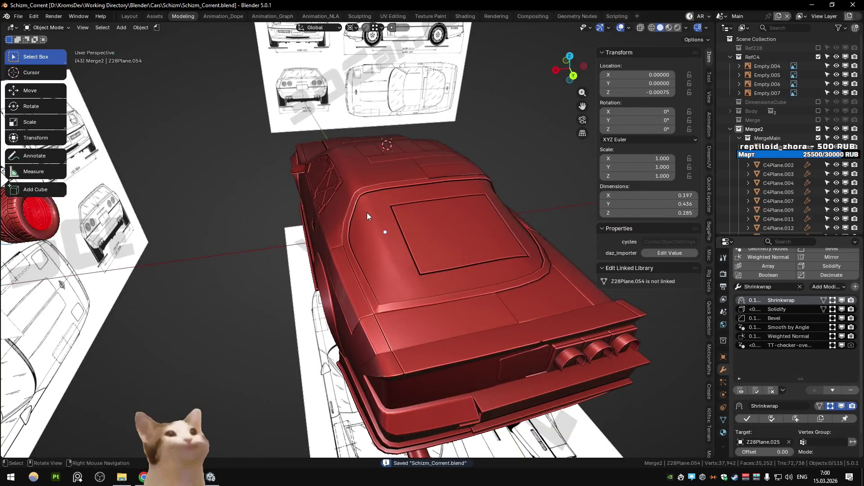
- Select the reference image Empty.006 and orbit to a side view of the car
{"action": "key", "text": "alt+Tab"}
{"action": "key", "text": "alt+Tab"}
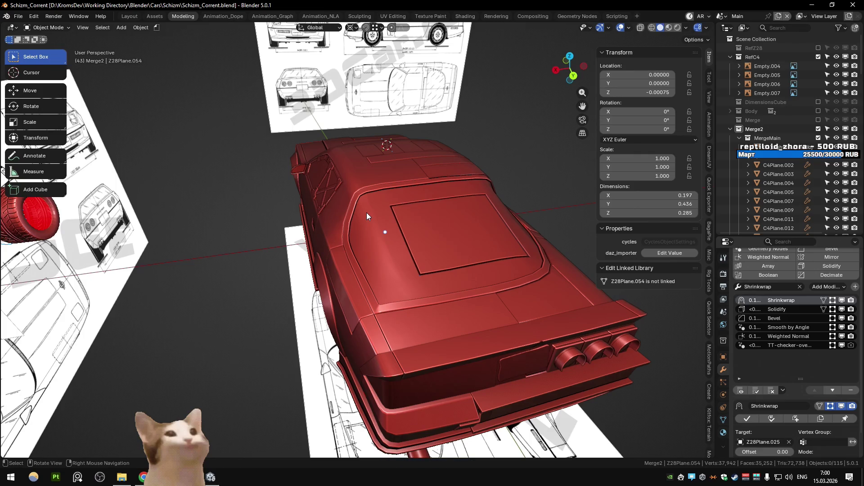
{"action": "left_click", "coordinate": [337, 122]}
{"action": "middle_click_drag", "start_coordinate": [360, 175], "coordinate": [405, 216]}
{"action": "key", "text": "alt+Tab"}
{"action": "left_click", "coordinate": [350, 8]}
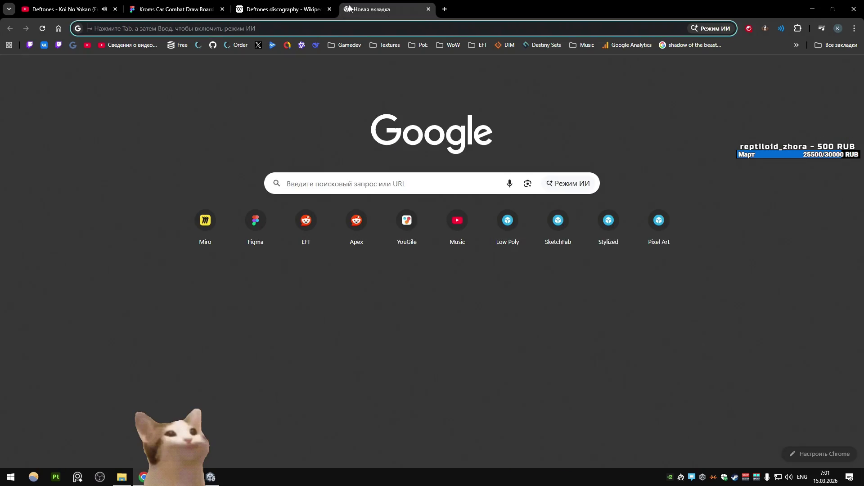
- Search Google for 'close clamp' and browse the image results
{"action": "type", "text": "close clamp"}
{"action": "key", "text": "Return"}
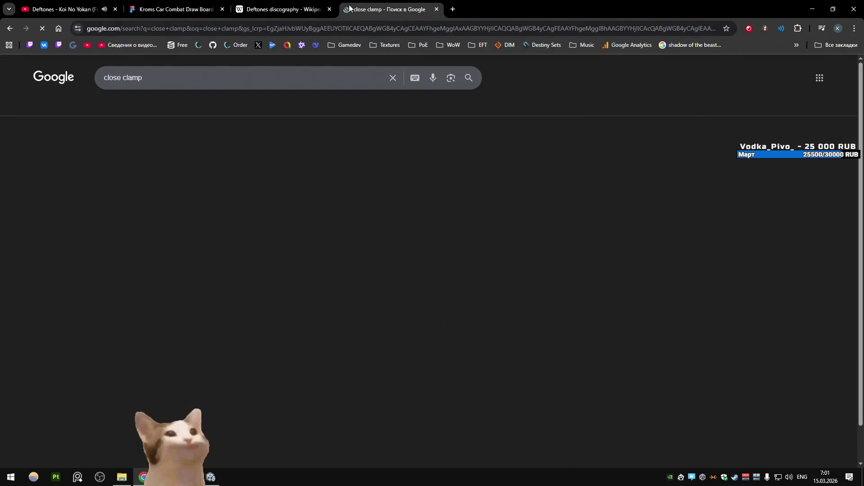
{"action": "left_click", "coordinate": [180, 107]}
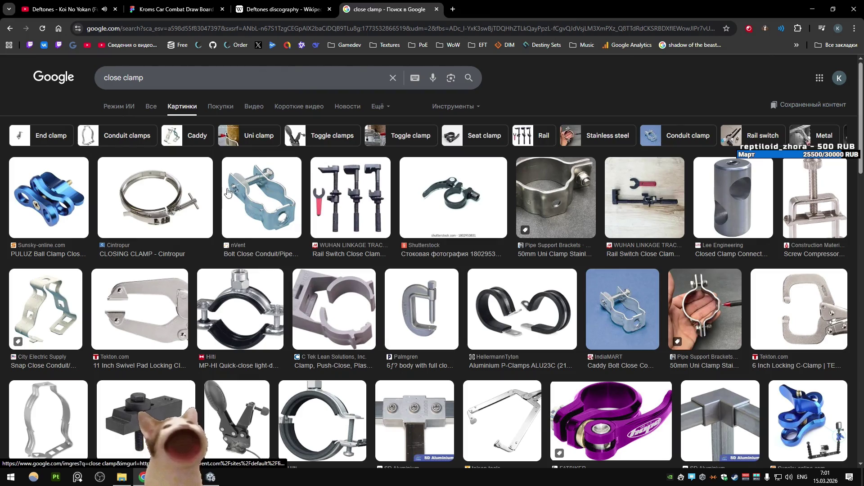
{"action": "key", "text": "alt+Tab"}
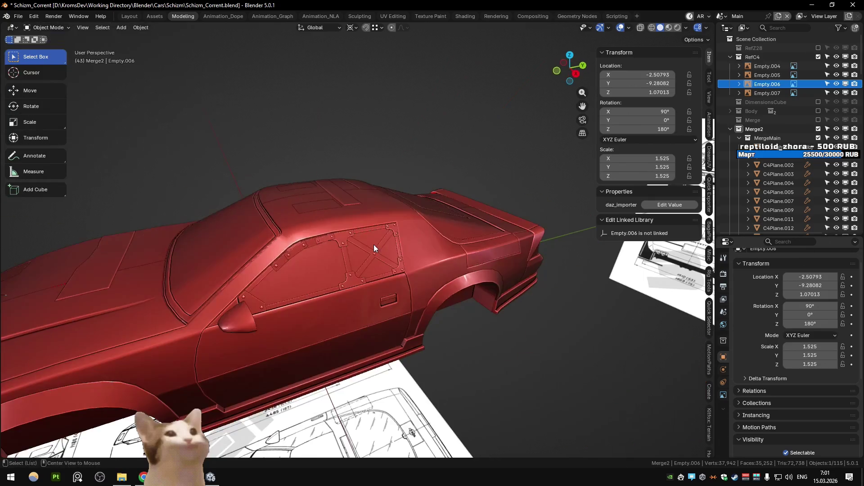
- Check the X-brace plate Z28Plane.054 in Edit Mode with X-ray toggled, then deselect and save
{"action": "scroll", "coordinate": [373, 247], "scroll_direction": "up", "scroll_amount": 2}
{"action": "left_click", "coordinate": [364, 259]}
{"action": "scroll", "coordinate": [346, 265], "scroll_direction": "up", "scroll_amount": 3}
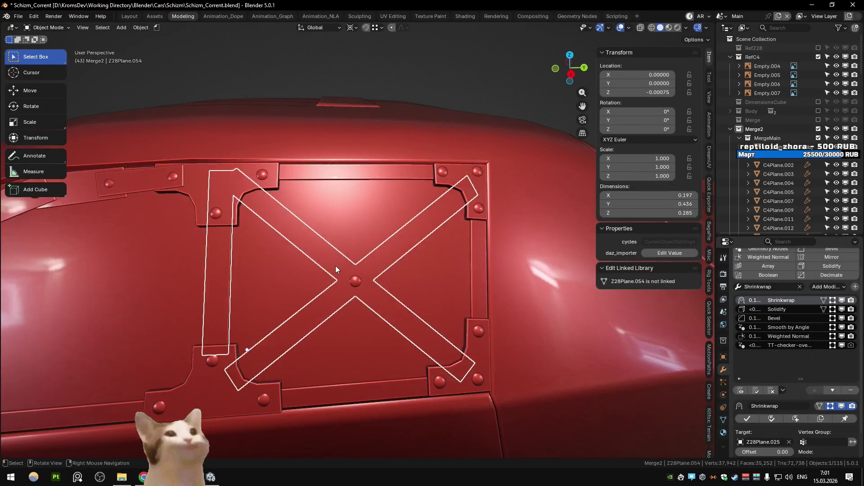
{"action": "key", "text": "alt+z"}
{"action": "key", "text": "alt+z"}
{"action": "key", "text": "Tab"}
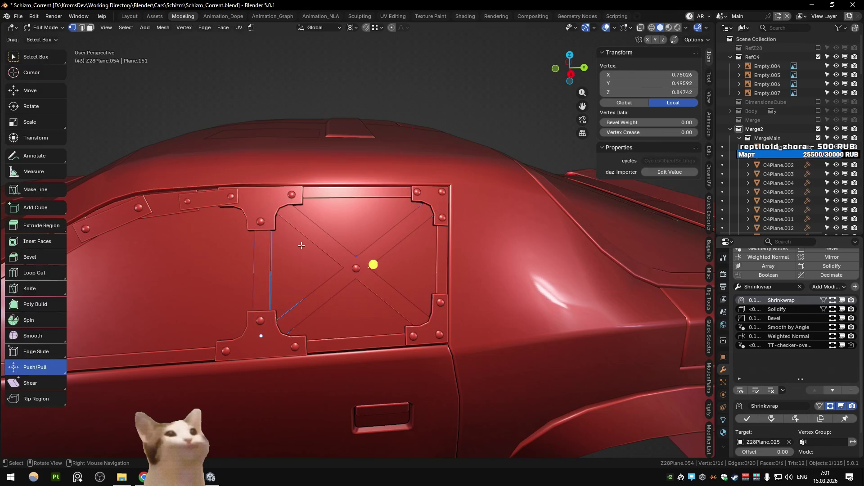
{"action": "key", "text": "alt+z"}
{"action": "key", "text": "a"}
{"action": "key", "text": "alt+z"}
{"action": "key", "text": "Tab"}
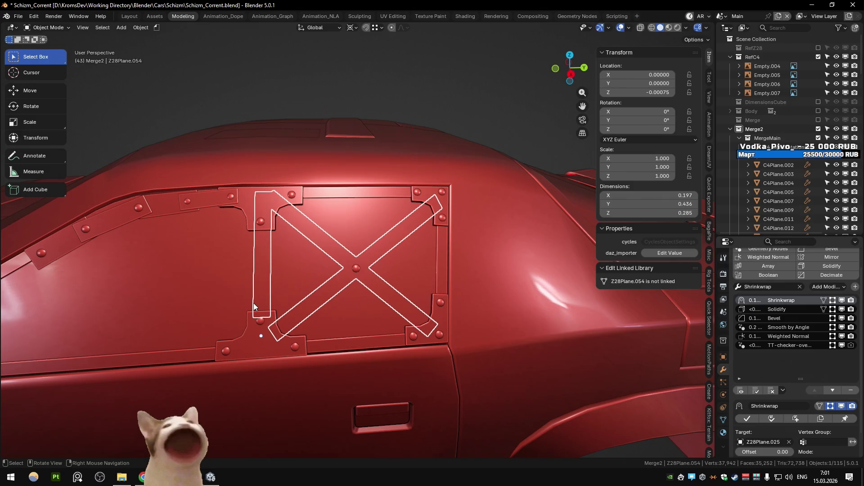
{"action": "mouse_move", "coordinate": [252, 302]}
{"action": "middle_mouse_down"}
{"action": "mouse_move", "coordinate": [310, 285]}
{"action": "mouse_move", "coordinate": [274, 115]}
{"action": "middle_mouse_up"}
{"action": "key", "text": "alt+a"}
{"action": "key", "text": "ctrl+s"}
- Frame and inspect roof panel C4Plane.013 in Edit Mode, then exit and save
{"action": "mouse_move", "coordinate": [361, 105]}
{"action": "middle_mouse_down"}
{"action": "mouse_move", "coordinate": [353, 183]}
{"action": "mouse_move", "coordinate": [324, 137]}
{"action": "middle_mouse_up"}
{"action": "left_click", "coordinate": [320, 230]}
{"action": "key", "text": "KP_Decimal"}
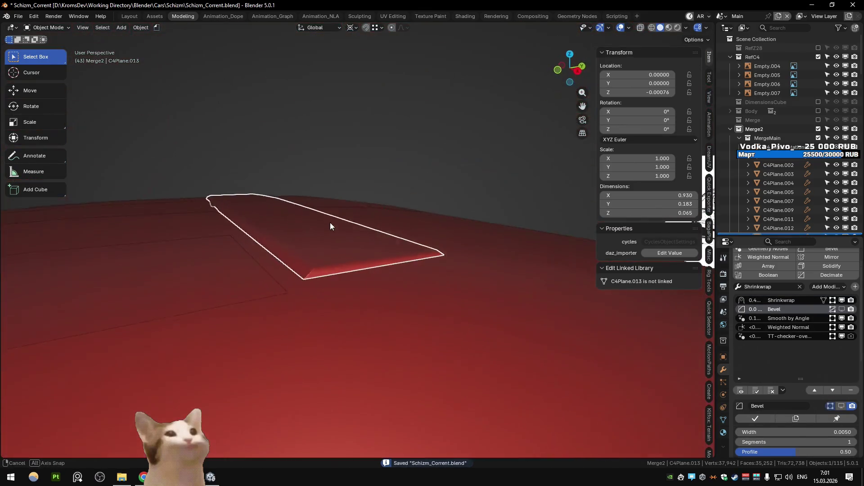
{"action": "key", "text": "Tab"}
{"action": "scroll", "coordinate": [320, 250], "scroll_direction": "down", "scroll_amount": 5}
{"action": "key", "text": "Tab"}
{"action": "mouse_move", "coordinate": [320, 250]}
{"action": "middle_mouse_down"}
{"action": "mouse_move", "coordinate": [342, 275]}
{"action": "mouse_move", "coordinate": [391, 388]}
{"action": "middle_mouse_up"}
{"action": "key", "text": "ctrl+s"}
- Select the blueprint reference image Empty.007 and orbit onto the door plate
{"action": "left_click", "coordinate": [391, 388]}
{"action": "scroll", "coordinate": [324, 256], "scroll_direction": "up", "scroll_amount": 4}
{"action": "middle_click_drag", "start_coordinate": [319, 251], "coordinate": [403, 246]}
{"action": "scroll", "coordinate": [402, 247], "scroll_direction": "down", "scroll_amount": 3}
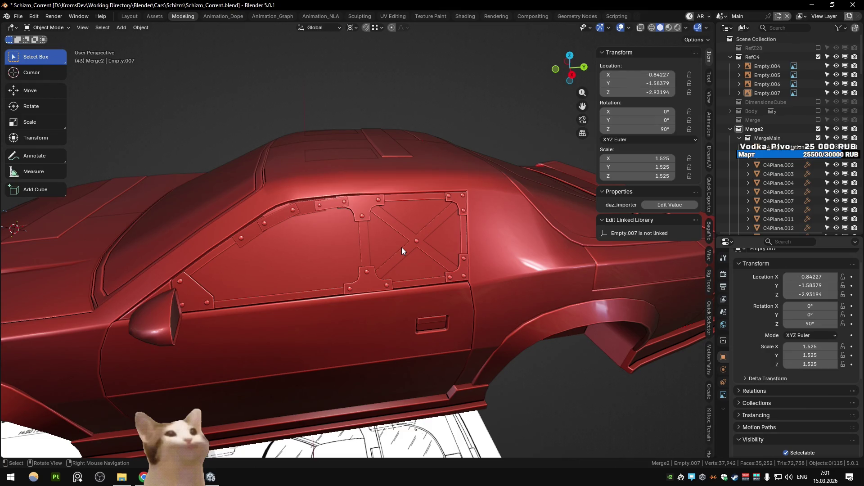
{"action": "mouse_move", "coordinate": [401, 247]}
{"action": "middle_mouse_down"}
{"action": "mouse_move", "coordinate": [458, 266]}
{"action": "mouse_move", "coordinate": [429, 212]}
{"action": "mouse_move", "coordinate": [265, 206]}
{"action": "middle_mouse_up"}
{"action": "scroll", "coordinate": [264, 207], "scroll_direction": "down", "scroll_amount": 3}
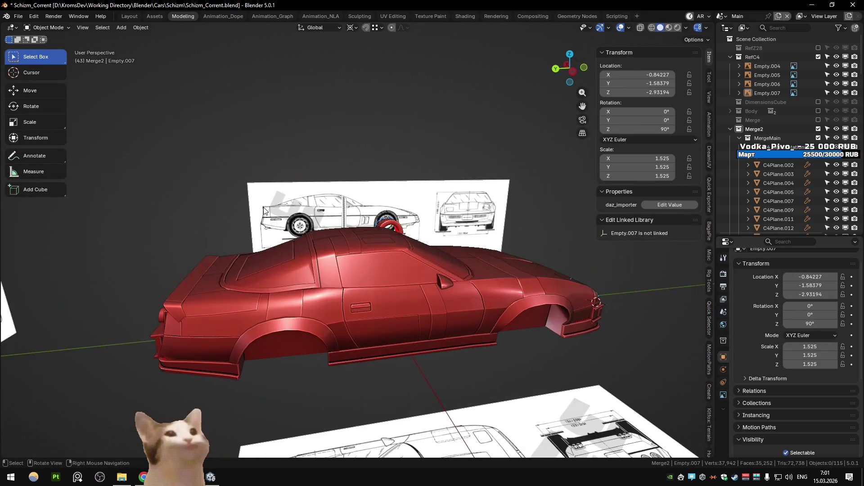
{"action": "mouse_move", "coordinate": [179, 200]}
{"action": "middle_mouse_down"}
{"action": "mouse_move", "coordinate": [351, 192]}
{"action": "mouse_move", "coordinate": [360, 203]}
{"action": "middle_mouse_up"}
{"action": "scroll", "coordinate": [360, 203], "scroll_direction": "up", "scroll_amount": 5}
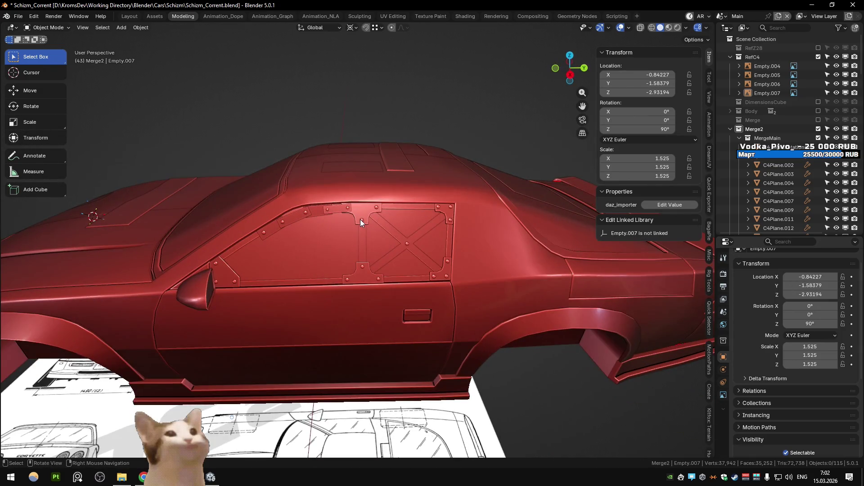
{"action": "scroll", "coordinate": [360, 220], "scroll_direction": "down", "scroll_amount": 3}
{"action": "mouse_move", "coordinate": [365, 217]}
{"action": "middle_mouse_down"}
{"action": "mouse_move", "coordinate": [254, 204]}
{"action": "mouse_move", "coordinate": [274, 189]}
{"action": "mouse_move", "coordinate": [274, 206]}
{"action": "mouse_move", "coordinate": [439, 215]}
{"action": "mouse_move", "coordinate": [296, 204]}
{"action": "mouse_move", "coordinate": [482, 207]}
{"action": "mouse_move", "coordinate": [282, 201]}
{"action": "mouse_move", "coordinate": [284, 191]}
{"action": "mouse_move", "coordinate": [284, 212]}
{"action": "middle_mouse_up"}
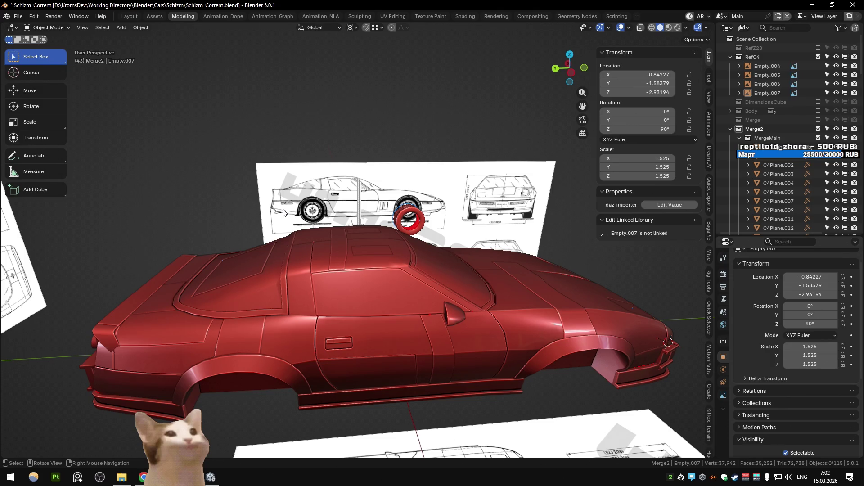
{"action": "mouse_move", "coordinate": [283, 212]}
{"action": "middle_mouse_down"}
{"action": "mouse_move", "coordinate": [463, 198]}
{"action": "mouse_move", "coordinate": [285, 204]}
{"action": "middle_mouse_up"}
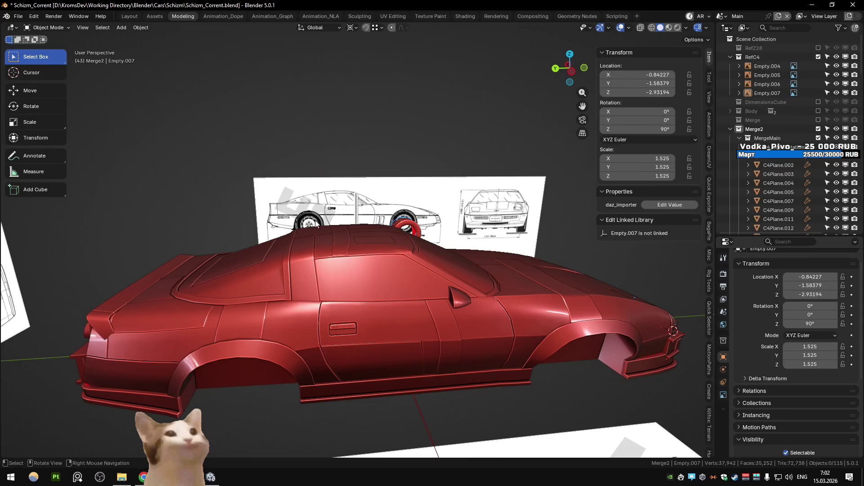
{"action": "scroll", "coordinate": [306, 268], "scroll_direction": "up", "scroll_amount": 4}
{"action": "left_click", "coordinate": [316, 273]}
{"action": "scroll", "coordinate": [323, 276], "scroll_direction": "up", "scroll_amount": 4}
{"action": "mouse_move", "coordinate": [323, 275]}
{"action": "middle_mouse_down"}
{"action": "mouse_move", "coordinate": [352, 286]}
{"action": "mouse_move", "coordinate": [355, 256]}
{"action": "mouse_move", "coordinate": [328, 301]}
{"action": "mouse_move", "coordinate": [348, 276]}
{"action": "middle_mouse_up"}
{"action": "scroll", "coordinate": [348, 275], "scroll_direction": "up", "scroll_amount": 2}
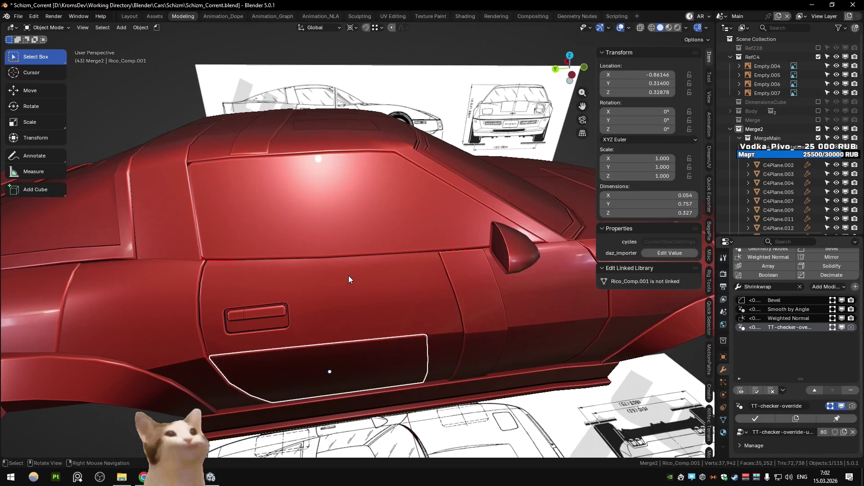
- Sketch annotation guide lines tracing and crossing the side window, then undo them
{"action": "left_click", "coordinate": [38, 158]}
{"action": "left_click_drag", "start_coordinate": [390, 147], "coordinate": [435, 260]}
{"action": "left_click_drag", "start_coordinate": [186, 158], "coordinate": [391, 158]}
{"action": "mouse_move", "coordinate": [412, 259]}
{"action": "left_mouse_down"}
{"action": "mouse_move", "coordinate": [205, 260]}
{"action": "mouse_move", "coordinate": [175, 168]}
{"action": "mouse_move", "coordinate": [386, 174]}
{"action": "left_mouse_up"}
{"action": "left_click_drag", "start_coordinate": [193, 209], "coordinate": [414, 194]}
{"action": "left_click_drag", "start_coordinate": [205, 240], "coordinate": [414, 231]}
{"action": "left_click_drag", "start_coordinate": [426, 162], "coordinate": [451, 181]}
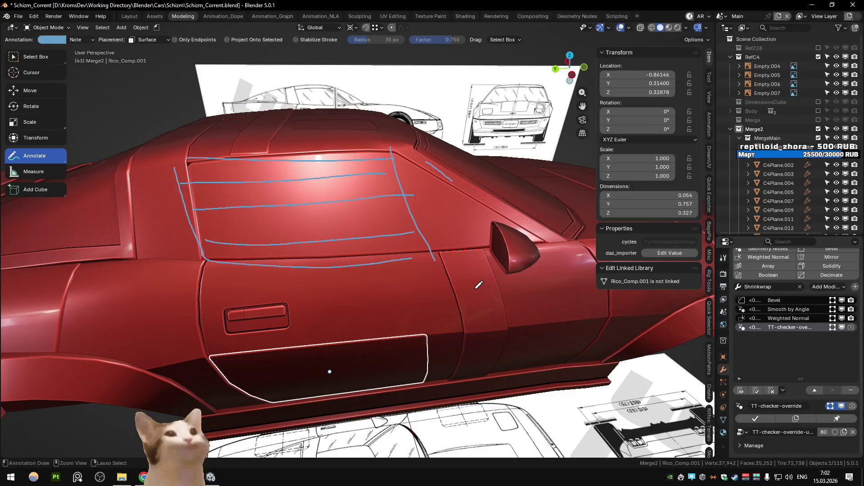
{"action": "key", "text": "ctrl+z"}
{"action": "key", "text": "ctrl+z"}
{"action": "key", "text": "ctrl+z"}
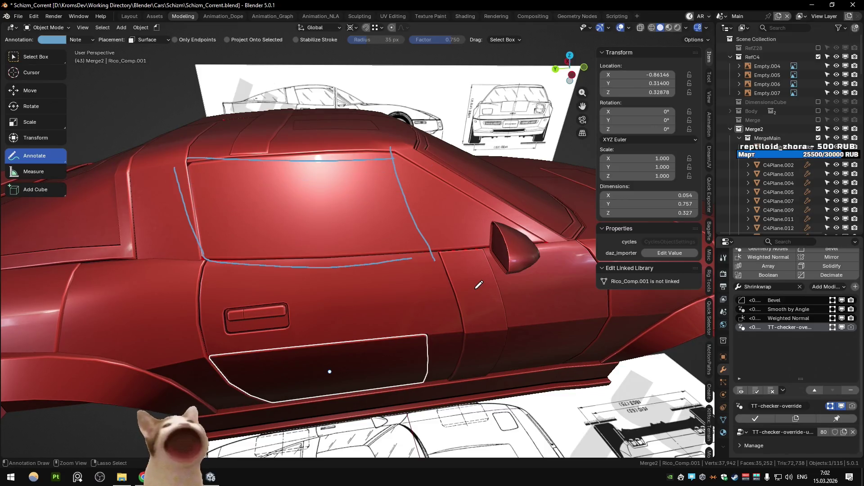
{"action": "key", "text": "ctrl+z"}
{"action": "key", "text": "ctrl+z"}
{"action": "key", "text": "ctrl+z"}
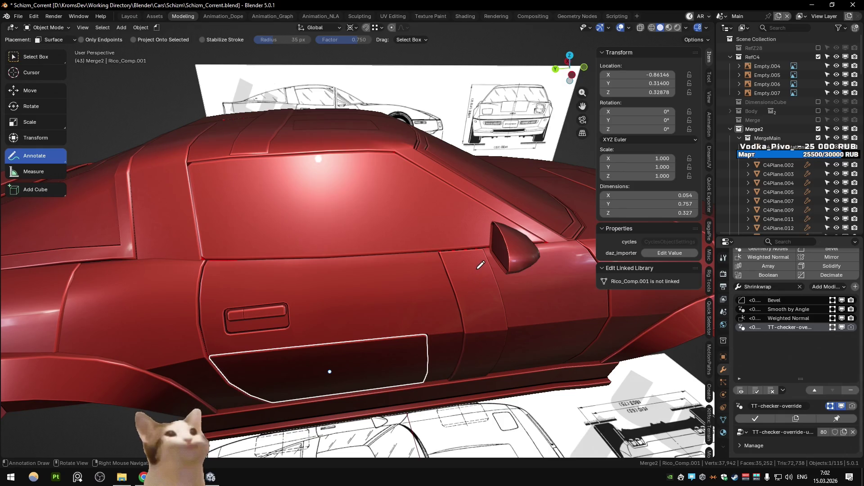
- Go back to object selection and bring the Unity editor forward
{"action": "scroll", "coordinate": [481, 265], "scroll_direction": "down", "scroll_amount": 5}
{"action": "scroll", "coordinate": [468, 256], "scroll_direction": "up", "scroll_amount": 4}
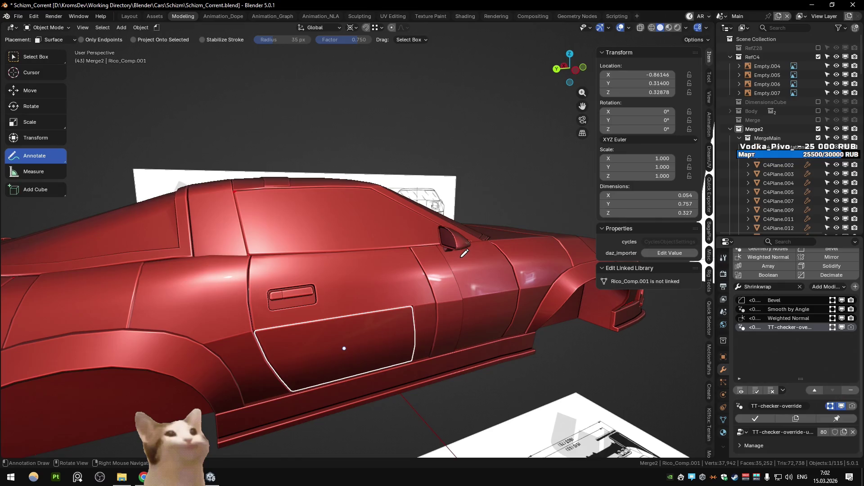
{"action": "middle_click_drag", "start_coordinate": [464, 253], "coordinate": [461, 253]}
{"action": "left_click", "coordinate": [39, 58]}
{"action": "key", "text": "ctrl+z"}
{"action": "key", "text": "ctrl+z"}
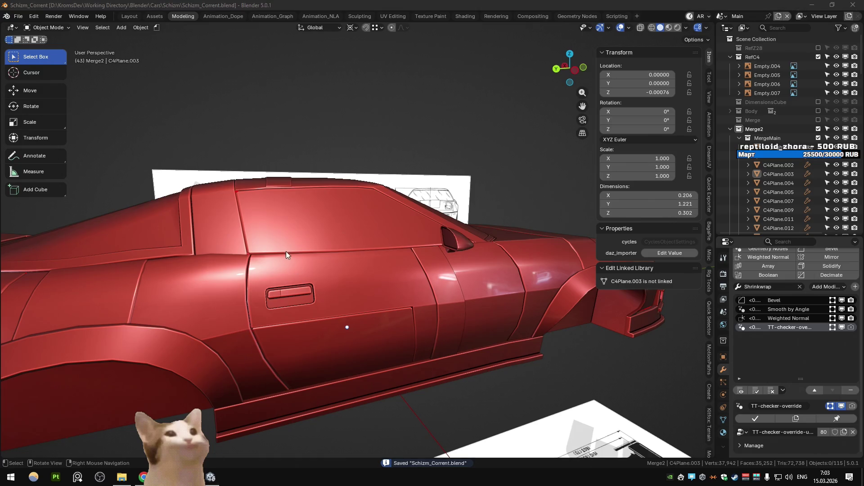
{"action": "left_click", "coordinate": [210, 475]}
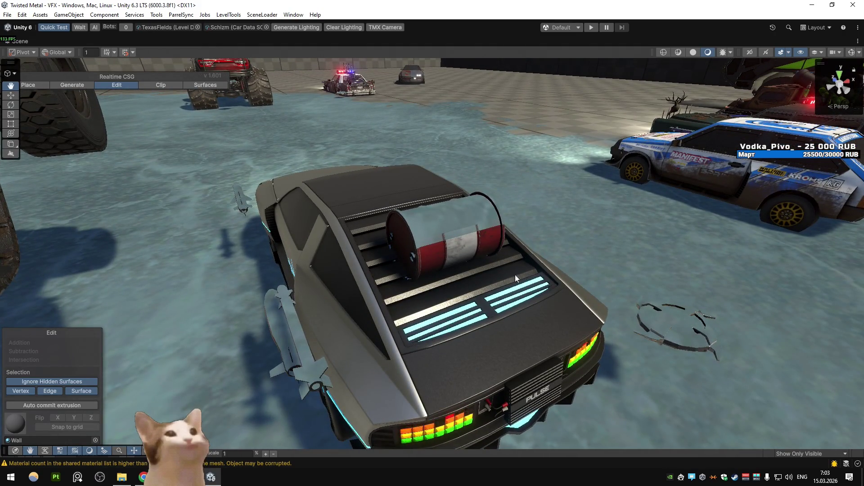
- Swing the Unity Scene view out to the wall and parked vehicles
{"action": "mouse_move", "coordinate": [525, 276]}
{"action": "right_mouse_down"}
{"action": "mouse_move", "coordinate": [566, 280]}
{"action": "mouse_move", "coordinate": [358, 274]}
{"action": "mouse_move", "coordinate": [331, 191]}
{"action": "mouse_move", "coordinate": [521, 212]}
{"action": "mouse_move", "coordinate": [561, 228]}
{"action": "mouse_move", "coordinate": [659, 228]}
{"action": "mouse_move", "coordinate": [587, 254]}
{"action": "mouse_move", "coordinate": [585, 279]}
{"action": "mouse_move", "coordinate": [506, 250]}
{"action": "mouse_move", "coordinate": [449, 270]}
{"action": "mouse_move", "coordinate": [499, 252]}
{"action": "mouse_move", "coordinate": [699, 220]}
{"action": "mouse_move", "coordinate": [645, 251]}
{"action": "mouse_move", "coordinate": [461, 260]}
{"action": "right_mouse_up"}
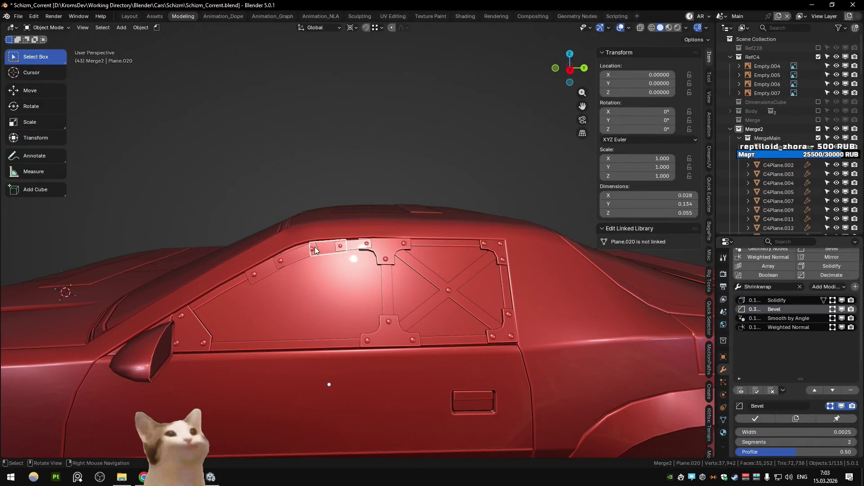
- Select a small window-armor plate and the C4Plane.003 side window panel, orbiting out to view the car
{"action": "left_click", "coordinate": [332, 251]}
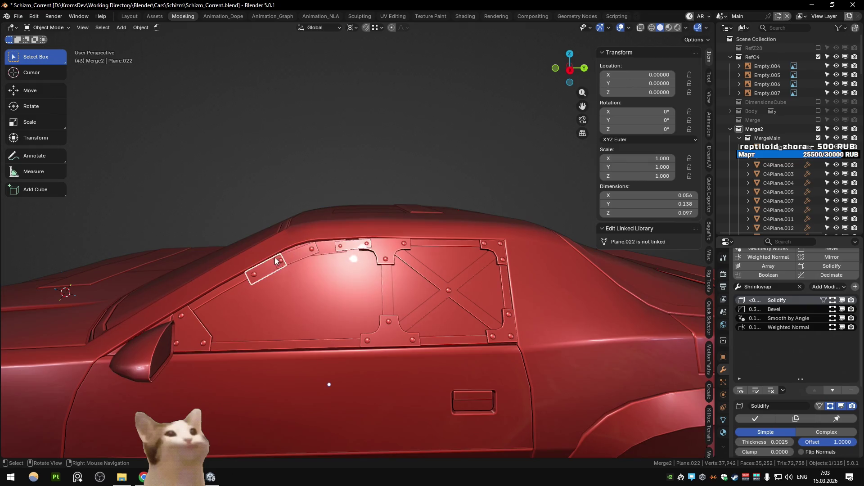
{"action": "scroll", "coordinate": [341, 147], "scroll_direction": "down", "scroll_amount": 3}
{"action": "mouse_move", "coordinate": [466, 214]}
{"action": "middle_mouse_down"}
{"action": "mouse_move", "coordinate": [301, 219]}
{"action": "mouse_move", "coordinate": [317, 232]}
{"action": "middle_mouse_up"}
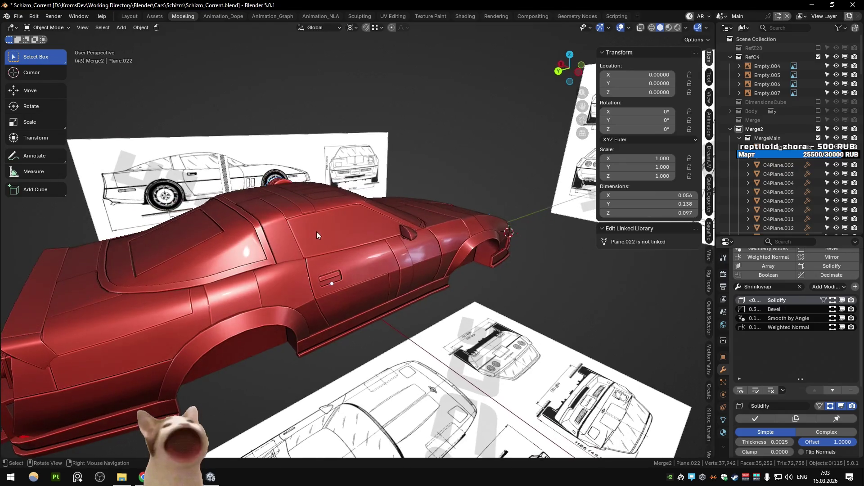
{"action": "left_click", "coordinate": [331, 234]}
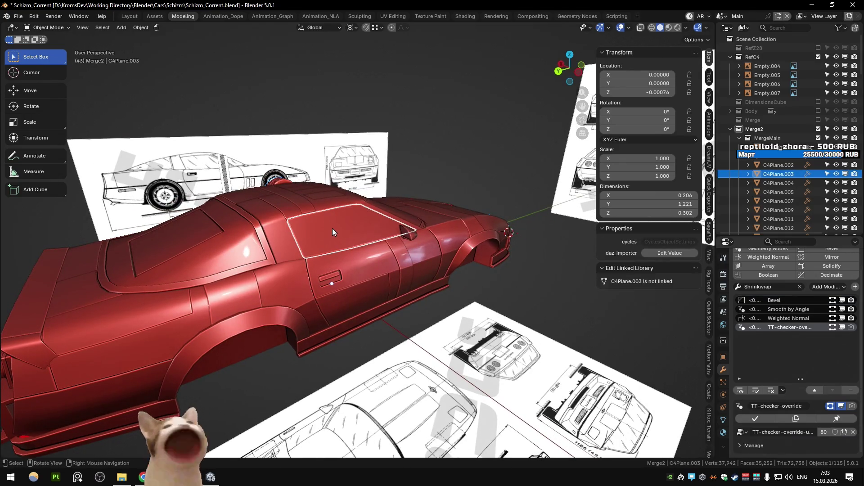
{"action": "scroll", "coordinate": [333, 229], "scroll_direction": "up", "scroll_amount": 2}
{"action": "key", "text": "alt+Tab"}
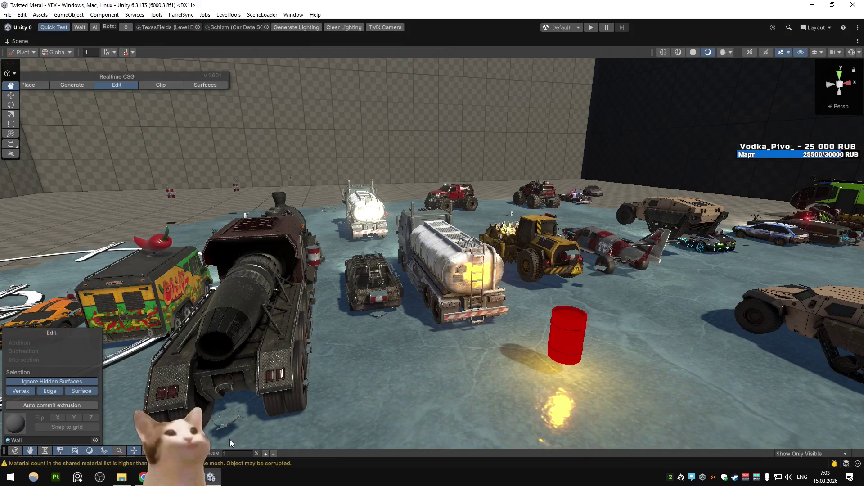
- Restore the editor layout, enter Play mode and drive the car into the TexasFields cornfield
{"action": "key", "text": "shift+space"}
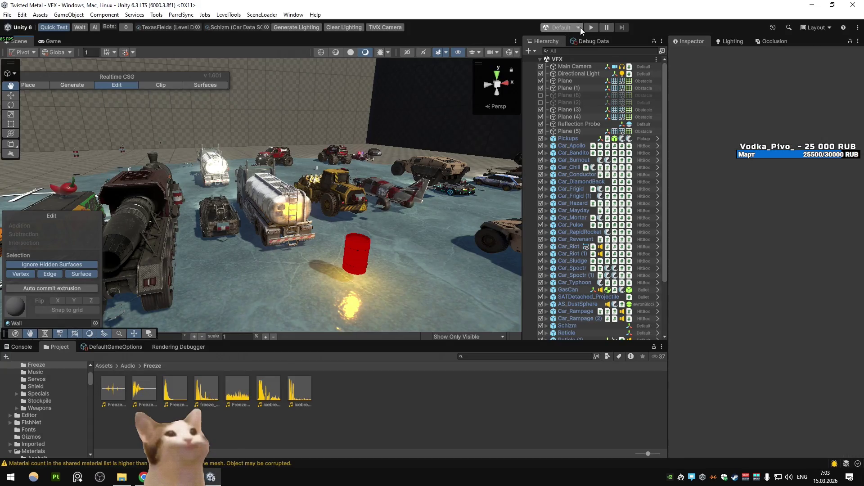
{"action": "left_click", "coordinate": [591, 27]}
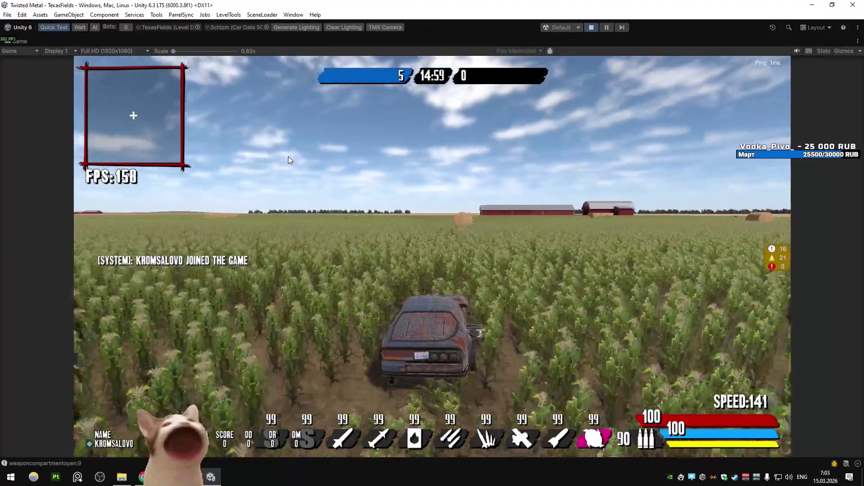
{"action": "key", "text": "w"}
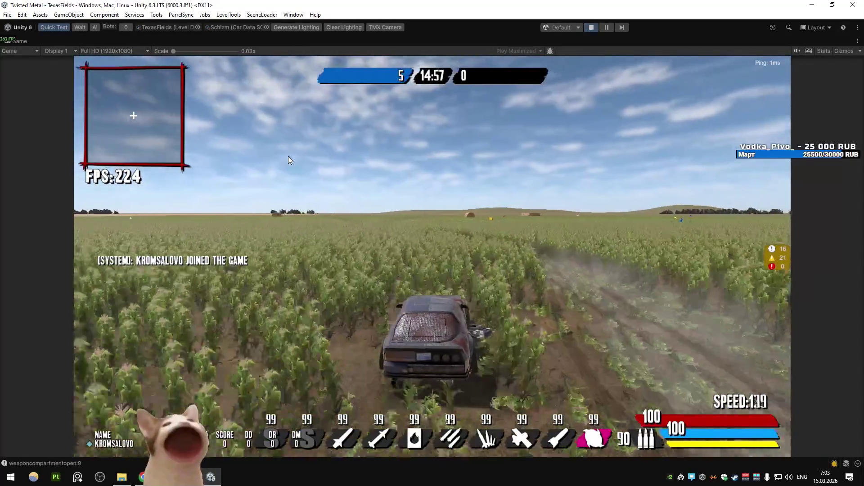
{"action": "key", "text": "w"}
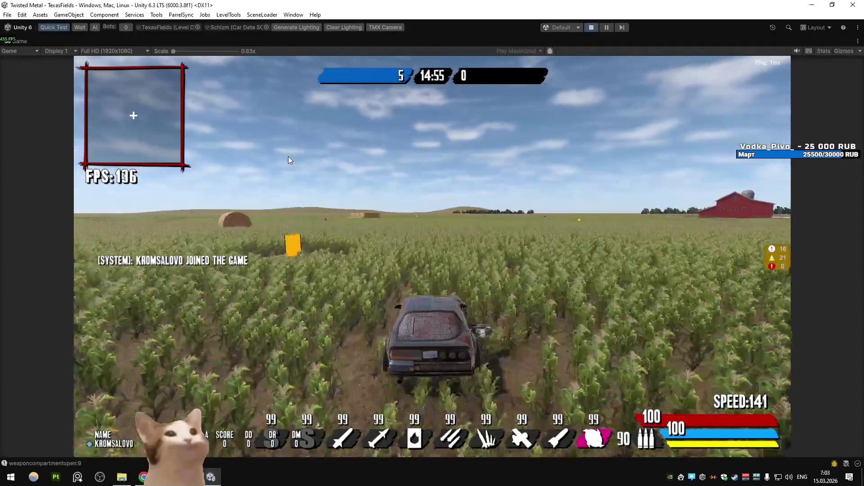
{"action": "key", "text": "d"}
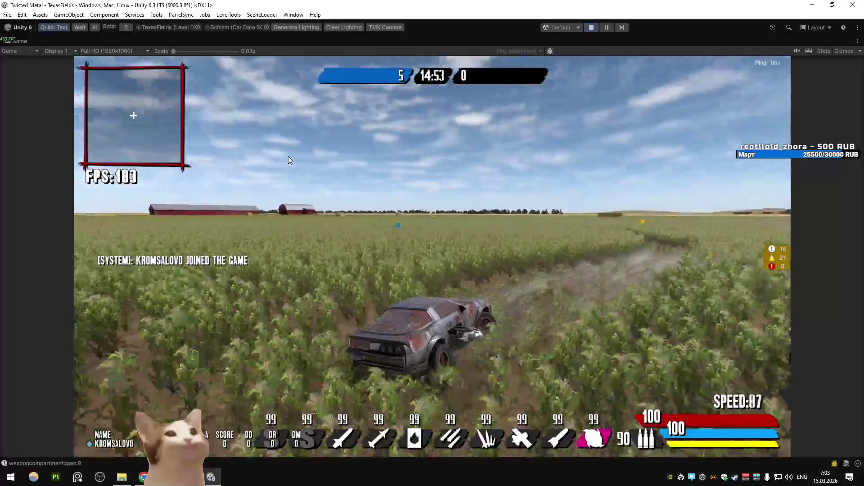
{"action": "key", "text": "w"}
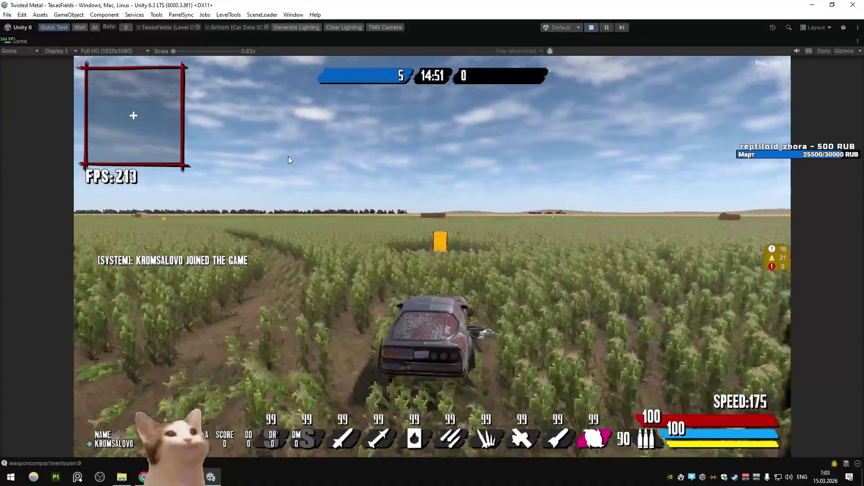
- Steer left and right through the corn, braking, accelerating and cycling the weapon slot
{"action": "key", "text": "a"}
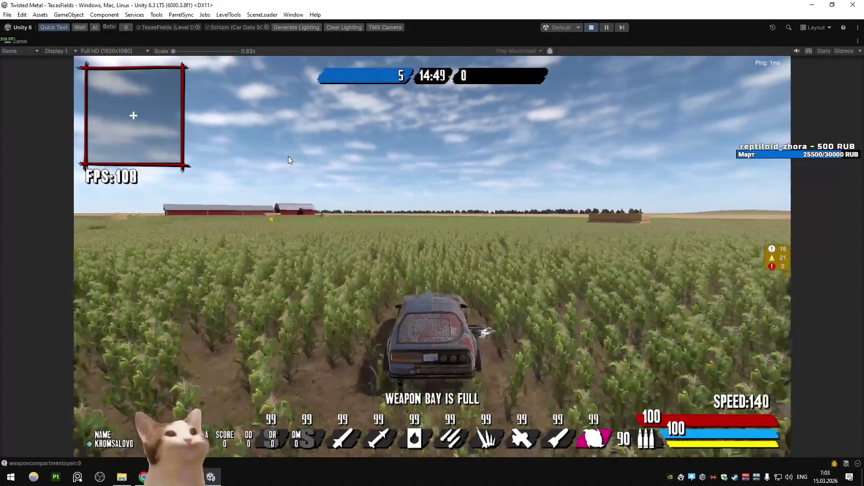
{"action": "key", "text": "a"}
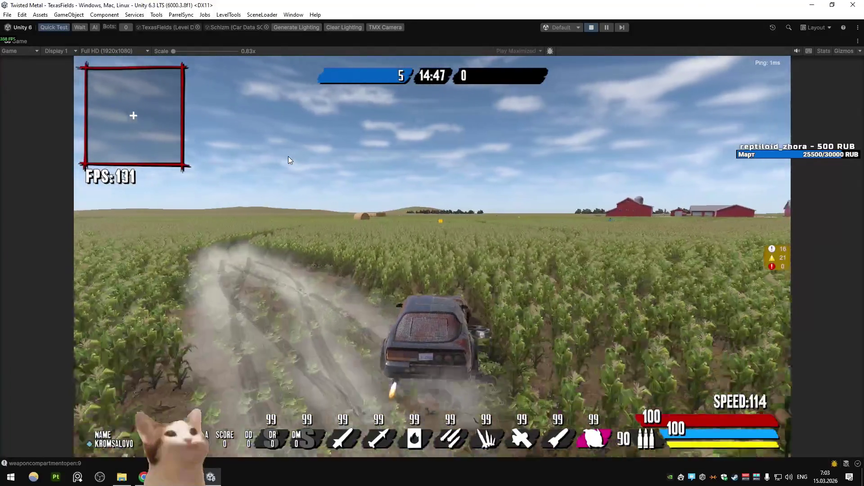
{"action": "key", "text": "d"}
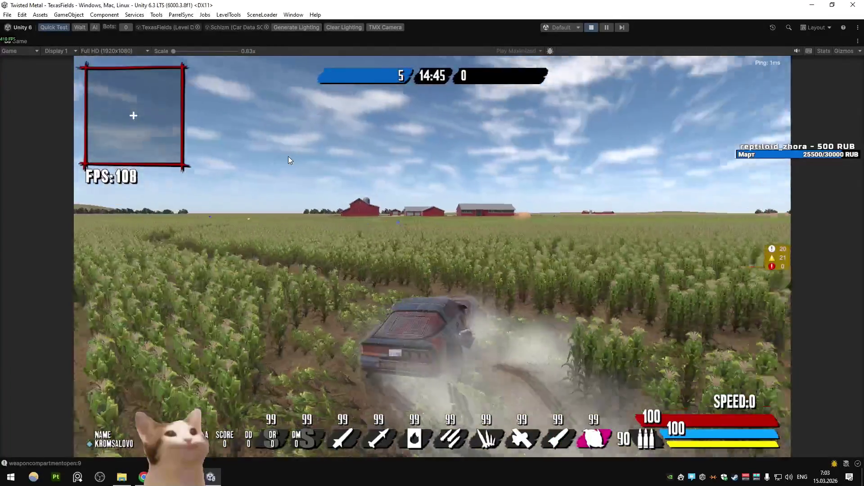
{"action": "key", "text": "a"}
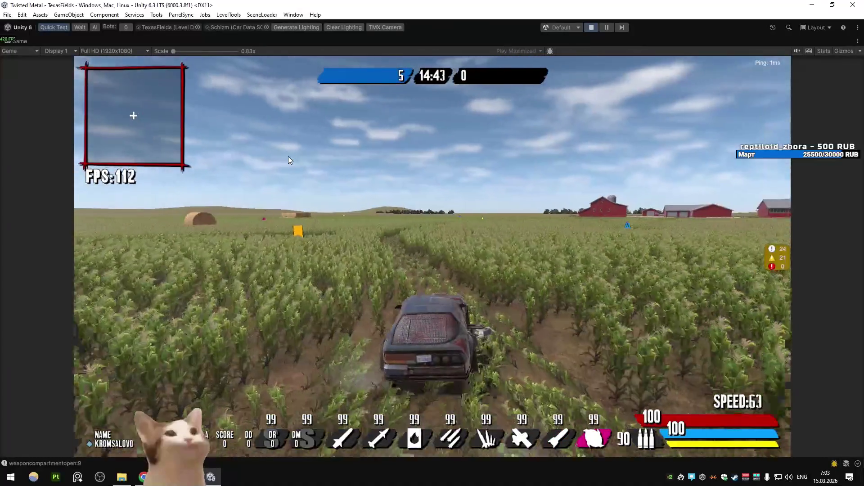
{"action": "key", "text": "d"}
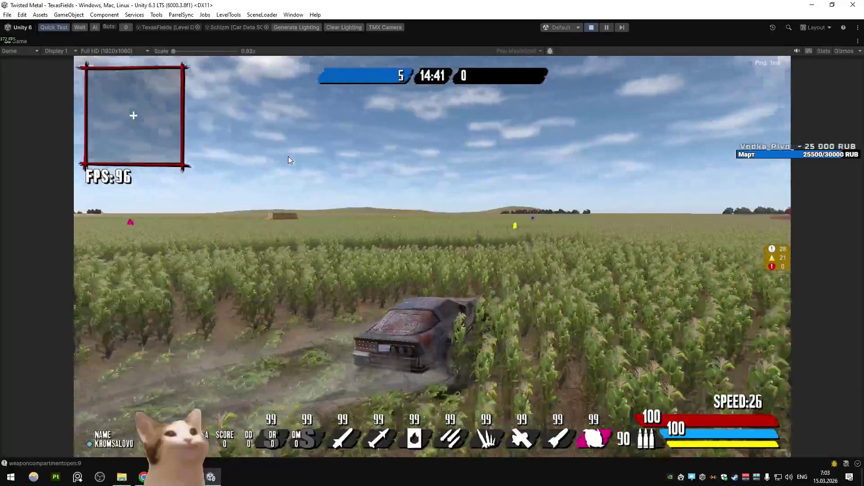
{"action": "key", "text": "a"}
{"action": "key", "text": "q"}
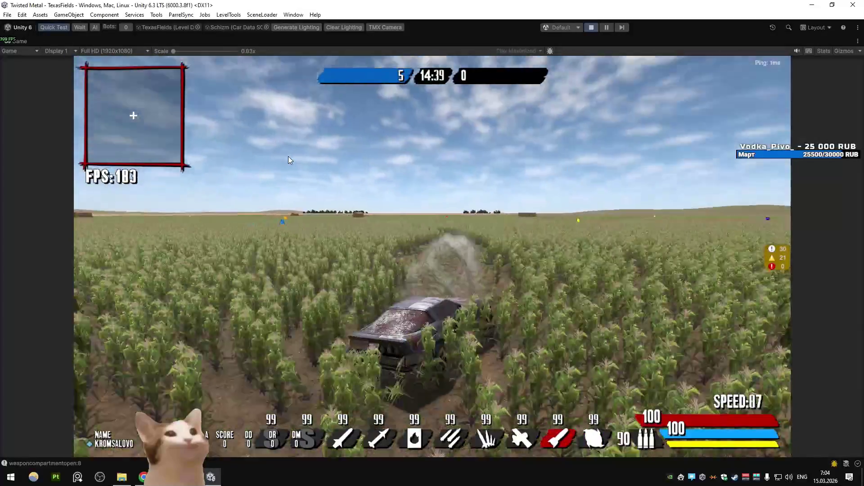
{"action": "key", "text": "alt+Tab"}
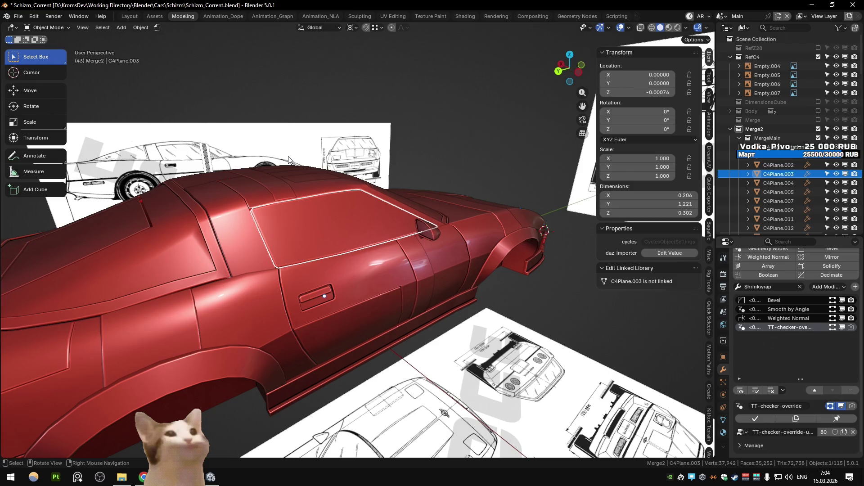
- Return from Blender to the running Unity game with the car in the cornfield
{"action": "key", "text": "alt+Tab"}
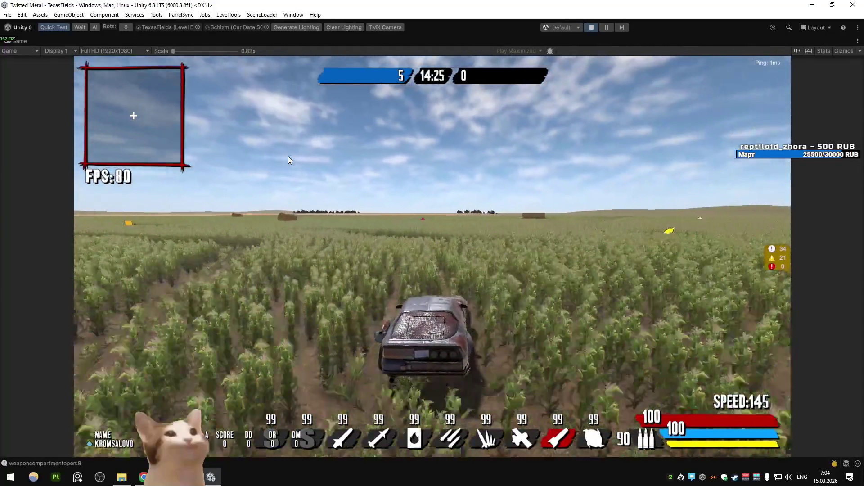
- Cycle weapons with E and Q, ending on the pink weapon slot
{"action": "key", "text": "e"}
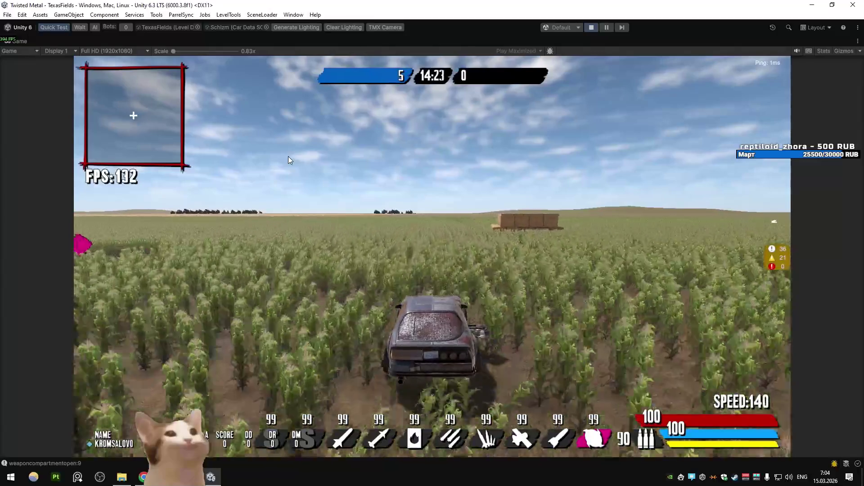
{"action": "key", "text": "q"}
{"action": "key", "text": "e"}
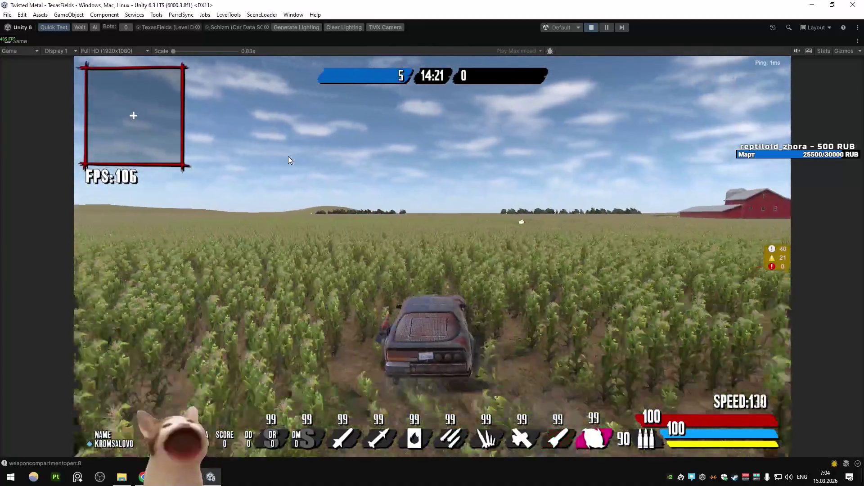
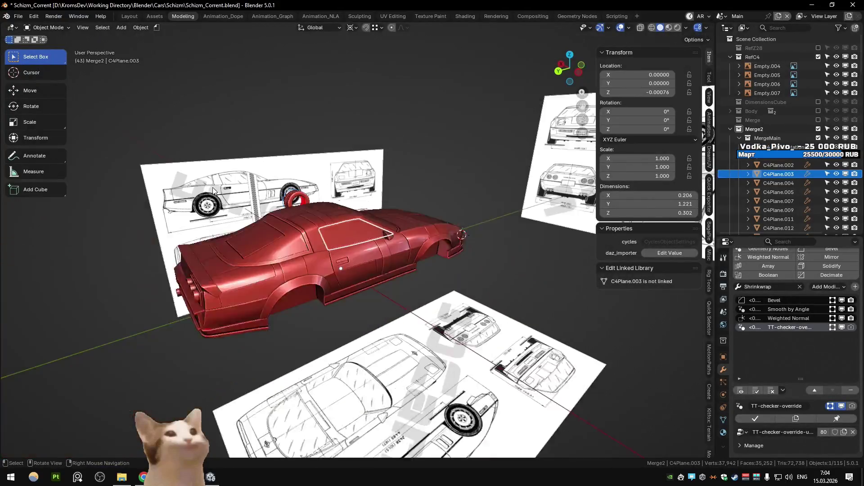
- Orbit the car, glance over the Figma design board, then return to Unity
{"action": "middle_click_drag", "start_coordinate": [214, 191], "coordinate": [346, 260]}
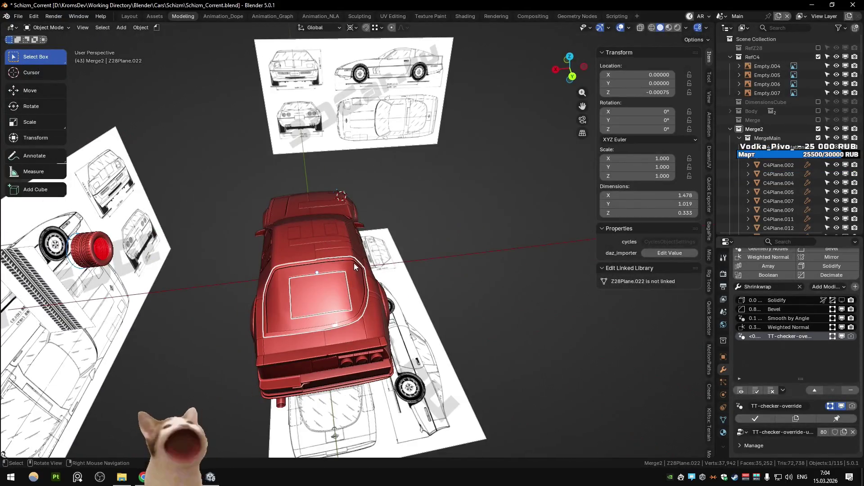
{"action": "key", "text": "alt+Tab"}
{"action": "scroll", "coordinate": [410, 233], "scroll_direction": "down", "scroll_amount": 5}
{"action": "scroll", "coordinate": [410, 232], "scroll_direction": "up", "scroll_amount": 4}
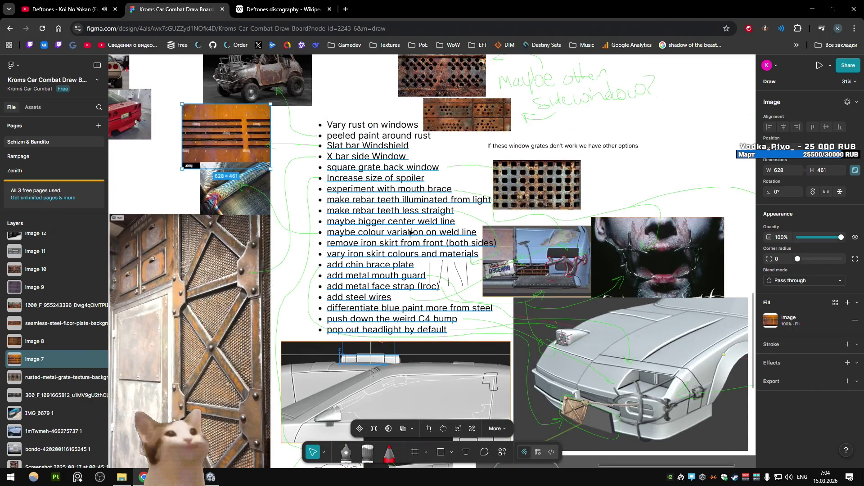
{"action": "scroll", "coordinate": [437, 200], "scroll_direction": "up", "scroll_amount": 5, "text": "ctrl"}
{"action": "scroll", "coordinate": [331, 217], "scroll_direction": "up", "scroll_amount": 2}
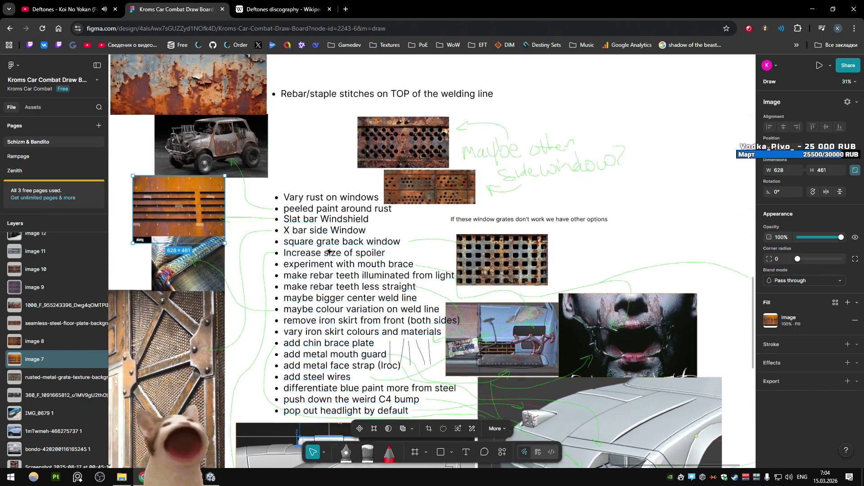
{"action": "scroll", "coordinate": [331, 218], "scroll_direction": "down", "scroll_amount": 2}
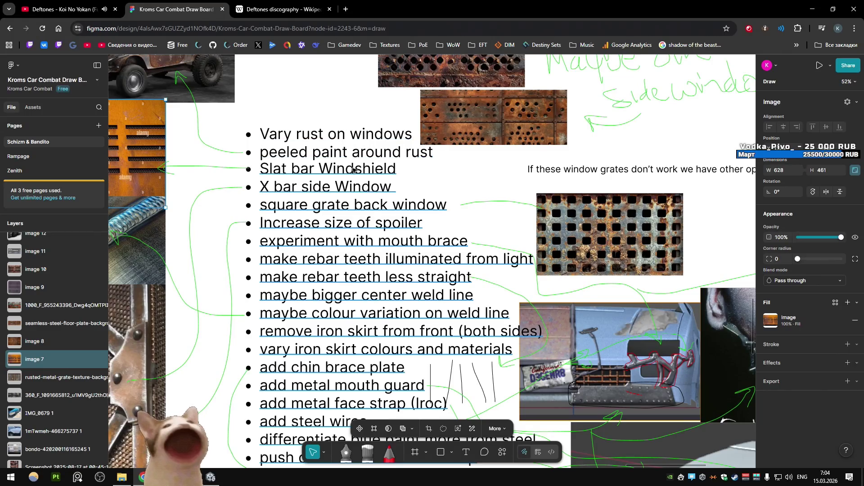
{"action": "scroll", "coordinate": [353, 170], "scroll_direction": "right", "scroll_amount": 5}
{"action": "key", "text": "alt+Tab"}
{"action": "key", "text": "alt+Tab"}
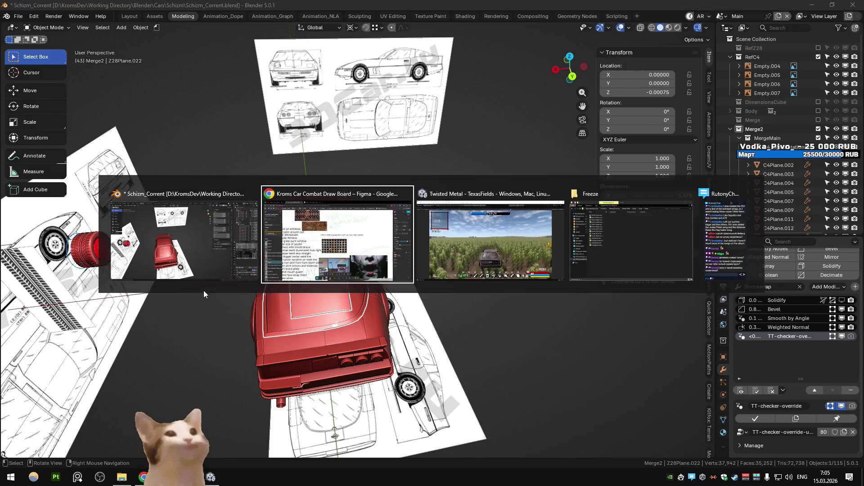
{"action": "key", "text": "alt+Tab"}
- Un-maximize the Game view and fly the Scene camera over the cornfield toward the car
{"action": "right_click", "coordinate": [26, 41]}
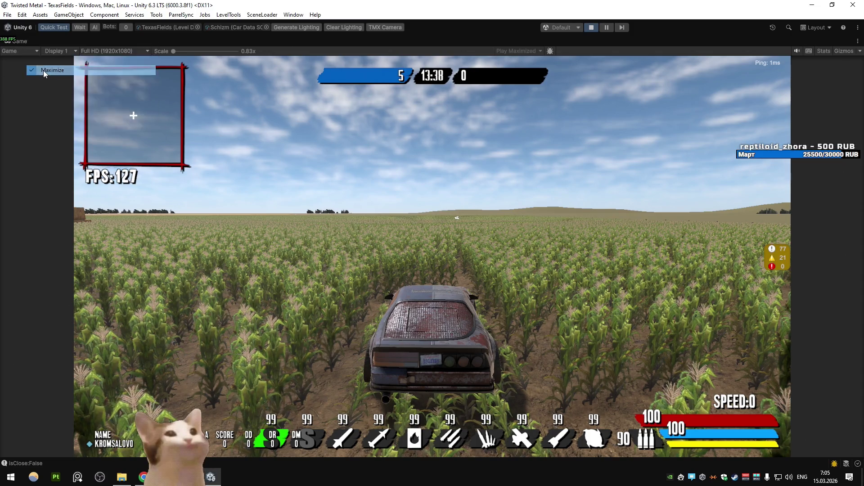
{"action": "left_click", "coordinate": [43, 71]}
{"action": "mouse_move", "coordinate": [235, 130]}
{"action": "right_mouse_down"}
{"action": "mouse_move", "coordinate": [377, 180]}
{"action": "mouse_move", "coordinate": [614, 141]}
{"action": "mouse_move", "coordinate": [229, 160]}
{"action": "mouse_move", "coordinate": [483, 164]}
{"action": "mouse_move", "coordinate": [565, 203]}
{"action": "mouse_move", "coordinate": [495, 189]}
{"action": "mouse_move", "coordinate": [394, 206]}
{"action": "mouse_move", "coordinate": [424, 216]}
{"action": "mouse_move", "coordinate": [460, 248]}
{"action": "mouse_move", "coordinate": [561, 253]}
{"action": "mouse_move", "coordinate": [397, 255]}
{"action": "right_mouse_up"}
{"action": "key", "text": "shift+space"}
{"action": "key", "text": "w"}
{"action": "scroll", "coordinate": [396, 256], "scroll_direction": "down", "scroll_amount": 3}
- Frame the car's rusted grate rear window in the Scene view, then bring up YouTube
{"action": "key", "text": "alt+Tab"}
{"action": "key", "text": "alt+Tab"}
{"action": "key", "text": "Tab"}
{"action": "key", "text": "alt+Tab"}
{"action": "key", "text": "alt+Tab"}
{"action": "key", "text": "Tab"}
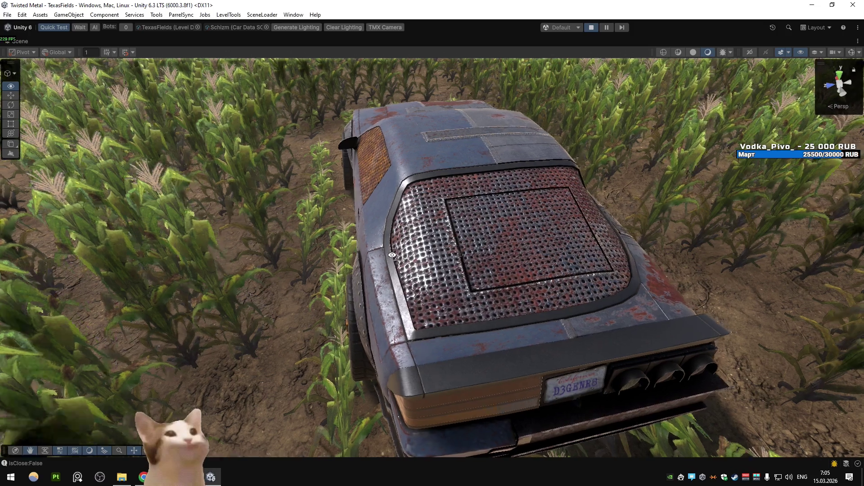
{"action": "key", "text": "d"}
{"action": "right_click_drag", "start_coordinate": [393, 255], "coordinate": [391, 256]}
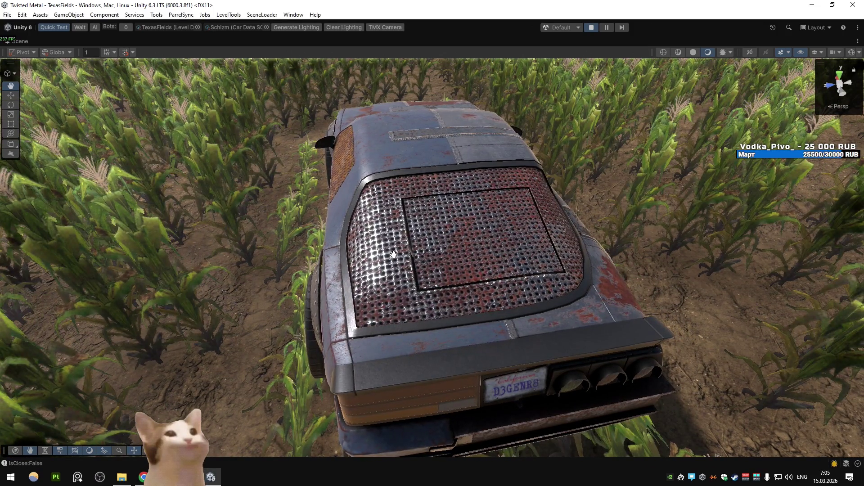
{"action": "key", "text": "alt+Tab"}
{"action": "key", "text": "alt+Tab"}
{"action": "key", "text": "Tab"}
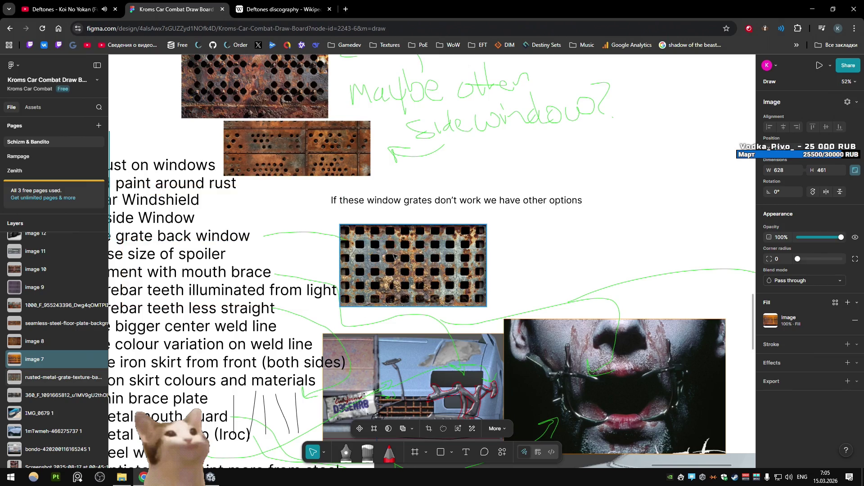
{"action": "key", "text": "alt+Tab"}
{"action": "key", "text": "alt+Tab"}
{"action": "key", "text": "Tab"}
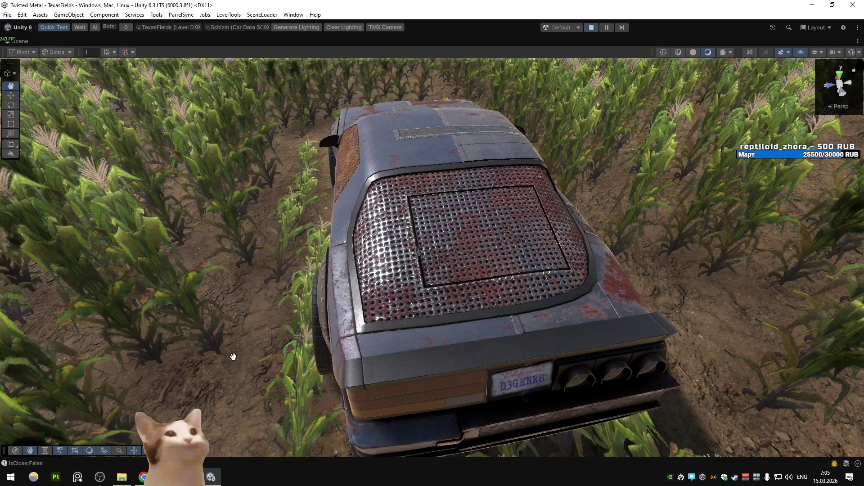
{"action": "key", "text": "alt+Tab"}
{"action": "key", "text": "ctrl+shift+Tab"}
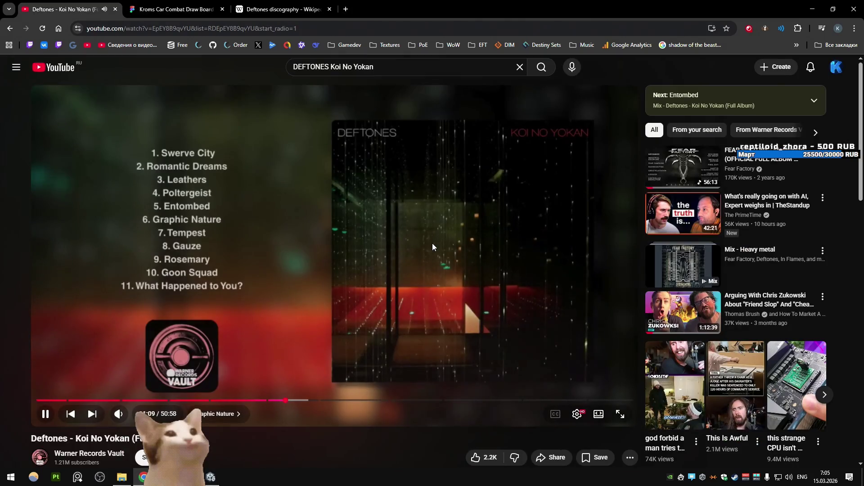
- Minimize Chrome so Unity's Scene view returns while the Koi No Yokan album plays
{"action": "mouse_move", "coordinate": [132, 419]}
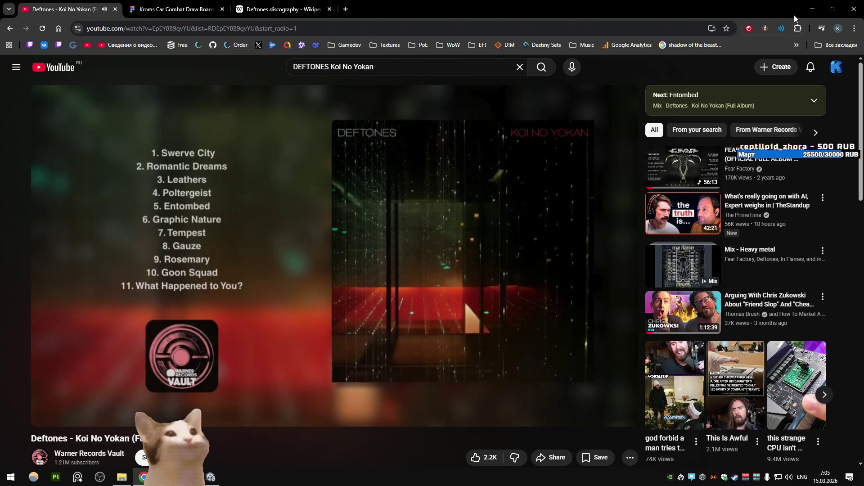
{"action": "left_click", "coordinate": [813, 9]}
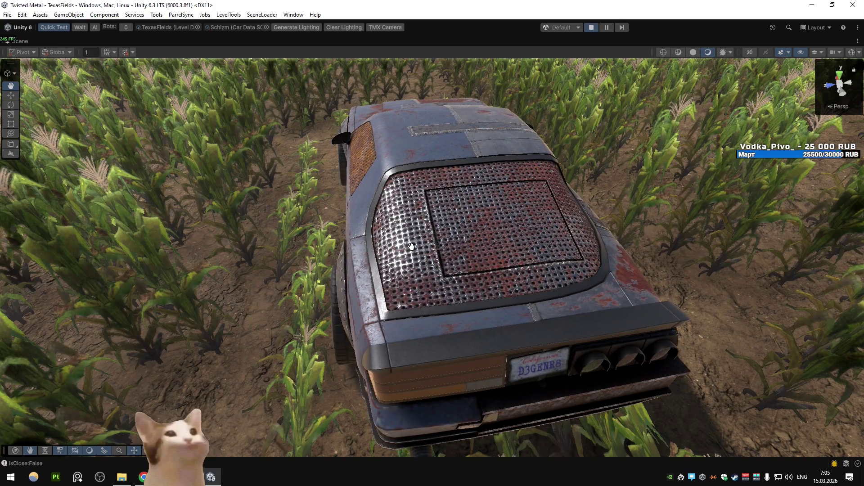
{"action": "left_click_drag", "start_coordinate": [411, 247], "coordinate": [427, 263], "text": "alt"}
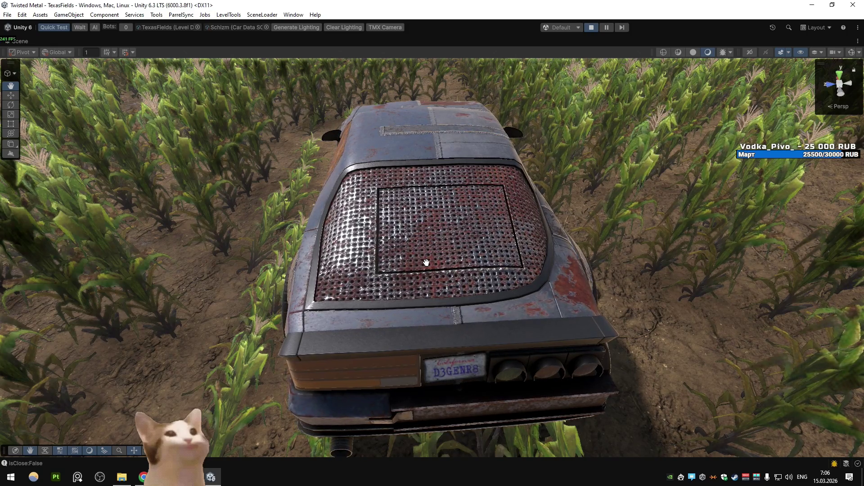
{"action": "key", "text": "alt+Tab"}
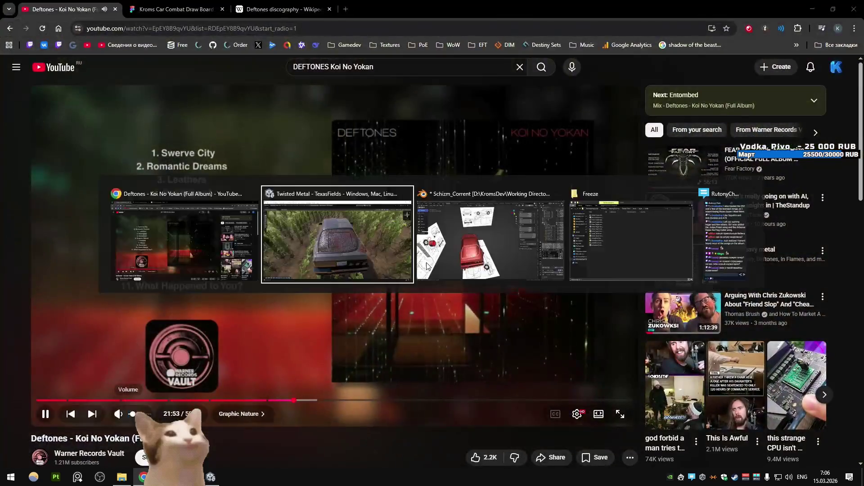
{"action": "left_click", "coordinate": [426, 263]}
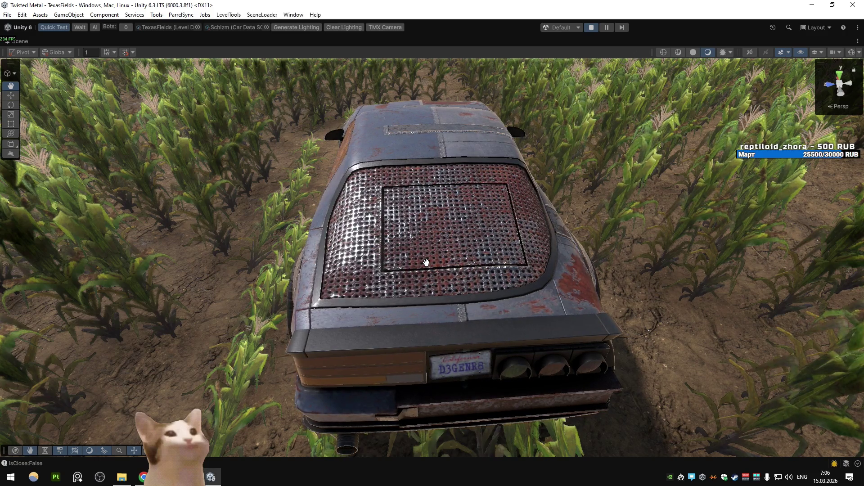
{"action": "key", "text": "alt+Tab"}
{"action": "key", "text": "alt+Tab"}
- Zoom through the grate references on the Kroms Car Combat Figma board, then cycle windows toward Blender
{"action": "key", "text": "Escape"}
{"action": "key", "text": "ctrl+Tab"}
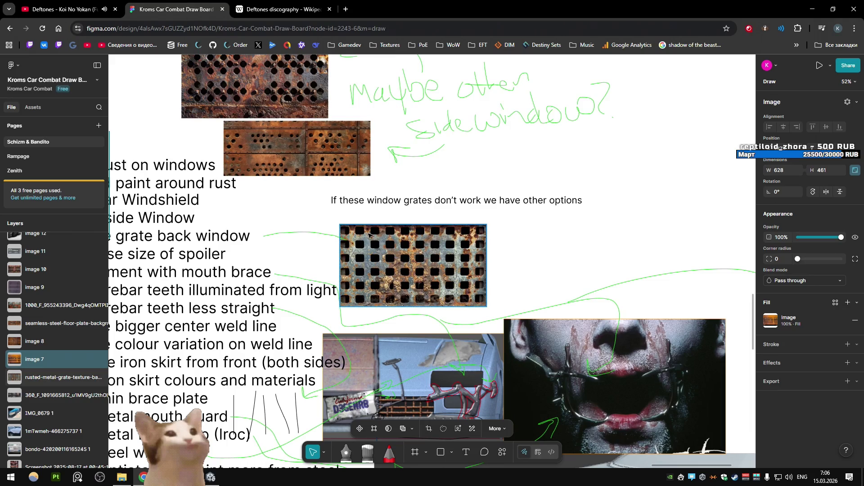
{"action": "scroll", "coordinate": [616, 196], "scroll_direction": "down", "scroll_amount": 10, "text": "ctrl"}
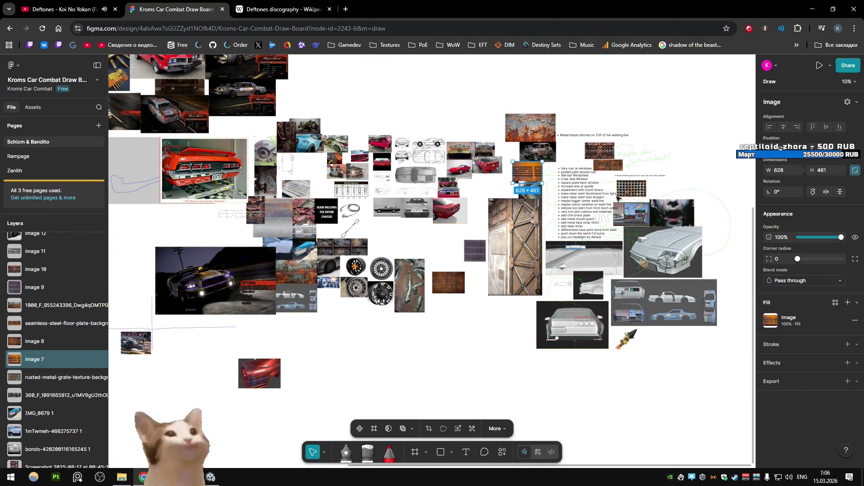
{"action": "scroll", "coordinate": [617, 196], "scroll_direction": "up", "scroll_amount": 5, "text": "ctrl"}
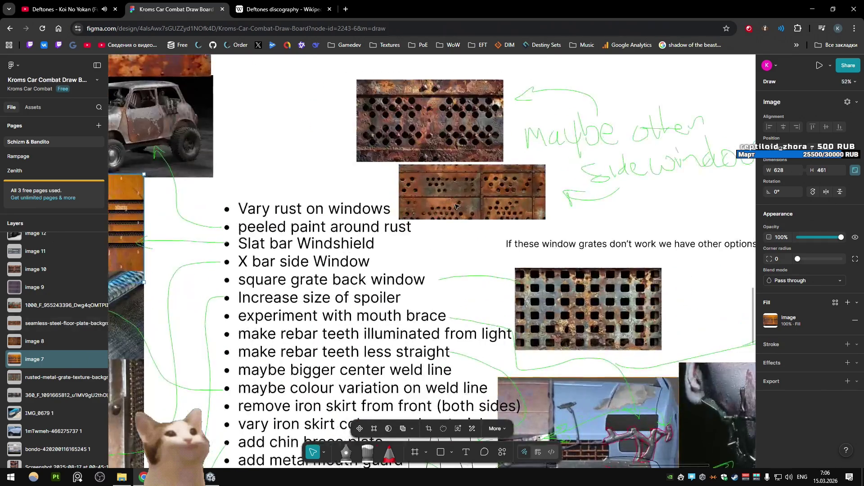
{"action": "scroll", "coordinate": [470, 223], "scroll_direction": "up", "scroll_amount": 2, "text": "ctrl"}
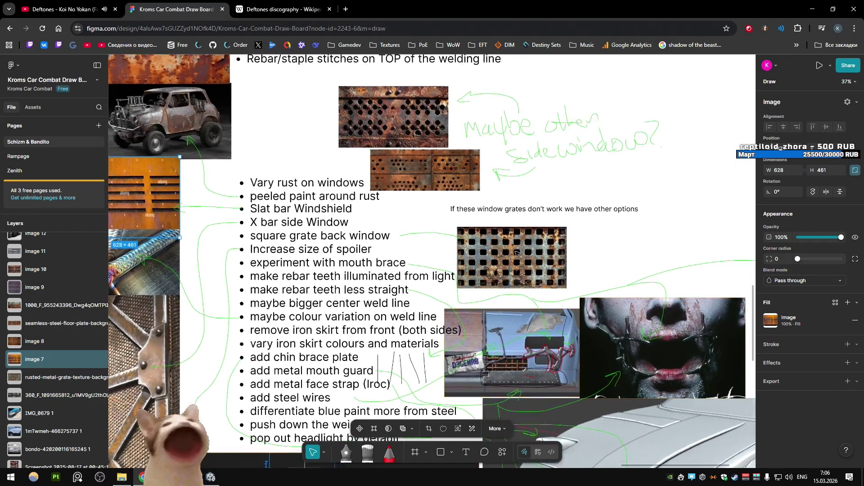
{"action": "key", "text": "alt+Tab"}
{"action": "key", "text": "alt+Tab"}
{"action": "key", "text": "Tab"}
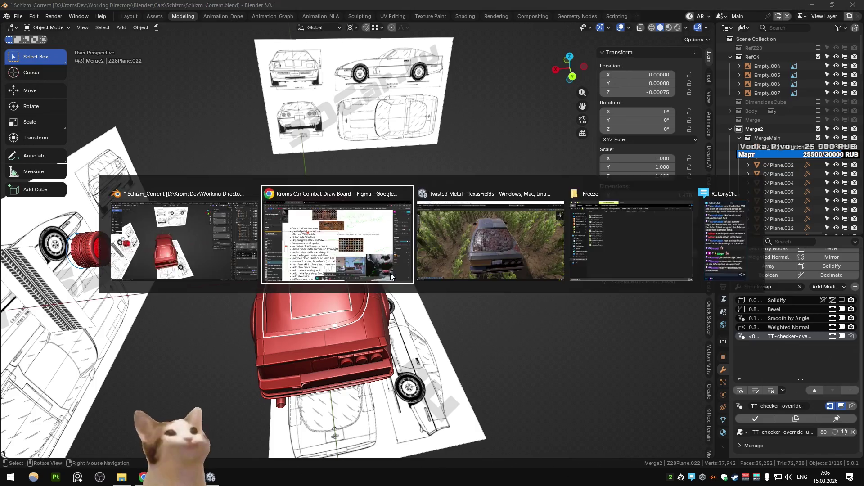
{"action": "scroll", "coordinate": [434, 254], "scroll_direction": "up", "scroll_amount": 5}
{"action": "scroll", "coordinate": [434, 253], "scroll_direction": "down", "scroll_amount": 10}
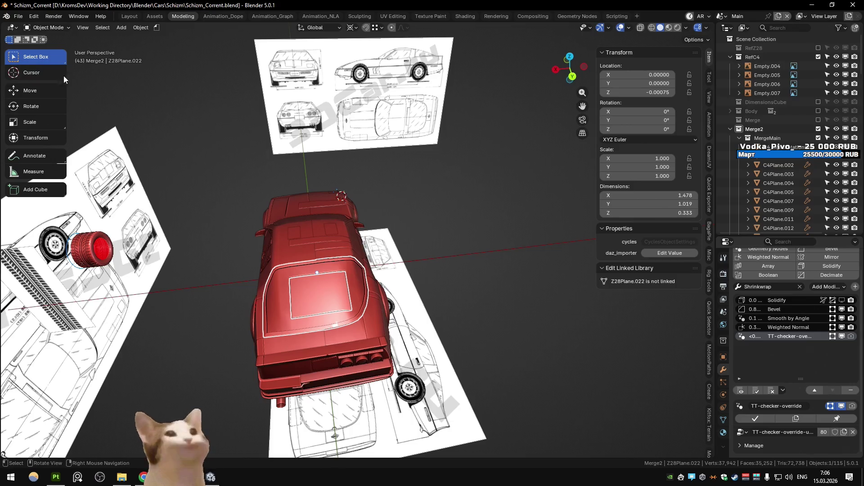
{"action": "key", "text": "alt+Tab"}
{"action": "left_click", "coordinate": [644, 244]}
{"action": "left_click", "coordinate": [9, 16]}
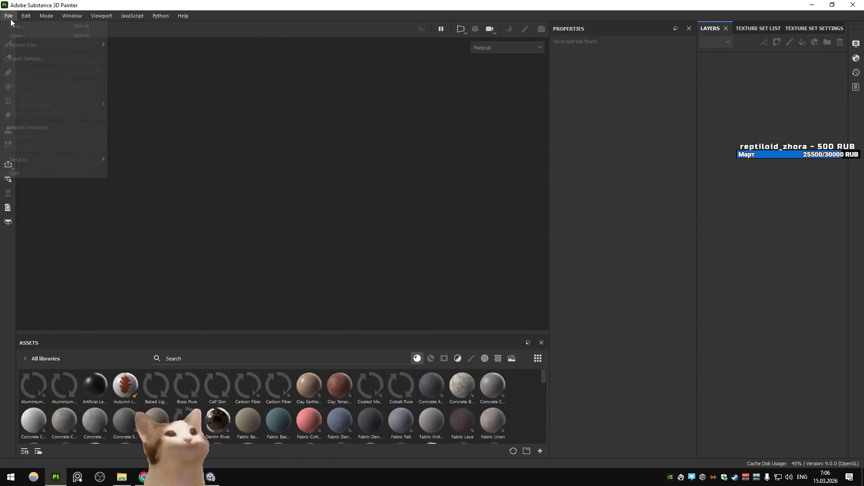
{"action": "mouse_move", "coordinate": [45, 45]}
{"action": "left_click", "coordinate": [203, 45]}
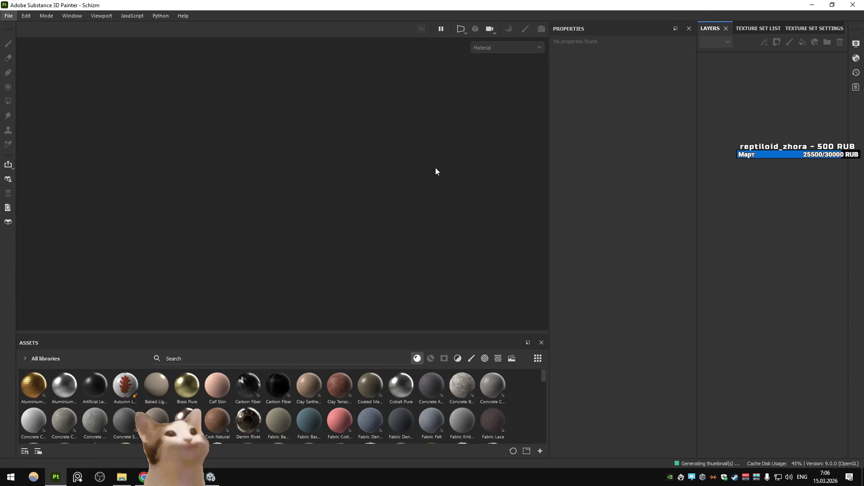
{"action": "mouse_move", "coordinate": [436, 167]}
{"action": "left_mouse_down", "text": "alt"}
{"action": "mouse_move", "coordinate": [360, 204]}
{"action": "mouse_move", "coordinate": [324, 175]}
{"action": "left_mouse_up", "text": "alt"}
{"action": "left_click", "coordinate": [747, 28]}
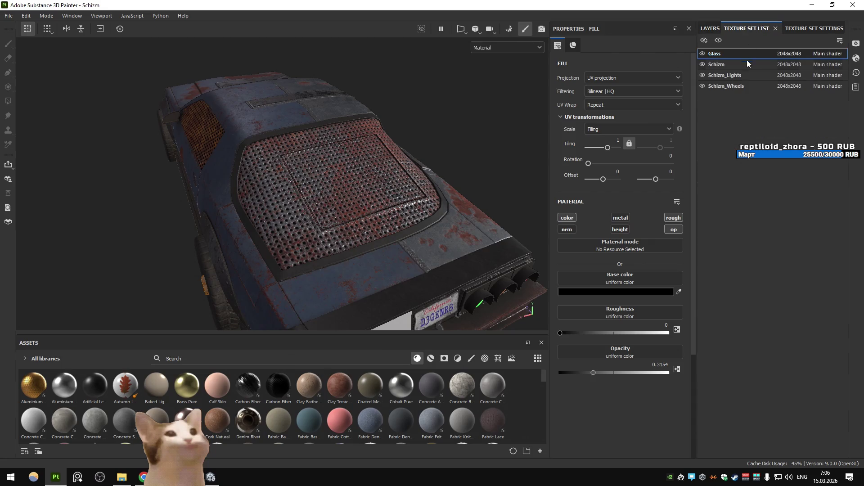
{"action": "left_click", "coordinate": [712, 28]}
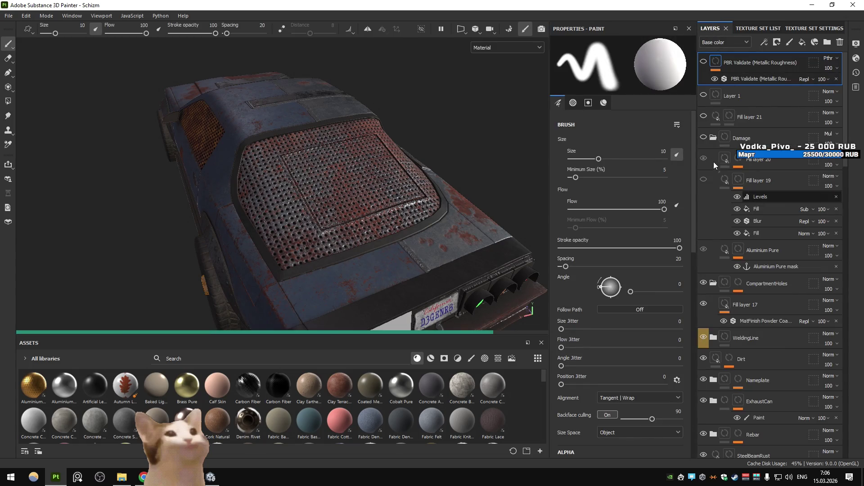
{"action": "left_click", "coordinate": [714, 138]}
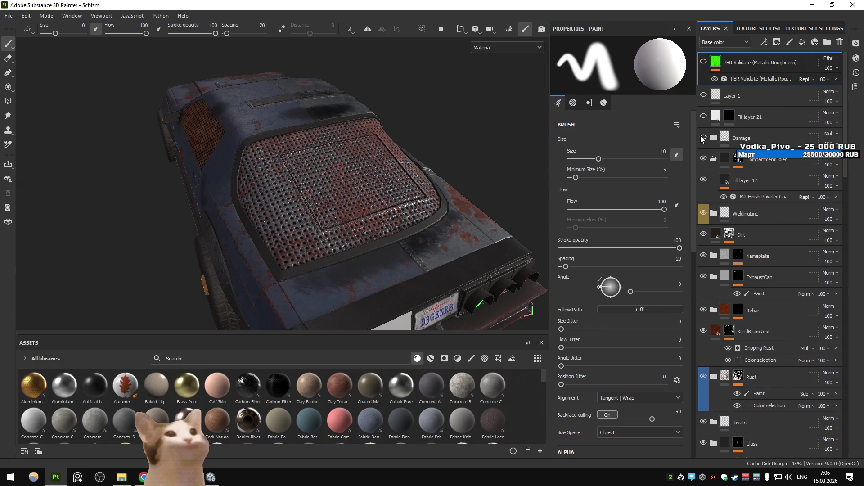
{"action": "left_click", "coordinate": [703, 157]}
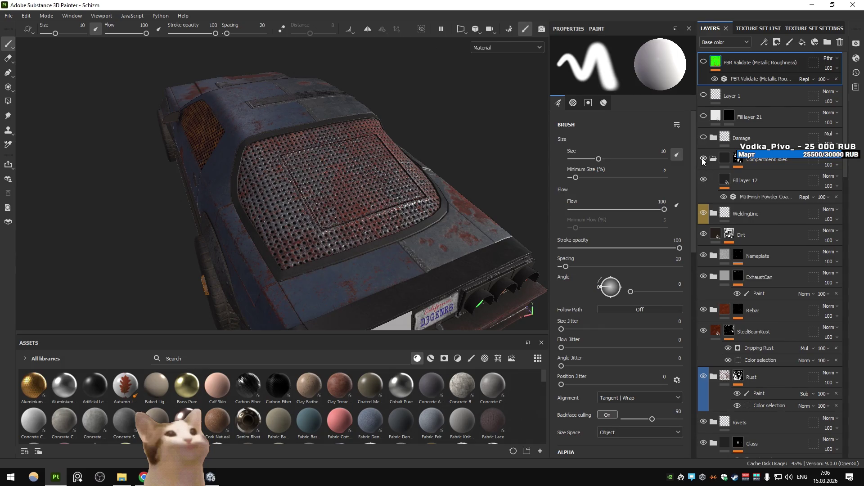
{"action": "scroll", "coordinate": [721, 218], "scroll_direction": "down", "scroll_amount": 3}
{"action": "scroll", "coordinate": [721, 218], "scroll_direction": "down", "scroll_amount": 3}
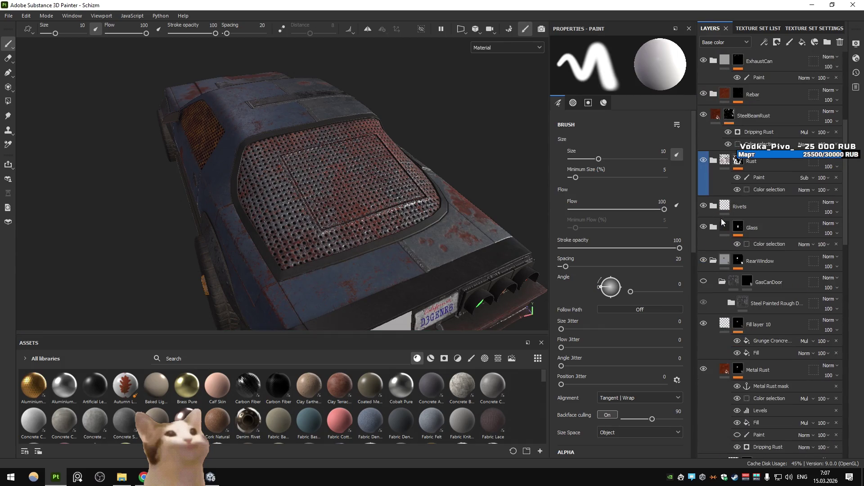
{"action": "left_click", "coordinate": [704, 206]}
{"action": "scroll", "coordinate": [731, 215], "scroll_direction": "down", "scroll_amount": 2}
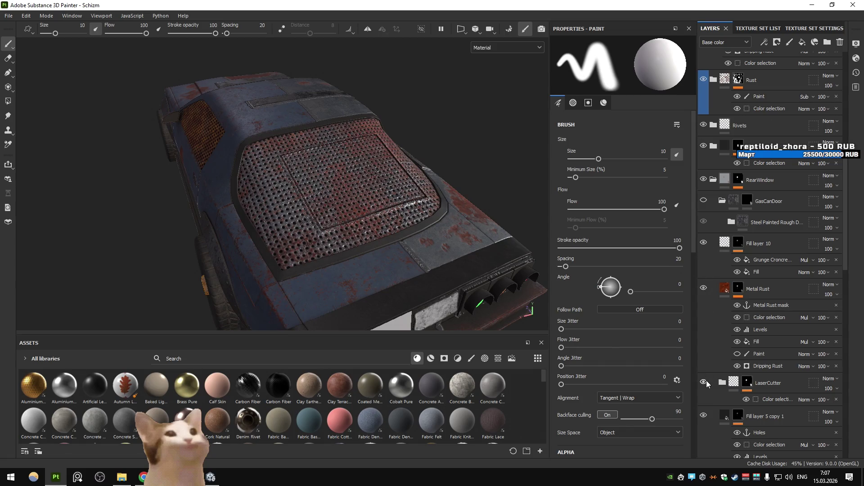
{"action": "left_click", "coordinate": [704, 222]}
{"action": "scroll", "coordinate": [714, 259], "scroll_direction": "down", "scroll_amount": 4}
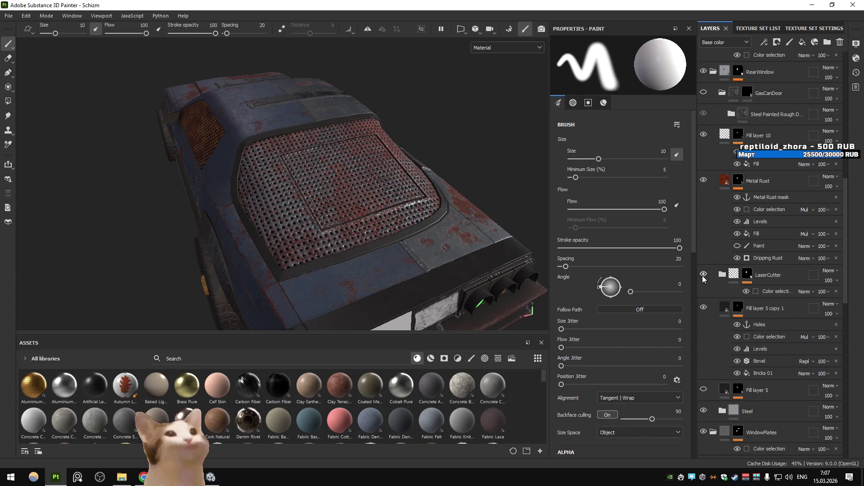
- Toggle the perforated holes and Steel layers off and on to compare the grate
{"action": "left_click", "coordinate": [703, 308]}
{"action": "left_click", "coordinate": [703, 309]}
{"action": "left_click", "coordinate": [704, 412]}
{"action": "left_click", "coordinate": [703, 412]}
- Set the Bricks 01 hole pattern to Number X 10 and Number Y 10
{"action": "left_click", "coordinate": [703, 308]}
{"action": "left_click", "coordinate": [703, 309]}
{"action": "left_click", "coordinate": [766, 374]}
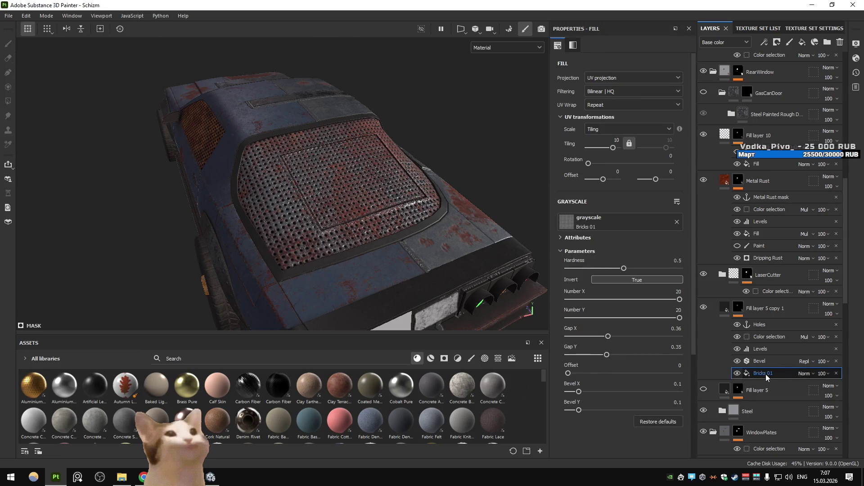
{"action": "left_click_drag", "start_coordinate": [662, 302], "coordinate": [630, 298]}
{"action": "type", "text": "10"}
{"action": "left_click", "coordinate": [680, 310]}
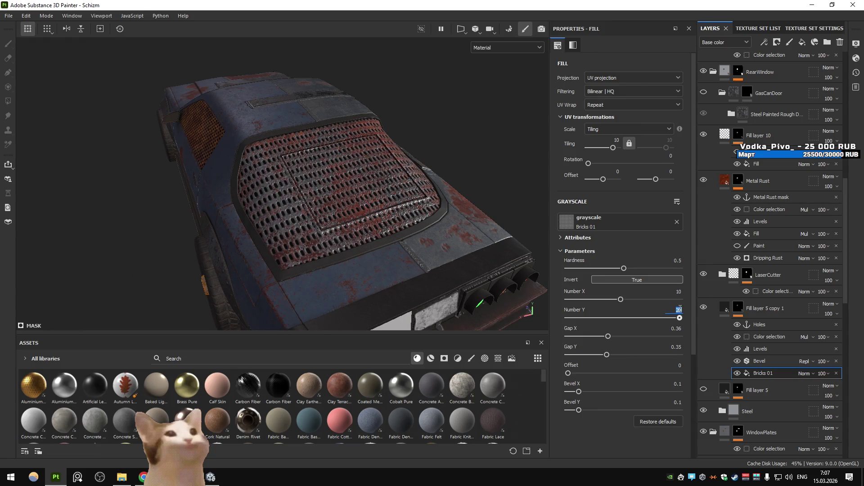
{"action": "type", "text": "10"}
{"action": "key", "text": "Return"}
- Hide the panels and orbit around to inspect the car's rear grate full-screen
{"action": "mouse_move", "coordinate": [315, 190]}
{"action": "left_mouse_down", "text": "alt"}
{"action": "mouse_move", "coordinate": [345, 195]}
{"action": "mouse_move", "coordinate": [348, 185]}
{"action": "mouse_move", "coordinate": [315, 217]}
{"action": "mouse_move", "coordinate": [438, 216]}
{"action": "mouse_move", "coordinate": [323, 228]}
{"action": "mouse_move", "coordinate": [320, 207]}
{"action": "mouse_move", "coordinate": [328, 203]}
{"action": "mouse_move", "coordinate": [322, 206]}
{"action": "mouse_move", "coordinate": [330, 266]}
{"action": "mouse_move", "coordinate": [331, 223]}
{"action": "left_mouse_up", "text": "alt"}
{"action": "scroll", "coordinate": [326, 207], "scroll_direction": "down", "scroll_amount": 5}
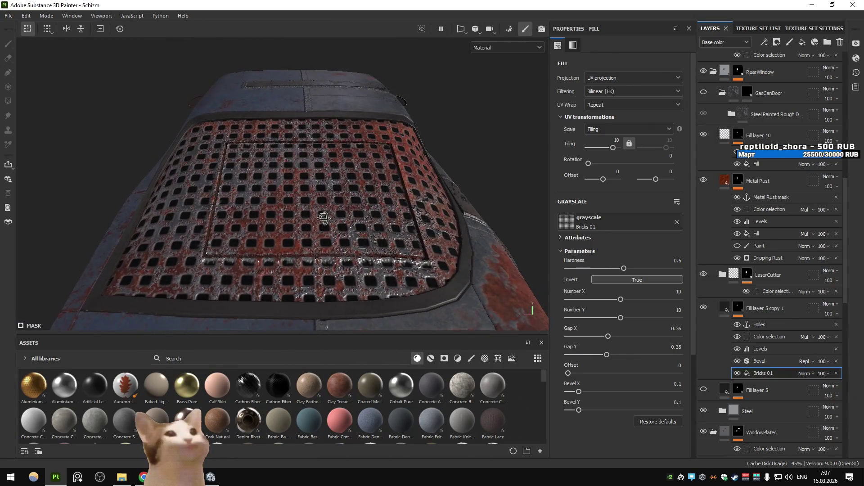
{"action": "key", "text": "Tab"}
{"action": "mouse_move", "coordinate": [325, 197]}
{"action": "left_mouse_down", "text": "alt"}
{"action": "mouse_move", "coordinate": [453, 202]}
{"action": "mouse_move", "coordinate": [467, 212]}
{"action": "left_mouse_up", "text": "alt"}
{"action": "scroll", "coordinate": [450, 205], "scroll_direction": "up", "scroll_amount": 3}
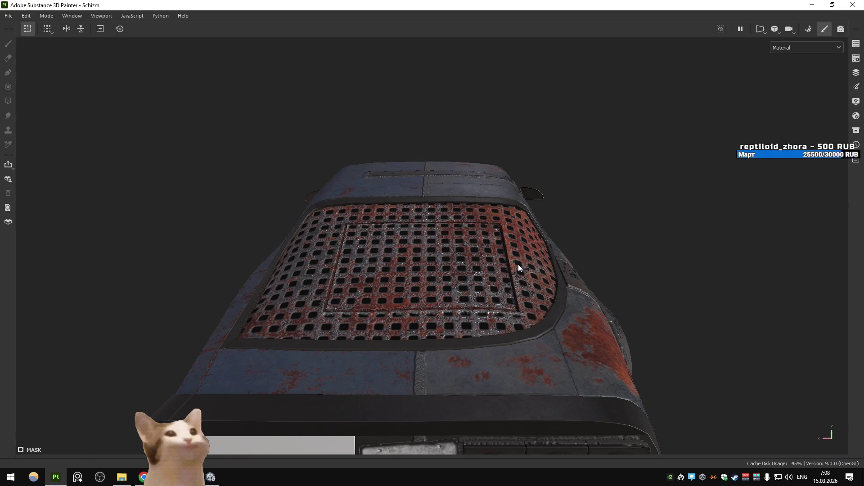
{"action": "mouse_move", "coordinate": [496, 241]}
{"action": "left_mouse_down", "text": "alt"}
{"action": "mouse_move", "coordinate": [677, 232]}
{"action": "mouse_move", "coordinate": [334, 230]}
{"action": "mouse_move", "coordinate": [572, 248]}
{"action": "mouse_move", "coordinate": [518, 239]}
{"action": "mouse_move", "coordinate": [560, 229]}
{"action": "left_mouse_up", "text": "alt"}
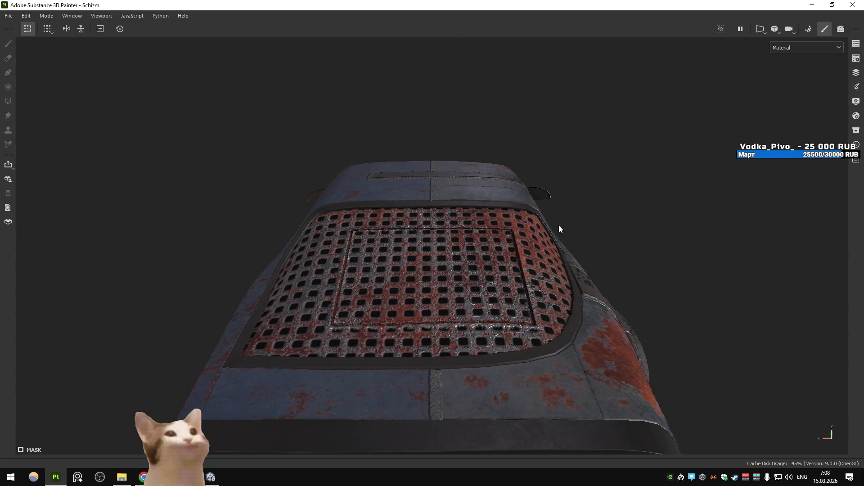
{"action": "mouse_move", "coordinate": [308, 287]}
{"action": "left_mouse_down", "text": "alt"}
{"action": "mouse_move", "coordinate": [589, 258]}
{"action": "mouse_move", "coordinate": [512, 257]}
{"action": "mouse_move", "coordinate": [458, 287]}
{"action": "mouse_move", "coordinate": [366, 279]}
{"action": "mouse_move", "coordinate": [384, 303]}
{"action": "mouse_move", "coordinate": [389, 290]}
{"action": "mouse_move", "coordinate": [534, 281]}
{"action": "mouse_move", "coordinate": [682, 257]}
{"action": "mouse_move", "coordinate": [440, 290]}
{"action": "mouse_move", "coordinate": [404, 302]}
{"action": "left_mouse_up", "text": "alt"}
{"action": "scroll", "coordinate": [405, 299], "scroll_direction": "up", "scroll_amount": 2}
{"action": "key", "text": "alt+Tab"}
{"action": "key", "text": "alt+Tab"}
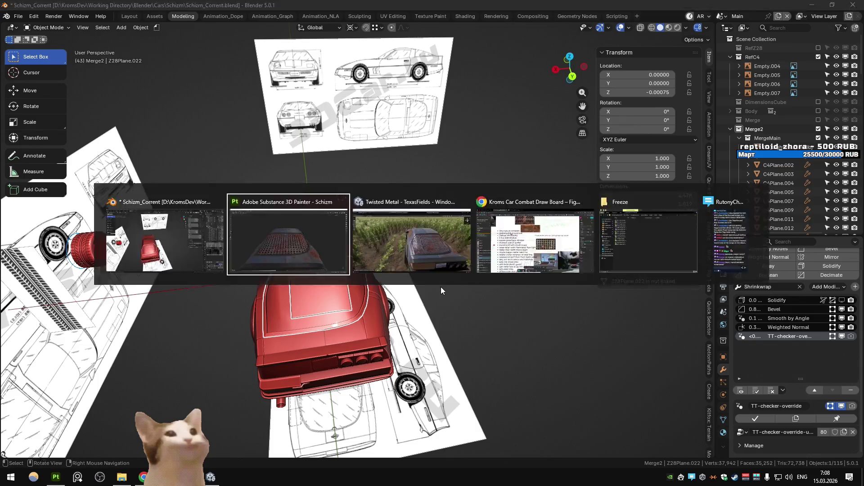
{"action": "scroll", "coordinate": [441, 291], "scroll_direction": "down", "scroll_amount": 3}
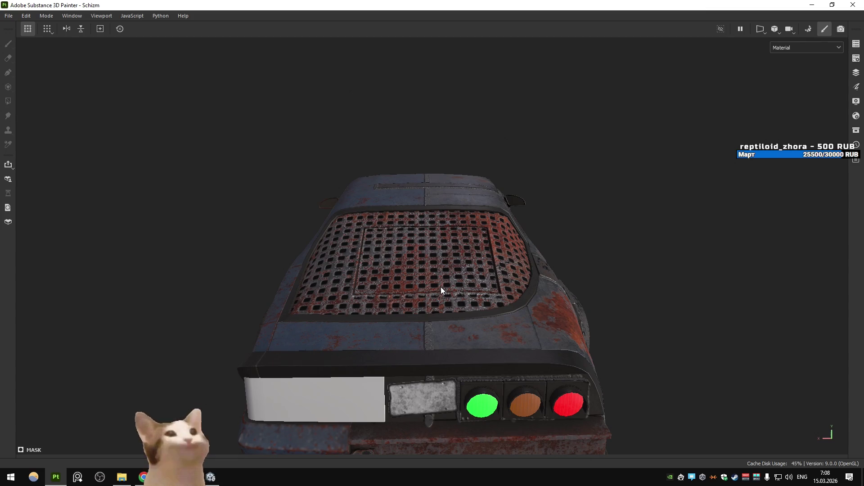
{"action": "scroll", "coordinate": [441, 288], "scroll_direction": "up", "scroll_amount": 1}
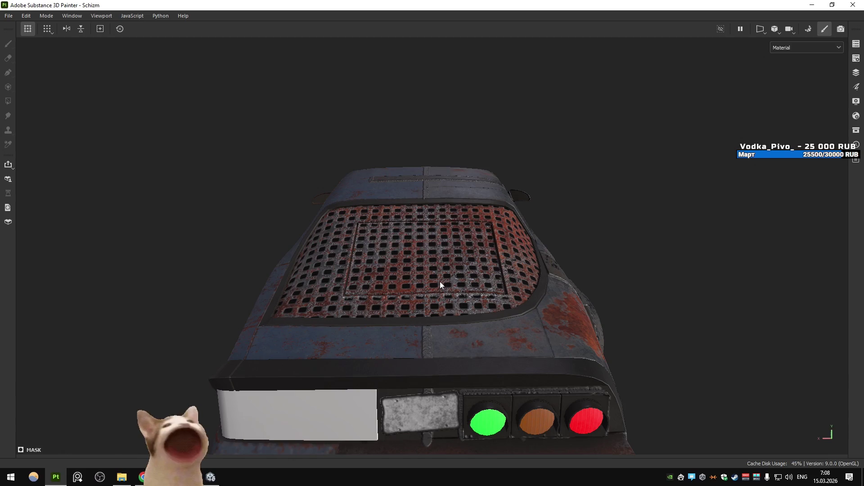
{"action": "mouse_move", "coordinate": [375, 236]}
{"action": "left_mouse_down", "text": "alt"}
{"action": "mouse_move", "coordinate": [534, 244]}
{"action": "mouse_move", "coordinate": [326, 256]}
{"action": "left_mouse_up", "text": "alt"}
{"action": "scroll", "coordinate": [503, 245], "scroll_direction": "down", "scroll_amount": 5}
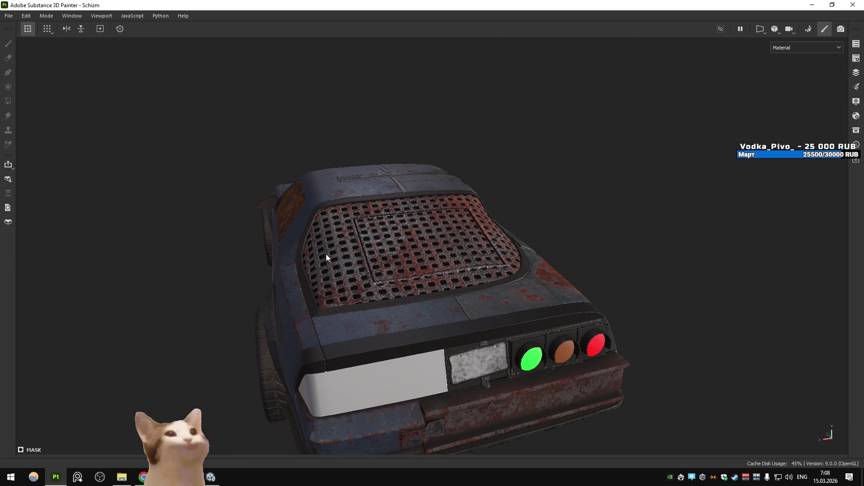
{"action": "mouse_move", "coordinate": [326, 256]}
{"action": "left_mouse_down", "text": "alt"}
{"action": "mouse_move", "coordinate": [540, 240]}
{"action": "mouse_move", "coordinate": [388, 276]}
{"action": "mouse_move", "coordinate": [480, 259]}
{"action": "mouse_move", "coordinate": [398, 274]}
{"action": "left_mouse_up", "text": "alt"}
{"action": "scroll", "coordinate": [382, 283], "scroll_direction": "up", "scroll_amount": 4}
{"action": "left_click_drag", "start_coordinate": [350, 293], "coordinate": [364, 290], "text": "alt"}
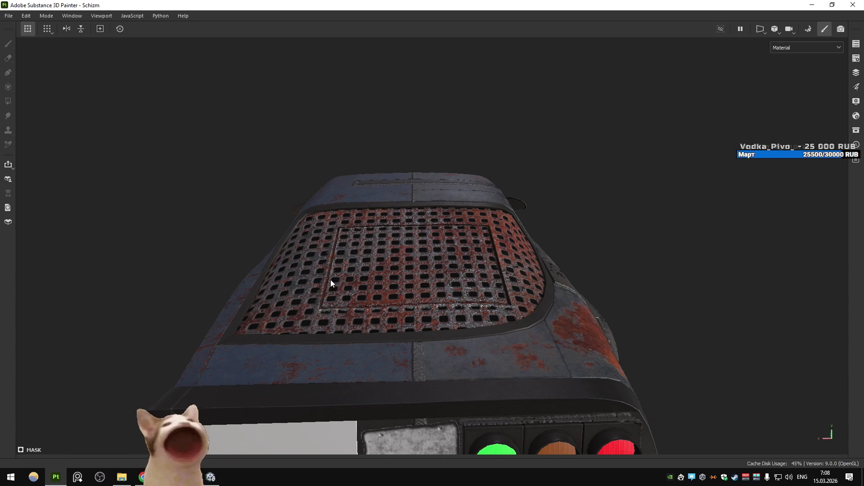
- In Blender's Edit Mode, select a strip of faces on the rear-window frame
{"action": "key", "text": "alt+Tab"}
{"action": "key", "text": "Tab"}
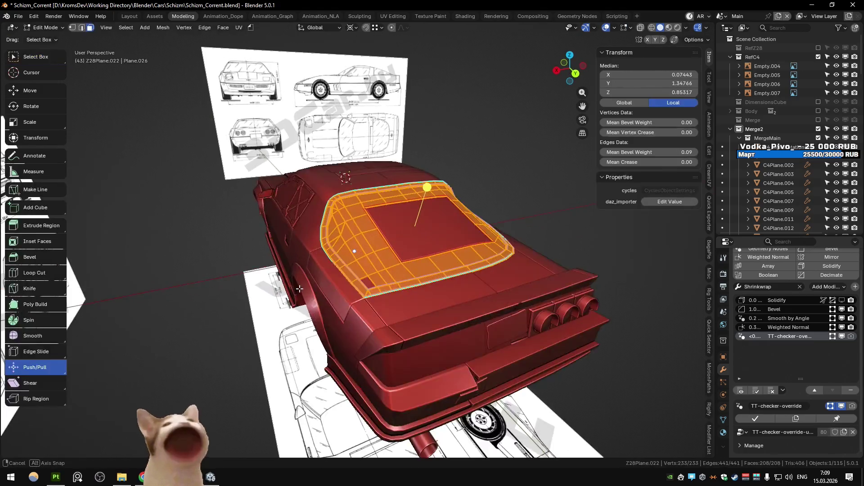
{"action": "scroll", "coordinate": [299, 292], "scroll_direction": "up", "scroll_amount": 3}
{"action": "left_click", "coordinate": [333, 236]}
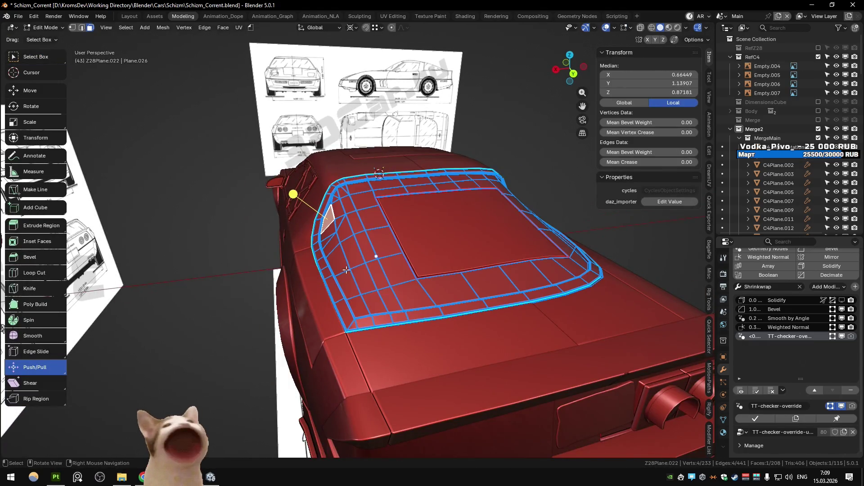
{"action": "left_click", "coordinate": [351, 284], "text": "ctrl"}
{"action": "left_click", "coordinate": [374, 297]}
{"action": "left_click", "coordinate": [332, 222], "text": "ctrl"}
{"action": "left_click", "coordinate": [325, 215], "text": "shift"}
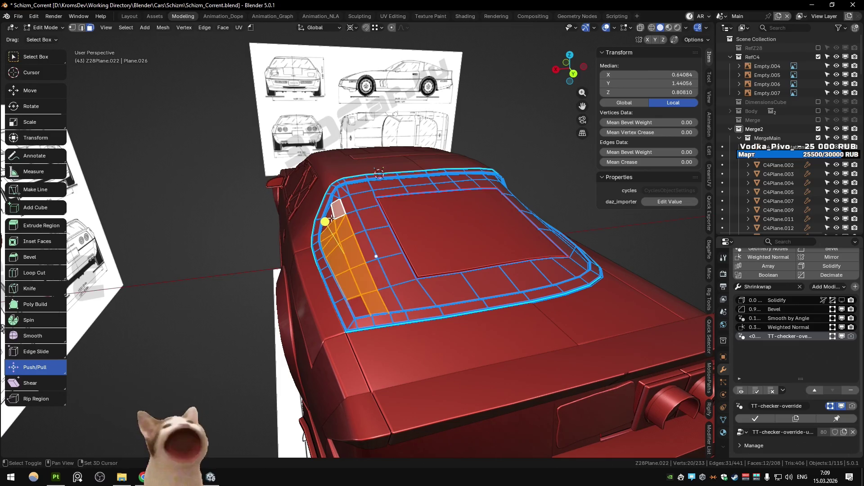
{"action": "left_click", "coordinate": [327, 234], "text": "ctrl"}
{"action": "key", "text": "Tab"}
- Reselect the left-side face strip on the frame and flatten it with LoopTools Flatten
{"action": "middle_click_drag", "start_coordinate": [374, 199], "coordinate": [396, 193]}
{"action": "key", "text": "Tab"}
{"action": "left_click", "coordinate": [354, 207]}
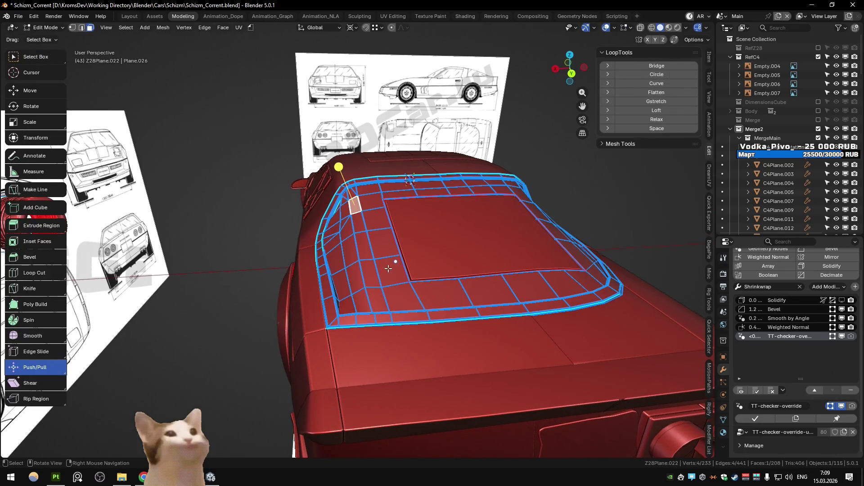
{"action": "left_click", "coordinate": [397, 290], "text": "ctrl"}
{"action": "left_click", "coordinate": [656, 92]}
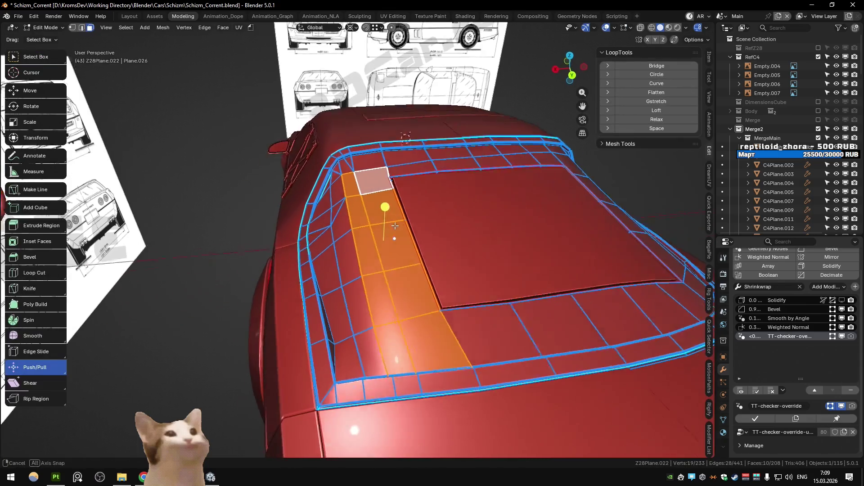
- Select a run of frame edges, orbit out to view the whole car, and compare in Substance Painter
{"action": "key", "text": "2"}
{"action": "left_click", "coordinate": [370, 356]}
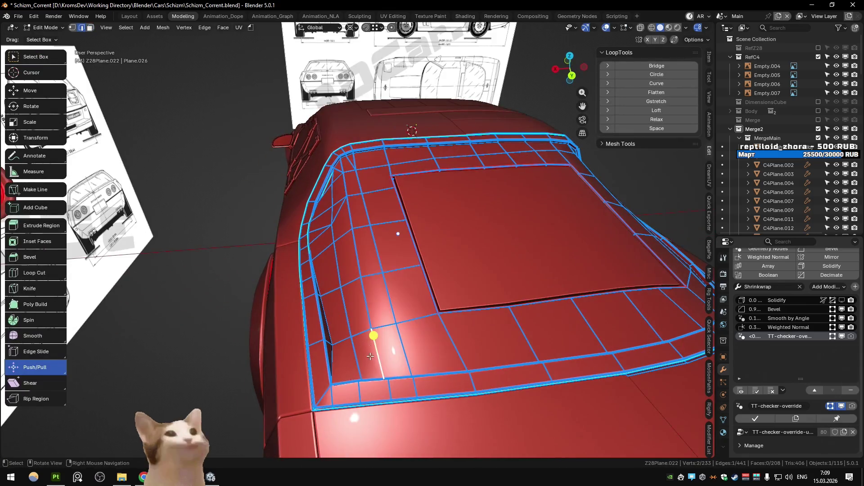
{"action": "left_click", "coordinate": [347, 165], "text": "ctrl"}
{"action": "key", "text": "Tab"}
{"action": "mouse_move", "coordinate": [413, 208]}
{"action": "middle_mouse_down"}
{"action": "mouse_move", "coordinate": [415, 190]}
{"action": "mouse_move", "coordinate": [410, 196]}
{"action": "mouse_move", "coordinate": [432, 205]}
{"action": "mouse_move", "coordinate": [372, 227]}
{"action": "mouse_move", "coordinate": [319, 301]}
{"action": "middle_mouse_up"}
{"action": "key", "text": "Tab"}
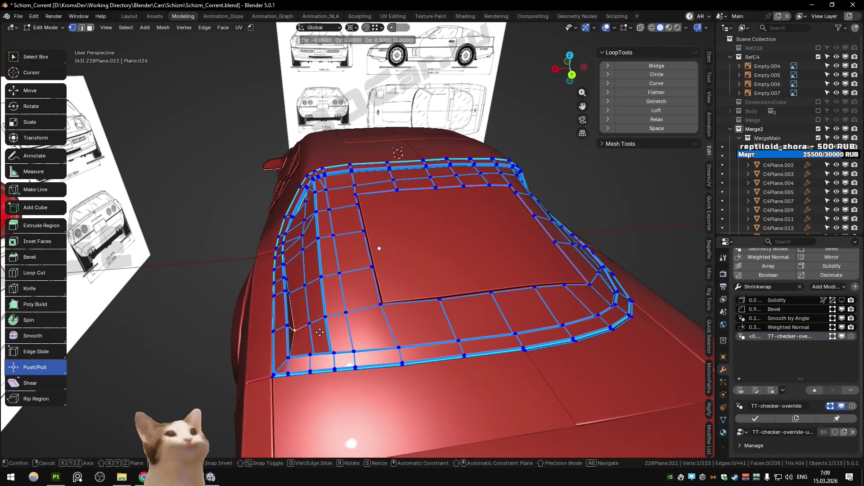
{"action": "key", "text": "Tab"}
{"action": "mouse_move", "coordinate": [348, 334]}
{"action": "middle_mouse_down"}
{"action": "mouse_move", "coordinate": [396, 302]}
{"action": "mouse_move", "coordinate": [353, 305]}
{"action": "mouse_move", "coordinate": [399, 290]}
{"action": "mouse_move", "coordinate": [426, 315]}
{"action": "mouse_move", "coordinate": [362, 295]}
{"action": "middle_mouse_up"}
{"action": "scroll", "coordinate": [399, 290], "scroll_direction": "up", "scroll_amount": 2}
{"action": "key", "text": "alt+Tab"}
{"action": "key", "text": "alt+Tab"}
{"action": "key", "text": "Tab"}
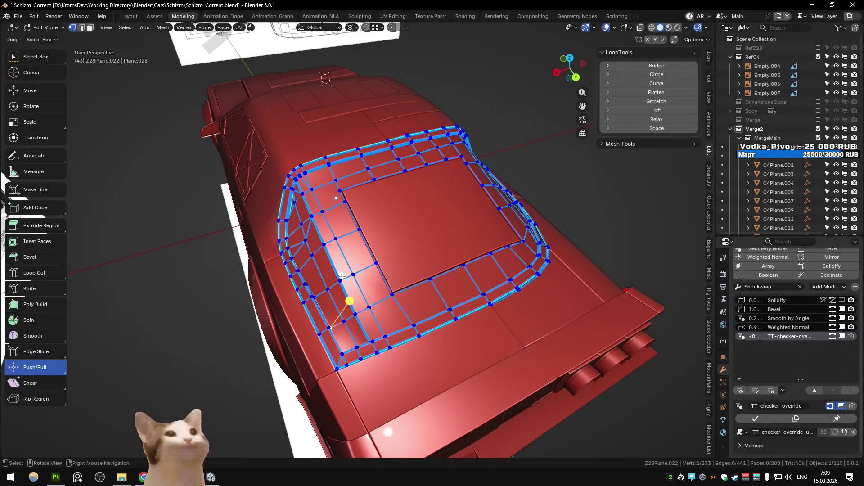
- Try moving a frame face along X, cancel the move, and orbit to a low rear angle
{"action": "key", "text": "3"}
{"action": "left_click", "coordinate": [329, 269]}
{"action": "key", "text": "g"}
{"action": "key", "text": "x"}
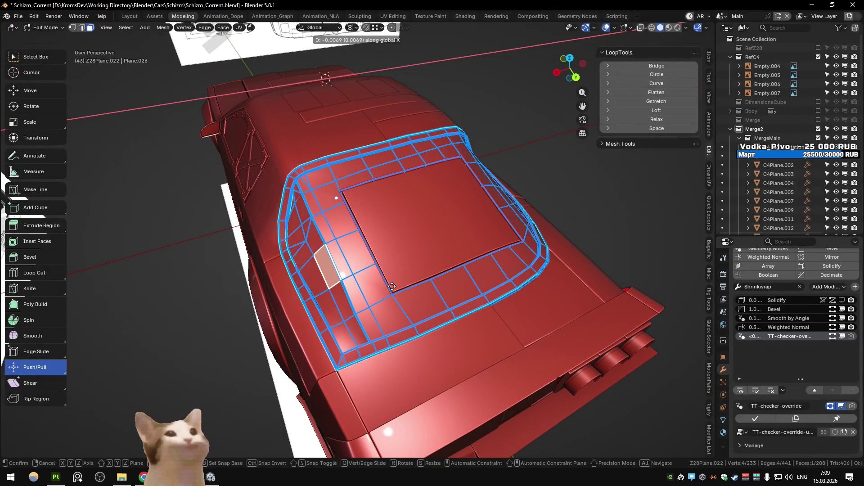
{"action": "right_click", "coordinate": [390, 286]}
{"action": "key", "text": "alt+a"}
{"action": "mouse_move", "coordinate": [390, 286]}
{"action": "middle_mouse_down"}
{"action": "mouse_move", "coordinate": [382, 268]}
{"action": "mouse_move", "coordinate": [390, 253]}
{"action": "mouse_move", "coordinate": [399, 258]}
{"action": "mouse_move", "coordinate": [321, 266]}
{"action": "mouse_move", "coordinate": [373, 250]}
{"action": "mouse_move", "coordinate": [369, 285]}
{"action": "middle_mouse_up"}
{"action": "scroll", "coordinate": [390, 252], "scroll_direction": "down", "scroll_amount": 3}
- Cycle vertex, edge and face select modes, undo the selection changes, and return to Substance Painter
{"action": "key", "text": "1"}
{"action": "key", "text": "Tab"}
{"action": "key", "text": "Tab"}
{"action": "key", "text": "2"}
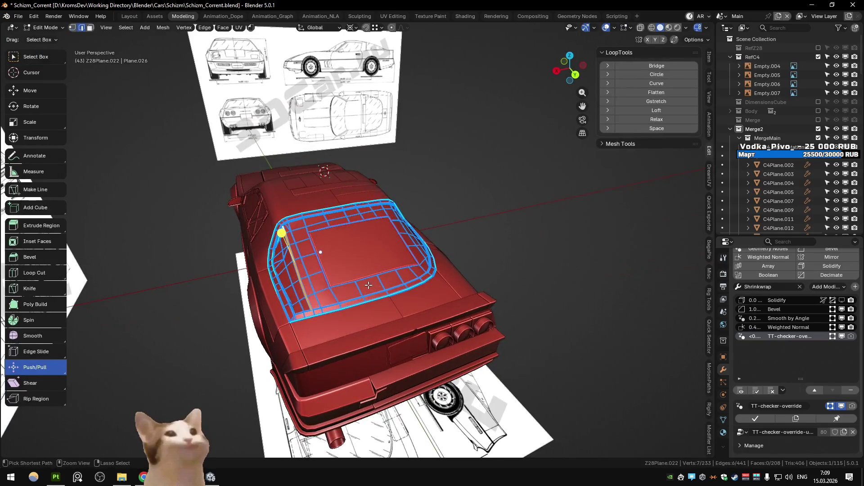
{"action": "key", "text": "3"}
{"action": "key", "text": "ctrl+z"}
{"action": "key", "text": "ctrl+z"}
{"action": "key", "text": "ctrl+z"}
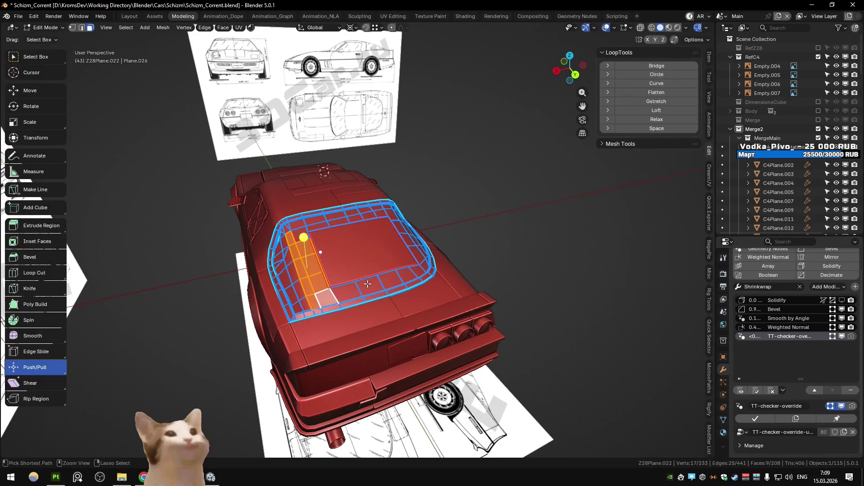
{"action": "key", "text": "alt+Tab"}
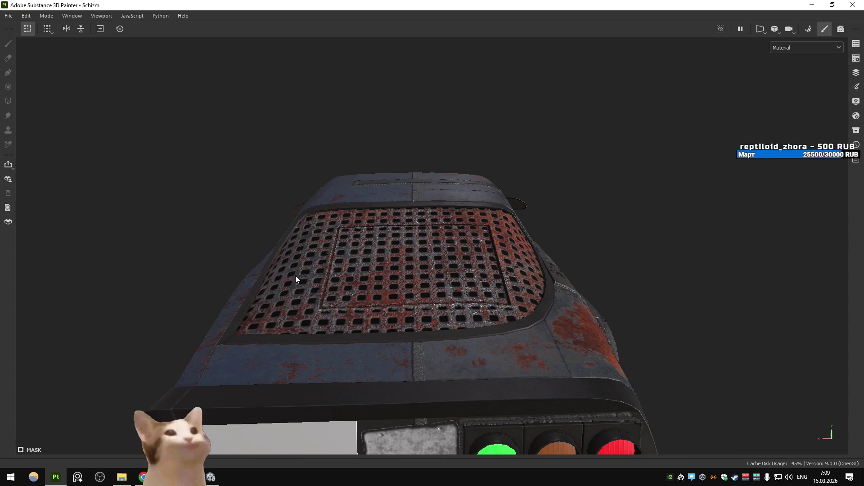
- Orbit the textured car in Substance Painter to a side-rear view
{"action": "mouse_move", "coordinate": [366, 307]}
{"action": "left_mouse_down", "text": "alt"}
{"action": "mouse_move", "coordinate": [554, 300]}
{"action": "mouse_move", "coordinate": [604, 266]}
{"action": "mouse_move", "coordinate": [338, 312]}
{"action": "left_mouse_up", "text": "alt"}
{"action": "key", "text": "alt+Tab"}
{"action": "key", "text": "alt+Tab"}
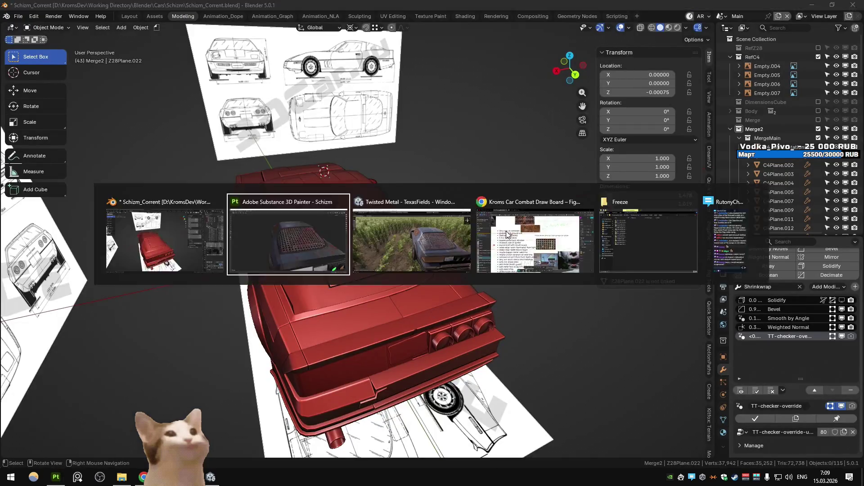
{"action": "mouse_move", "coordinate": [430, 310]}
{"action": "left_mouse_down", "text": "alt"}
{"action": "mouse_move", "coordinate": [615, 220]}
{"action": "mouse_move", "coordinate": [365, 285]}
{"action": "mouse_move", "coordinate": [435, 256]}
{"action": "mouse_move", "coordinate": [460, 260]}
{"action": "left_mouse_up", "text": "alt"}
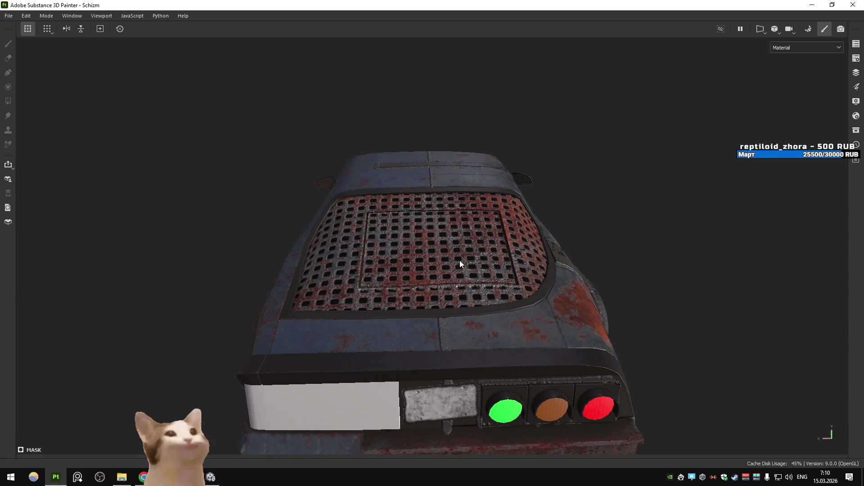
- In Blender, orbit the car and zoom in on the rear-window mesh in Edit Mode
{"action": "key", "text": "alt+Tab"}
{"action": "mouse_move", "coordinate": [460, 260]}
{"action": "middle_mouse_down"}
{"action": "mouse_move", "coordinate": [377, 232]}
{"action": "mouse_move", "coordinate": [345, 323]}
{"action": "middle_mouse_up"}
{"action": "key", "text": "Tab"}
{"action": "scroll", "coordinate": [369, 258], "scroll_direction": "up", "scroll_amount": 4}
{"action": "key", "text": "Tab"}
{"action": "scroll", "coordinate": [369, 258], "scroll_direction": "down", "scroll_amount": 3}
- Slide a frame-corner vertex and set a bevel weight on the window frame's edge path
{"action": "key", "text": "Tab"}
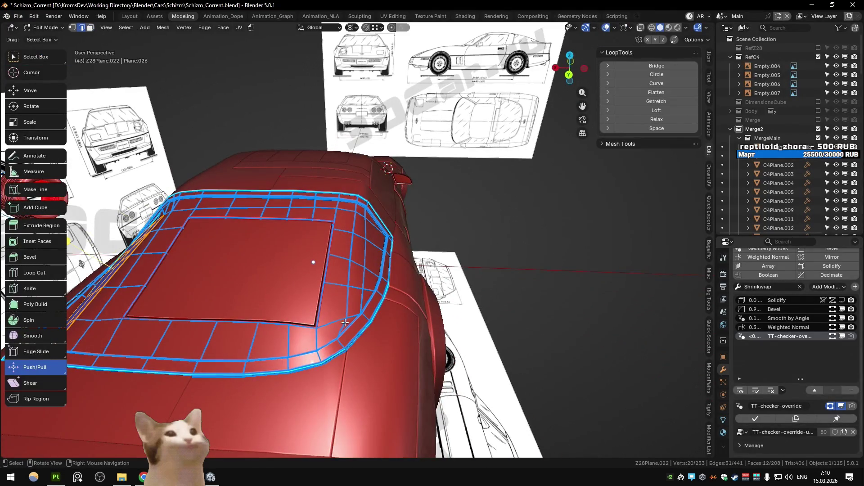
{"action": "key", "text": "1"}
{"action": "left_click", "coordinate": [344, 319]}
{"action": "key", "text": "shift+v"}
{"action": "left_click", "coordinate": [378, 324]}
{"action": "key", "text": "2"}
{"action": "left_click", "coordinate": [333, 299]}
{"action": "left_click", "coordinate": [363, 220], "text": "ctrl"}
{"action": "left_click", "coordinate": [356, 207]}
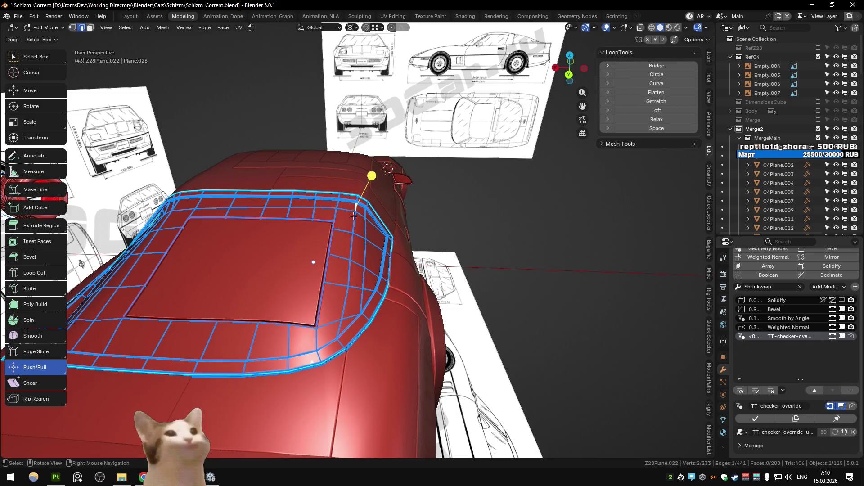
{"action": "left_click", "coordinate": [352, 327], "text": "ctrl"}
{"action": "key", "text": "ctrl+e"}
- Straighten the top corner faces and the face strip down the roof panel with LoopTools
{"action": "scroll", "coordinate": [352, 327], "scroll_direction": "up", "scroll_amount": 2}
{"action": "key", "text": "3"}
{"action": "left_click", "coordinate": [360, 199]}
{"action": "left_click", "coordinate": [382, 212], "text": "ctrl"}
{"action": "left_click", "coordinate": [352, 370]}
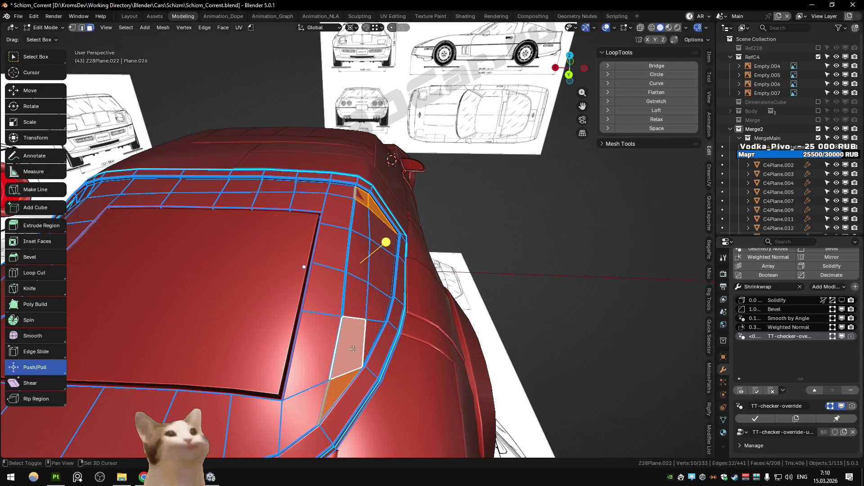
{"action": "left_click", "coordinate": [378, 254], "text": "ctrl"}
{"action": "left_click", "coordinate": [387, 235], "text": "shift"}
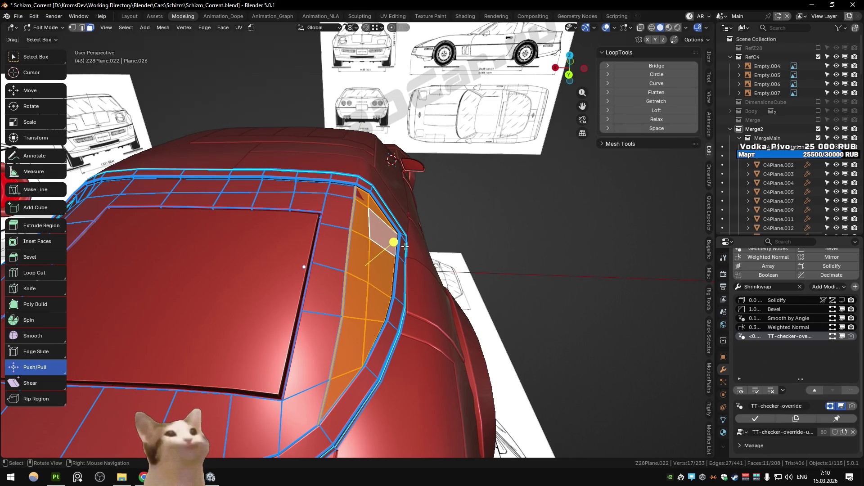
{"action": "left_click", "coordinate": [657, 92]}
- Move a corner vertex vertically along Z and leave Edit Mode
{"action": "mouse_move", "coordinate": [458, 218]}
{"action": "middle_mouse_down"}
{"action": "mouse_move", "coordinate": [420, 223]}
{"action": "mouse_move", "coordinate": [411, 213]}
{"action": "mouse_move", "coordinate": [436, 270]}
{"action": "mouse_move", "coordinate": [412, 188]}
{"action": "mouse_move", "coordinate": [344, 224]}
{"action": "mouse_move", "coordinate": [421, 317]}
{"action": "mouse_move", "coordinate": [399, 280]}
{"action": "mouse_move", "coordinate": [410, 293]}
{"action": "mouse_move", "coordinate": [409, 233]}
{"action": "middle_mouse_up"}
{"action": "key", "text": "1"}
{"action": "left_click", "coordinate": [408, 239]}
{"action": "key", "text": "g"}
{"action": "key", "text": "z"}
{"action": "left_click", "coordinate": [439, 273]}
{"action": "key", "text": "Tab"}
- Select the car body and roof panel objects, checking the window frame from the top view
{"action": "scroll", "coordinate": [409, 293], "scroll_direction": "up", "scroll_amount": 5}
{"action": "left_click", "coordinate": [401, 287]}
{"action": "key", "text": "Tab"}
{"action": "key", "text": "KP_7"}
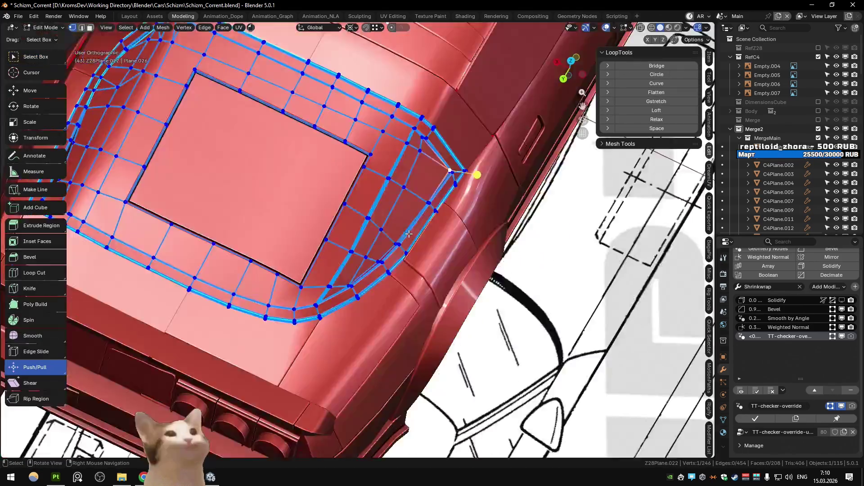
{"action": "key", "text": "Tab"}
{"action": "key", "text": "Tab"}
{"action": "scroll", "coordinate": [339, 221], "scroll_direction": "up", "scroll_amount": 3}
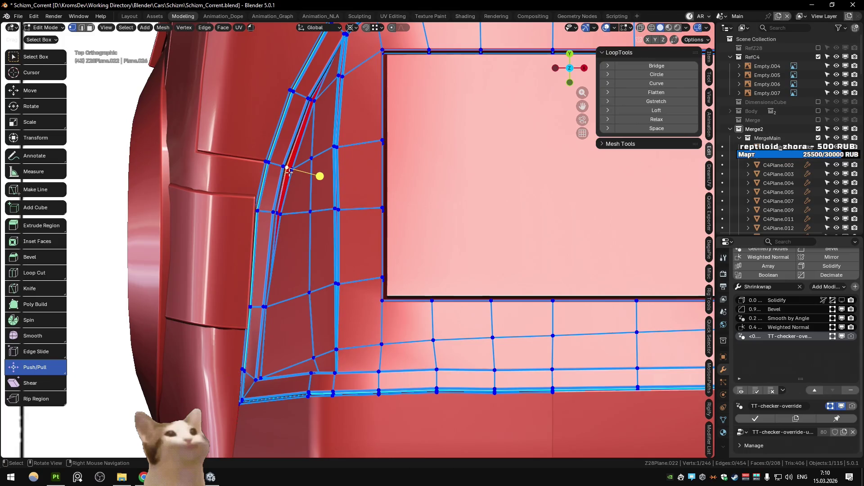
{"action": "left_click", "coordinate": [280, 214]}
{"action": "key", "text": "Tab"}
{"action": "mouse_move", "coordinate": [309, 239]}
{"action": "middle_mouse_down"}
{"action": "mouse_move", "coordinate": [466, 186]}
{"action": "mouse_move", "coordinate": [471, 207]}
{"action": "mouse_move", "coordinate": [447, 252]}
{"action": "mouse_move", "coordinate": [432, 257]}
{"action": "mouse_move", "coordinate": [442, 235]}
{"action": "mouse_move", "coordinate": [434, 233]}
{"action": "mouse_move", "coordinate": [418, 256]}
{"action": "mouse_move", "coordinate": [439, 257]}
{"action": "middle_mouse_up"}
{"action": "left_click", "coordinate": [439, 258]}
{"action": "key", "text": "Tab"}
- Undo the stray roof-mesh selection changes and return to Object Mode, orbiting to the car's rear
{"action": "left_click", "coordinate": [437, 255], "text": "ctrl"}
{"action": "key", "text": "ctrl+z"}
{"action": "key", "text": "ctrl+z"}
{"action": "key", "text": "ctrl+z"}
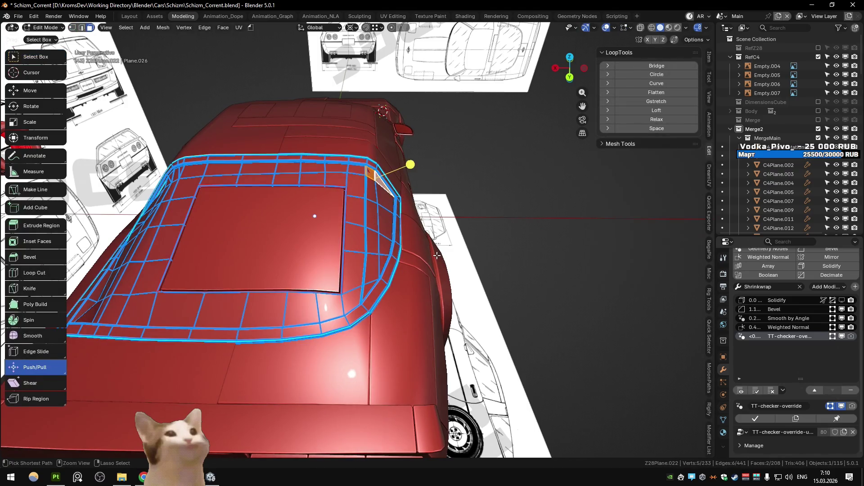
{"action": "key", "text": "ctrl+z"}
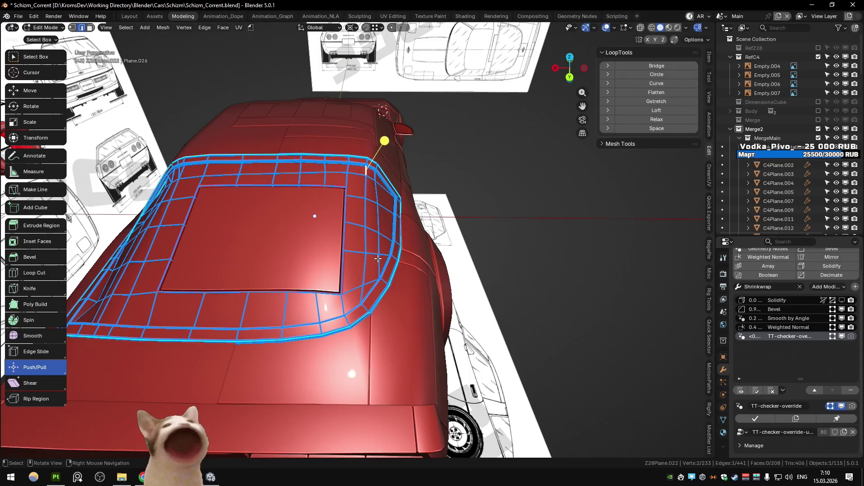
{"action": "key", "text": "KP_7"}
{"action": "scroll", "coordinate": [373, 252], "scroll_direction": "up", "scroll_amount": 5}
{"action": "key", "text": "ctrl+z"}
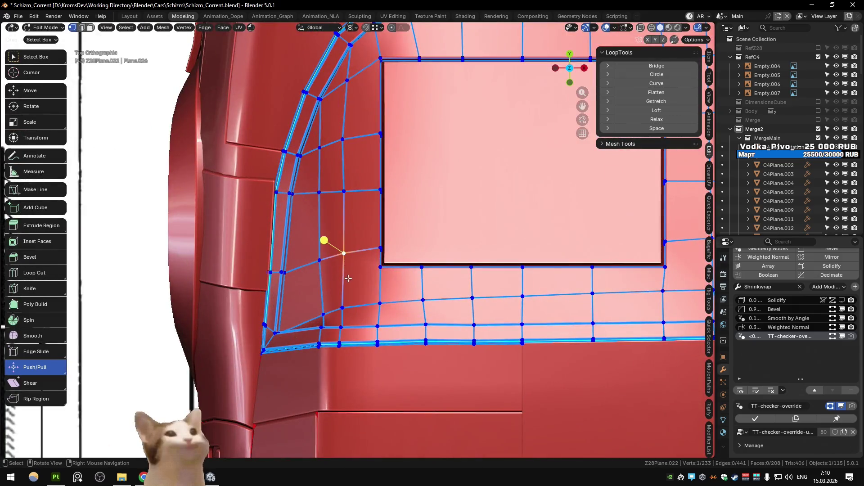
{"action": "key", "text": "Tab"}
{"action": "key", "text": "Tab"}
{"action": "key", "text": "Tab"}
{"action": "mouse_move", "coordinate": [350, 273]}
{"action": "middle_mouse_down"}
{"action": "mouse_move", "coordinate": [383, 215]}
{"action": "mouse_move", "coordinate": [450, 193]}
{"action": "mouse_move", "coordinate": [415, 199]}
{"action": "middle_mouse_up"}
- Export the Schizm texture set as five 2048×2048 PNG maps, then go back to Unity
{"action": "key", "text": "alt+Tab"}
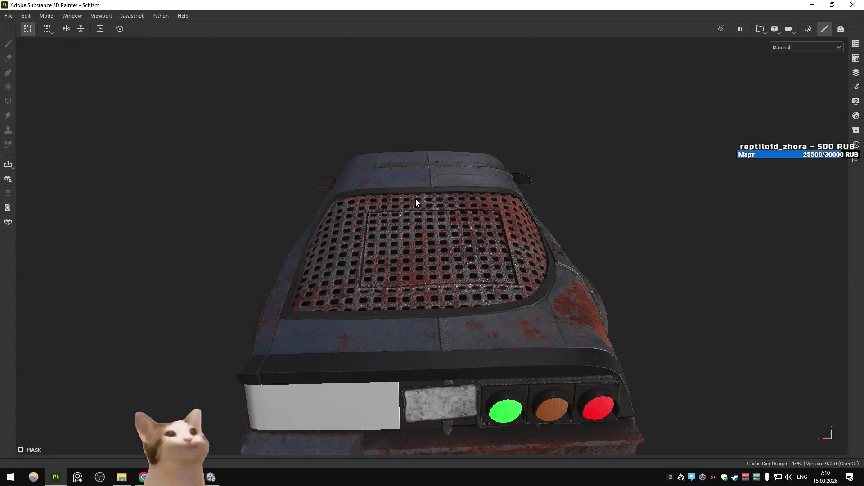
{"action": "key", "text": "Tab"}
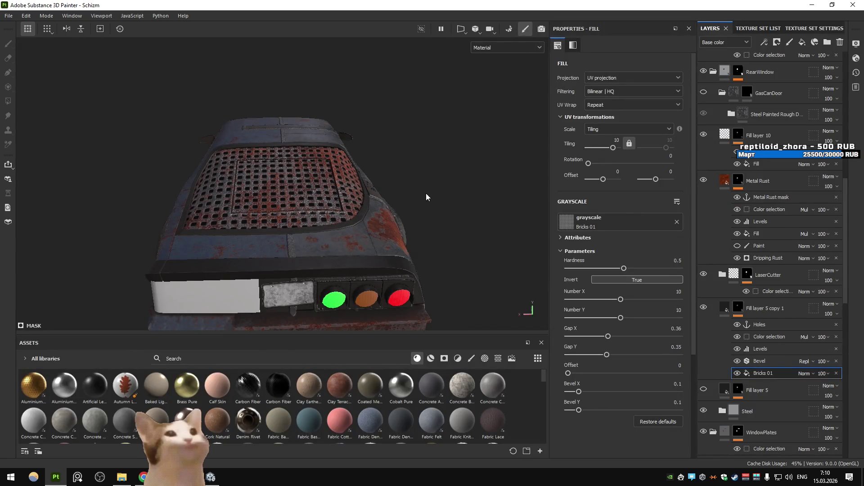
{"action": "key", "text": "ctrl+shift+e"}
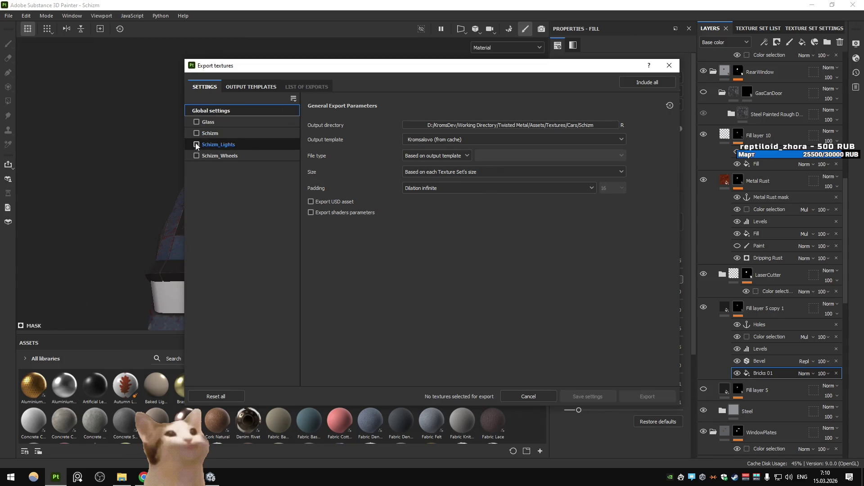
{"action": "left_click", "coordinate": [220, 135]}
{"action": "left_click", "coordinate": [648, 395]}
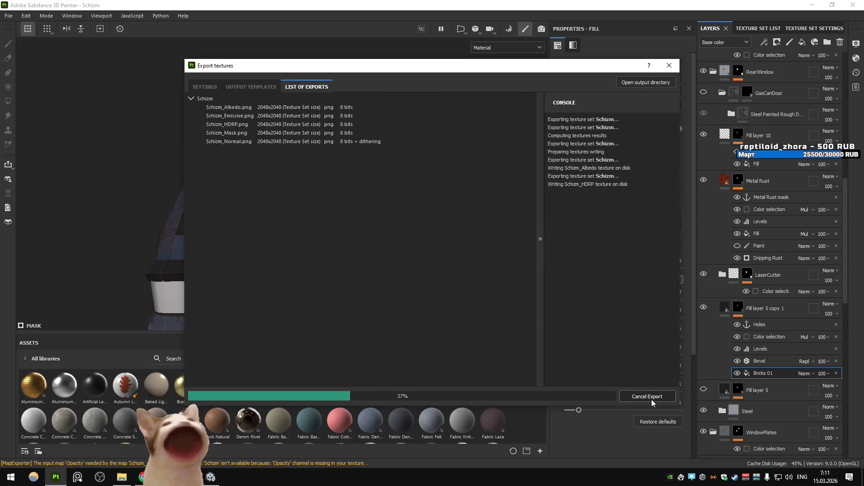
{"action": "left_click", "coordinate": [528, 396]}
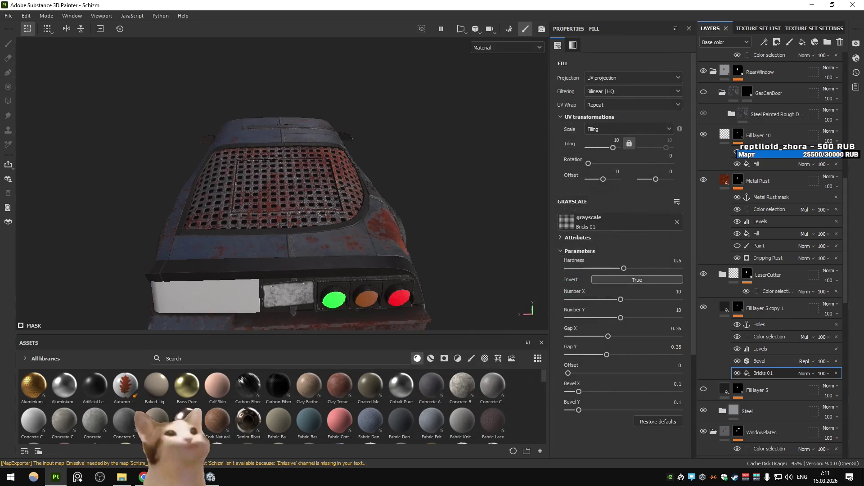
{"action": "left_click", "coordinate": [211, 478]}
- Maximize the Game view so it fills the Unity editor
{"action": "right_click", "coordinate": [18, 41]}
{"action": "left_click", "coordinate": [43, 56]}
{"action": "right_click", "coordinate": [28, 42]}
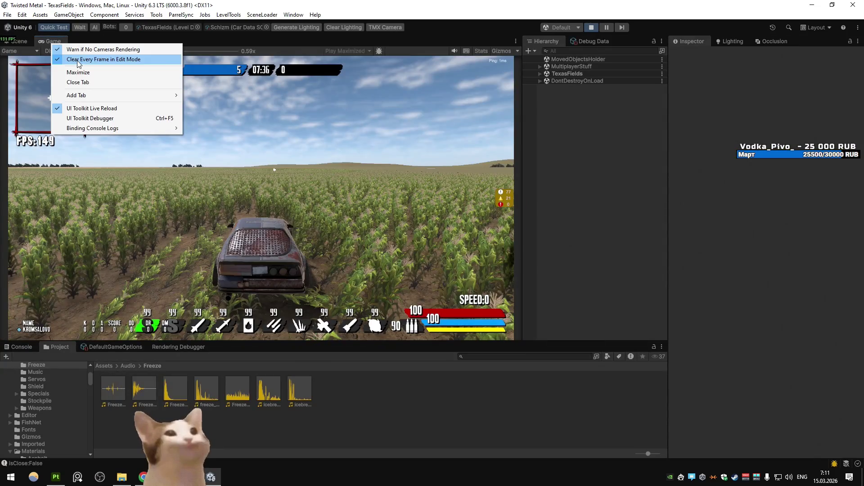
{"action": "left_click", "coordinate": [79, 72]}
- Drive the car through the cornfield, steering left, then right toward the hay bales
{"action": "key", "text": "w"}
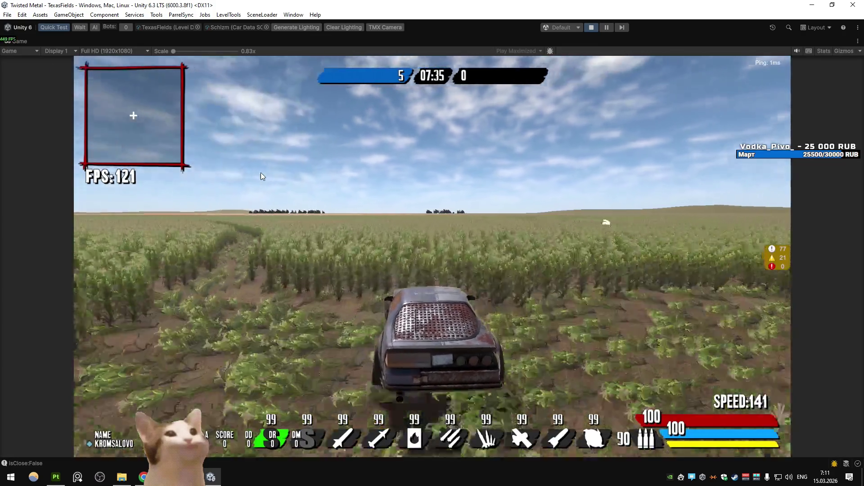
{"action": "key", "text": "a"}
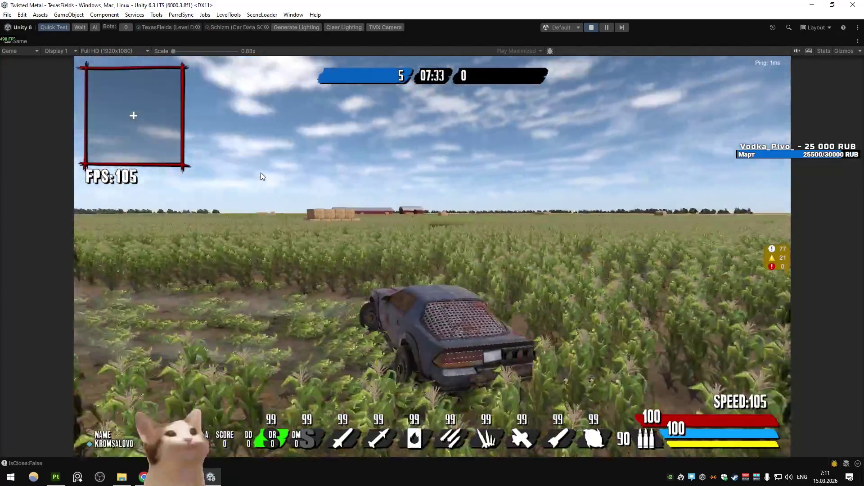
{"action": "key", "text": "w"}
{"action": "key", "text": "d"}
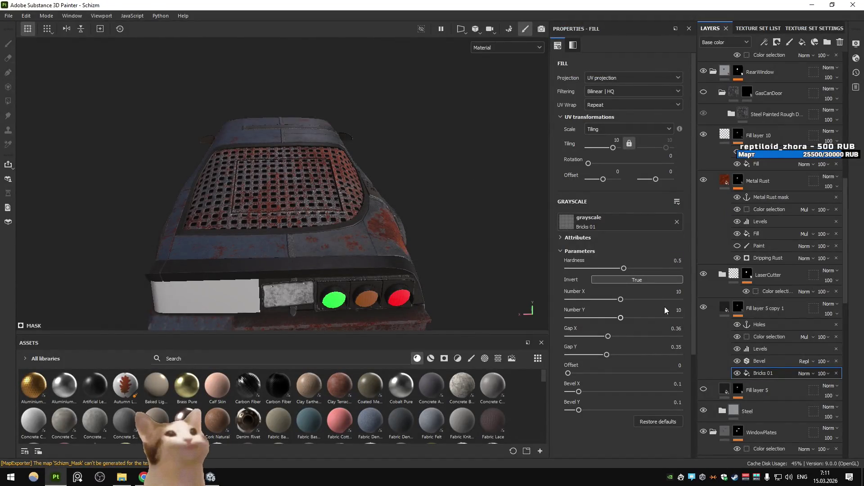
- Try Bricks 01 Number Y values of 20 and 65 on the rear grate
{"action": "type", "text": "20"}
{"action": "key", "text": "Return"}
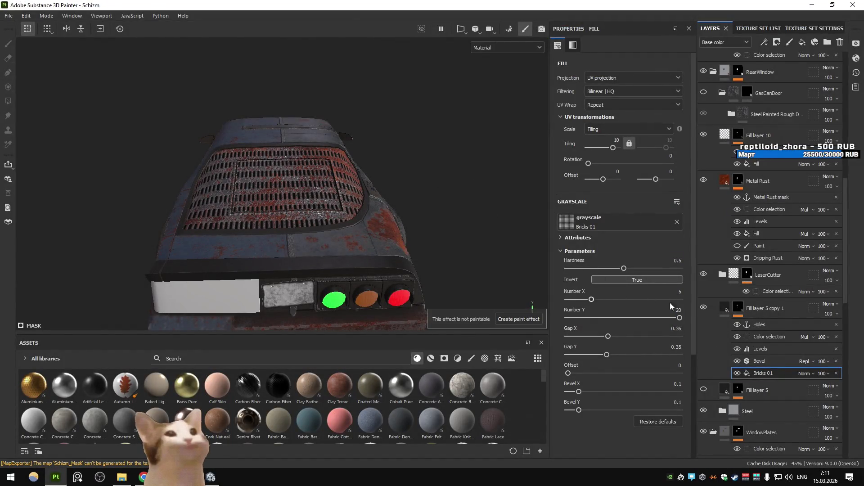
{"action": "type", "text": "20"}
{"action": "key", "text": "Return"}
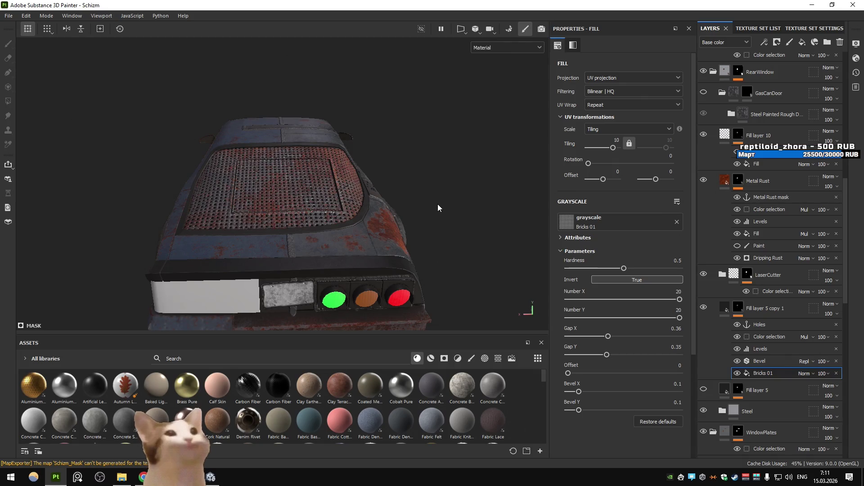
{"action": "key", "text": "ctrl"}
{"action": "left_click", "coordinate": [680, 310]}
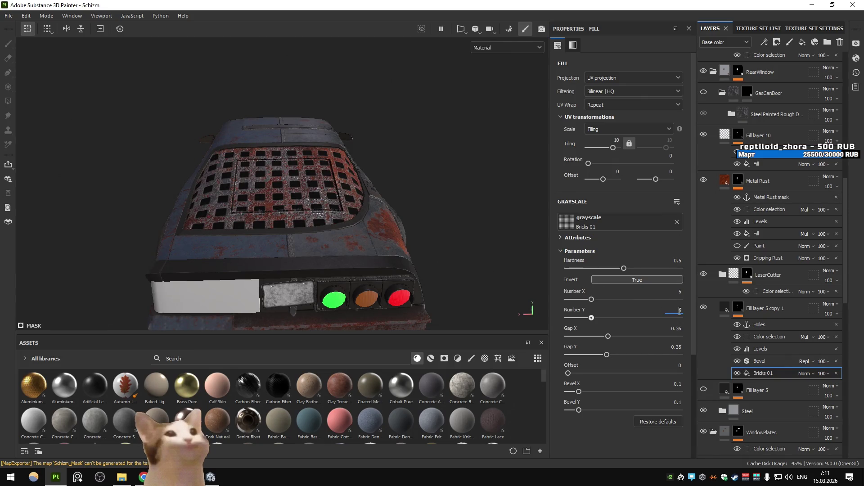
{"action": "key", "text": "Return"}
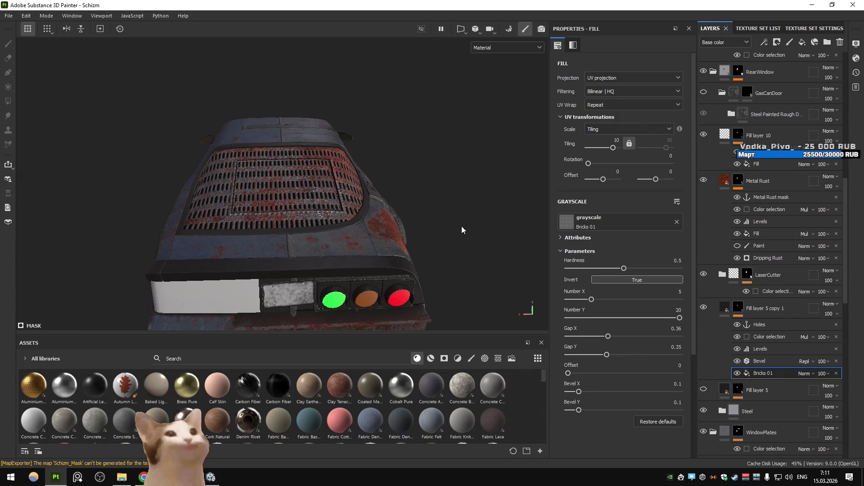
{"action": "type", "text": "65"}
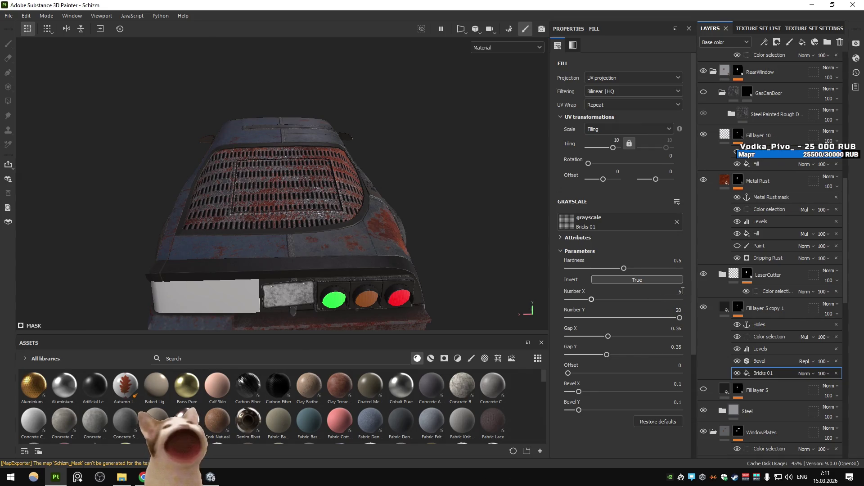
{"action": "key", "text": "Return"}
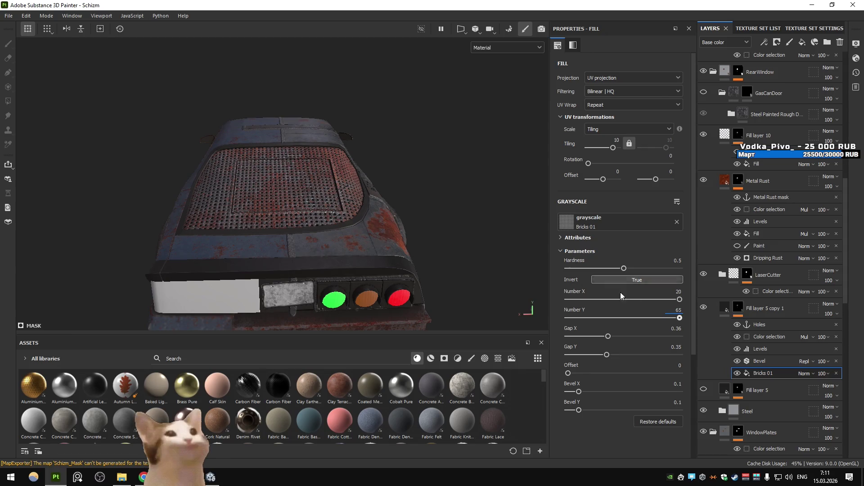
- Settle the Bricks 01 hole counts at Number X 5 and Number Y 10
{"action": "double_click", "coordinate": [677, 310]}
{"action": "type", "text": "5"}
{"action": "key", "text": "Return"}
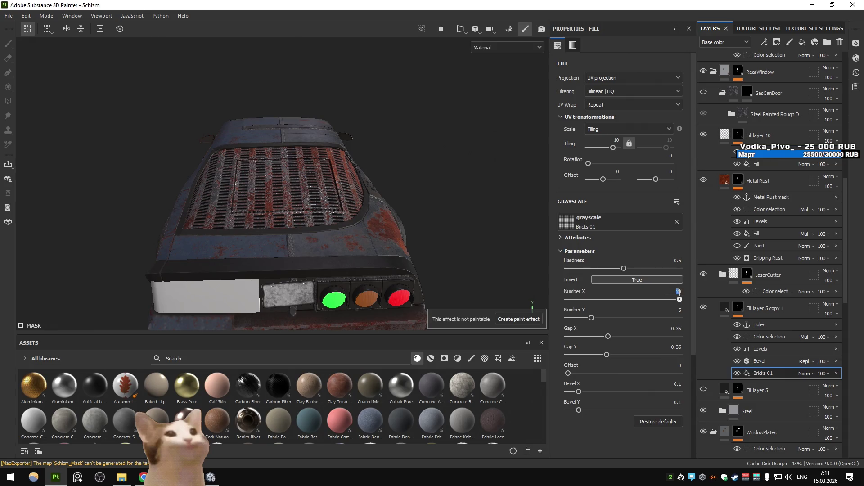
{"action": "type", "text": "1"}
{"action": "type", "text": "10"}
{"action": "key", "text": "Return"}
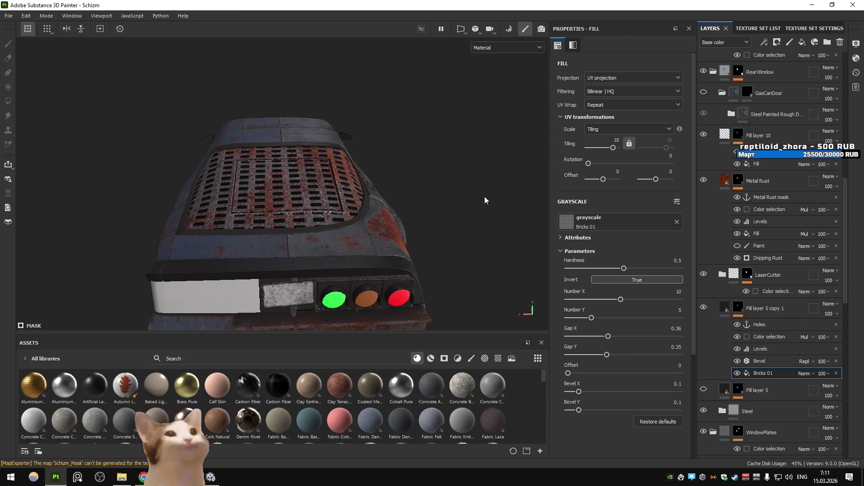
{"action": "type", "text": "5"}
{"action": "type", "text": "10"}
{"action": "key", "text": "Return"}
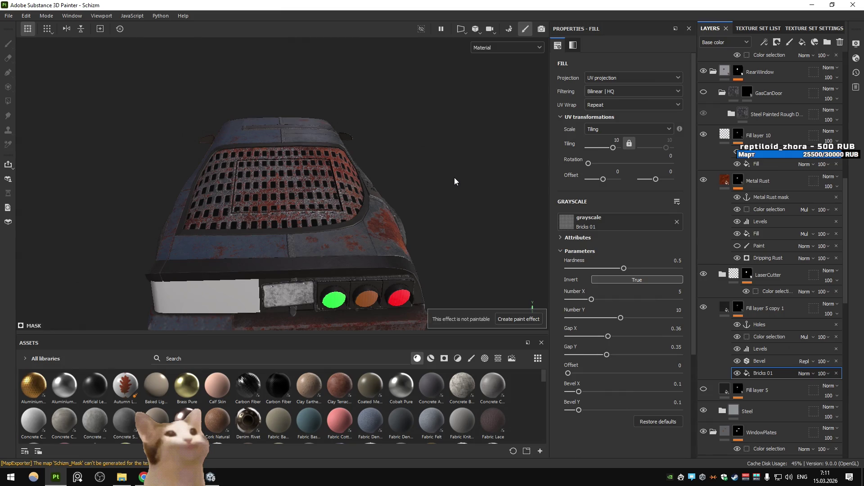
- Tune the Gap X and Gap Y sliders on the grate, ending with Gap Y at 0.35
{"action": "mouse_move", "coordinate": [455, 182]}
{"action": "left_mouse_down", "text": "alt"}
{"action": "mouse_move", "coordinate": [399, 193]}
{"action": "mouse_move", "coordinate": [408, 194]}
{"action": "left_mouse_up", "text": "alt"}
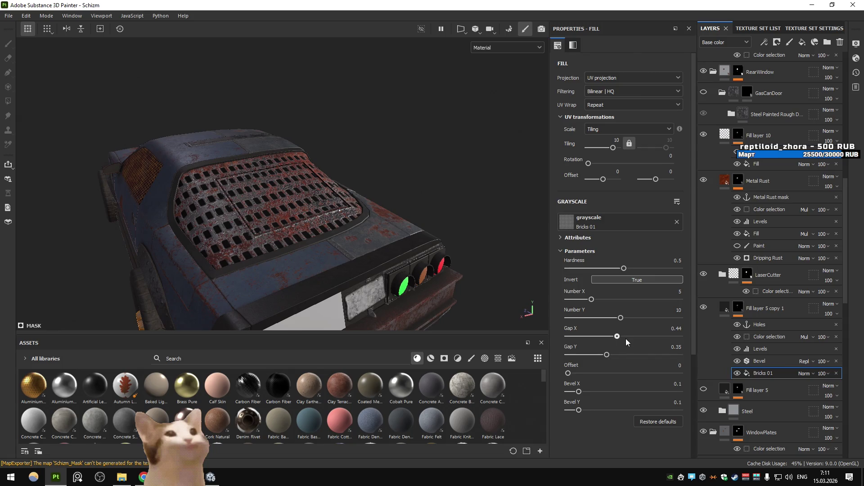
{"action": "left_click", "coordinate": [601, 336]}
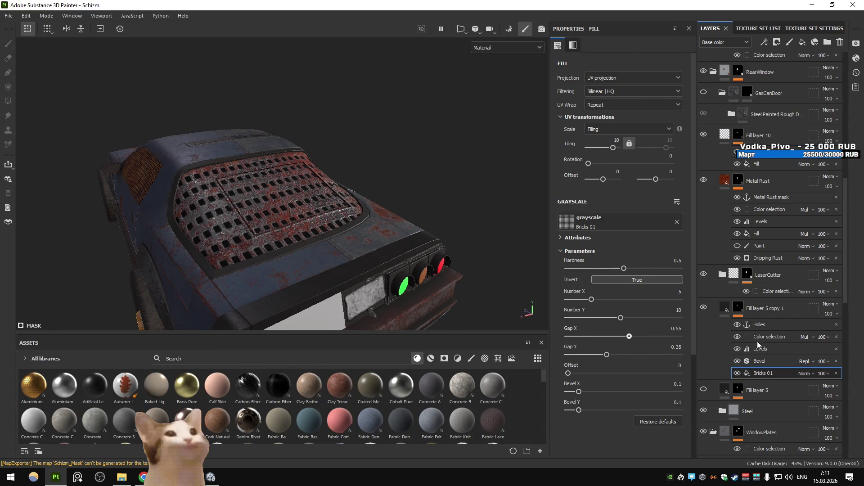
{"action": "left_click_drag", "start_coordinate": [447, 315], "coordinate": [297, 305]}
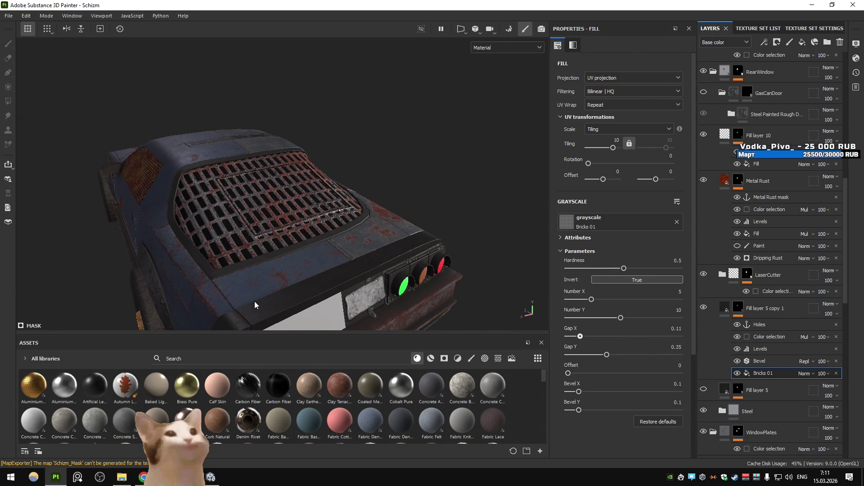
{"action": "mouse_move", "coordinate": [317, 240]}
{"action": "left_mouse_down", "text": "alt"}
{"action": "mouse_move", "coordinate": [314, 231]}
{"action": "mouse_move", "coordinate": [351, 245]}
{"action": "mouse_move", "coordinate": [355, 274]}
{"action": "mouse_move", "coordinate": [357, 264]}
{"action": "mouse_move", "coordinate": [399, 250]}
{"action": "left_mouse_up", "text": "alt"}
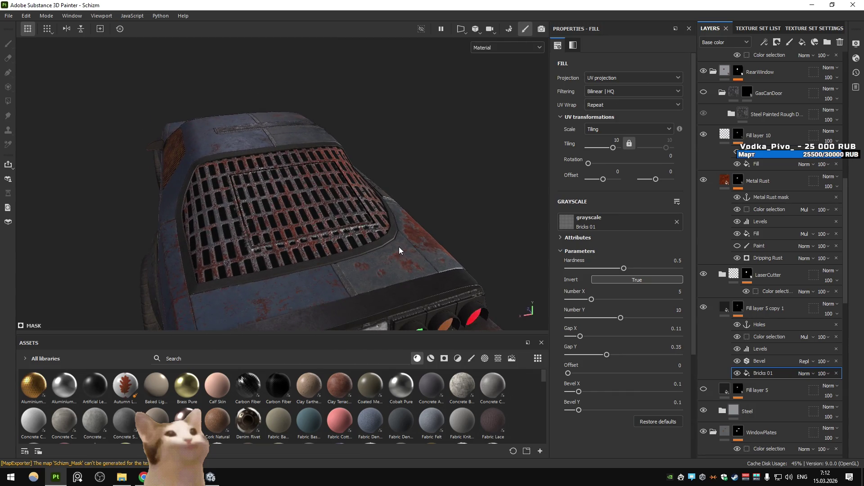
{"action": "mouse_move", "coordinate": [608, 356]}
{"action": "left_mouse_down"}
{"action": "mouse_move", "coordinate": [505, 354]}
{"action": "mouse_move", "coordinate": [570, 355]}
{"action": "left_mouse_up"}
{"action": "left_click_drag", "start_coordinate": [725, 336], "coordinate": [661, 365]}
{"action": "left_click", "coordinate": [603, 356]}
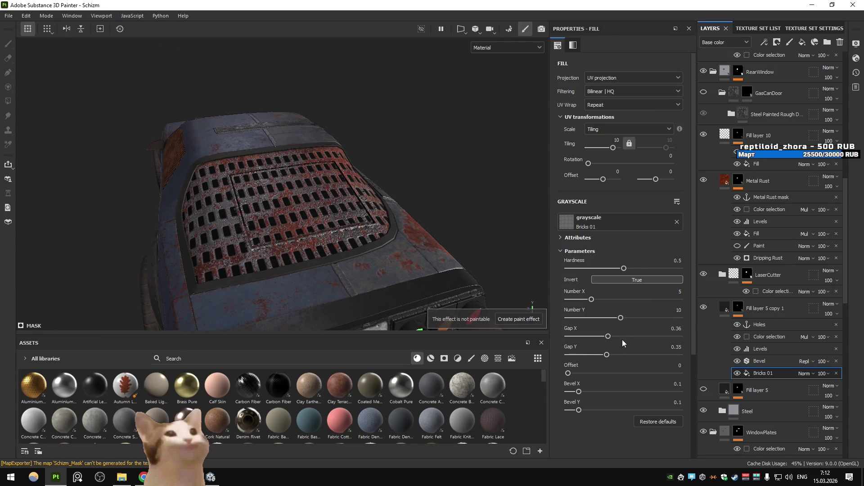
{"action": "left_click_drag", "start_coordinate": [599, 352], "coordinate": [577, 350]}
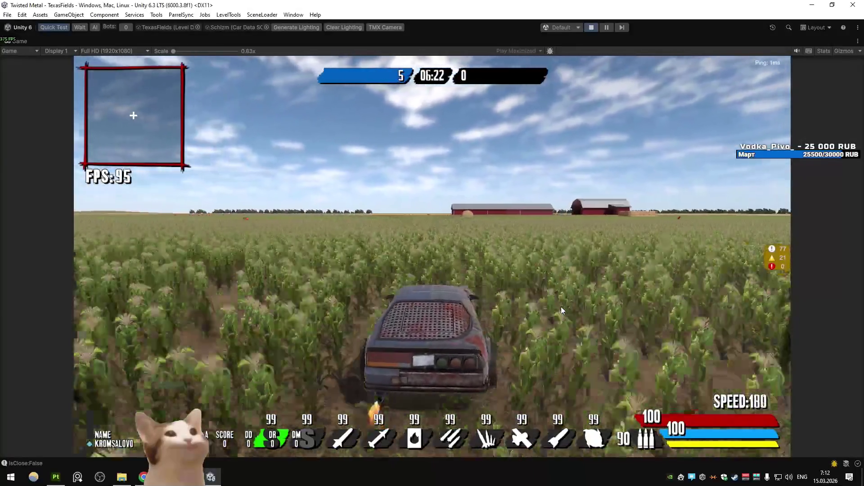
{"action": "key", "text": "3"}
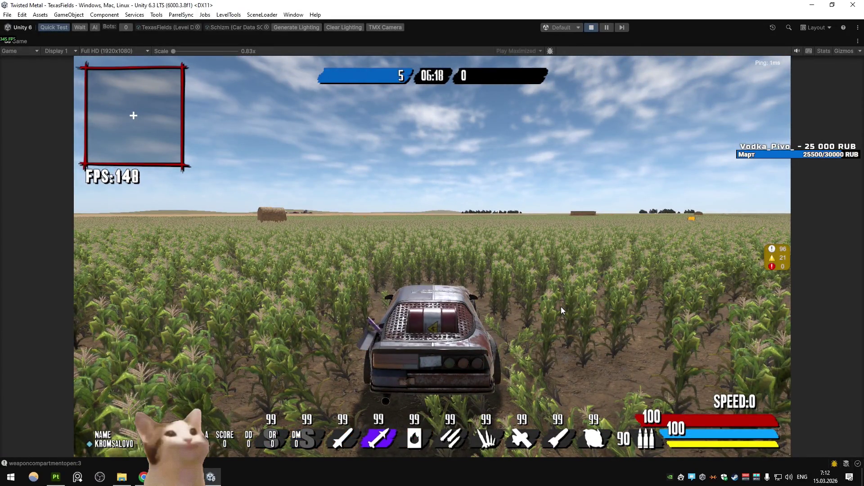
{"action": "key", "text": "alt+Tab"}
{"action": "key", "text": "ctrl+z"}
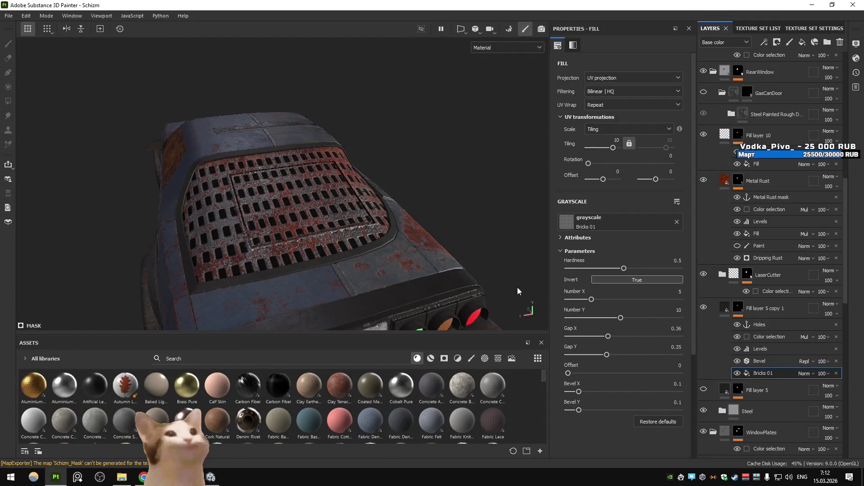
- Return Bricks 01 to Bevel X 0.1 and Offset 0, with 5 by 5 grate holes
{"action": "left_click_drag", "start_coordinate": [568, 373], "coordinate": [698, 382]}
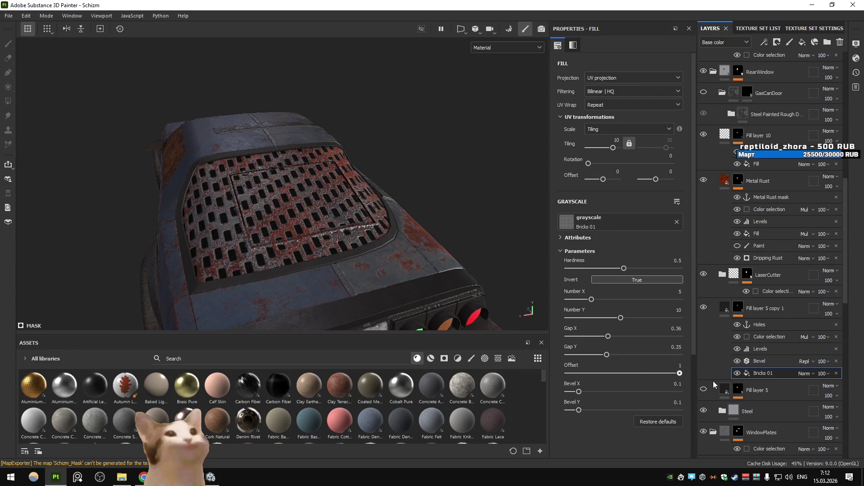
{"action": "mouse_move", "coordinate": [455, 239]}
{"action": "left_mouse_down", "text": "alt"}
{"action": "mouse_move", "coordinate": [416, 253]}
{"action": "mouse_move", "coordinate": [411, 240]}
{"action": "left_mouse_up", "text": "alt"}
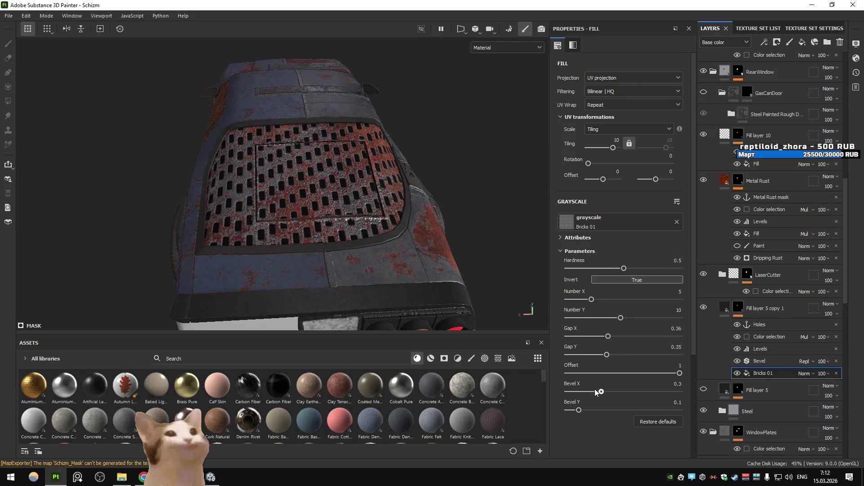
{"action": "key", "text": "ctrl+z"}
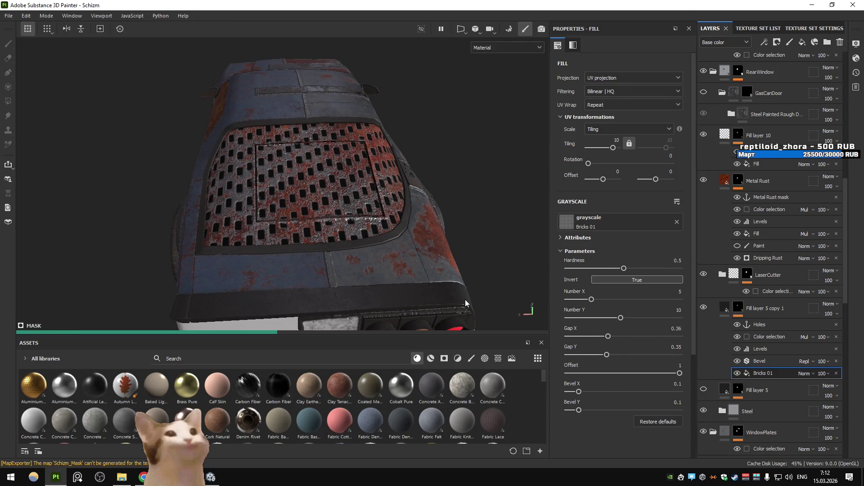
{"action": "key", "text": "ctrl+z"}
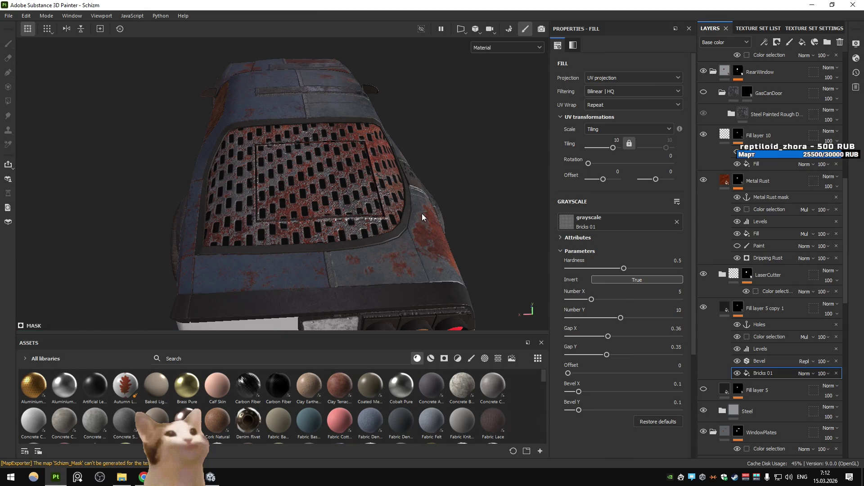
{"action": "key", "text": "ctrl+z"}
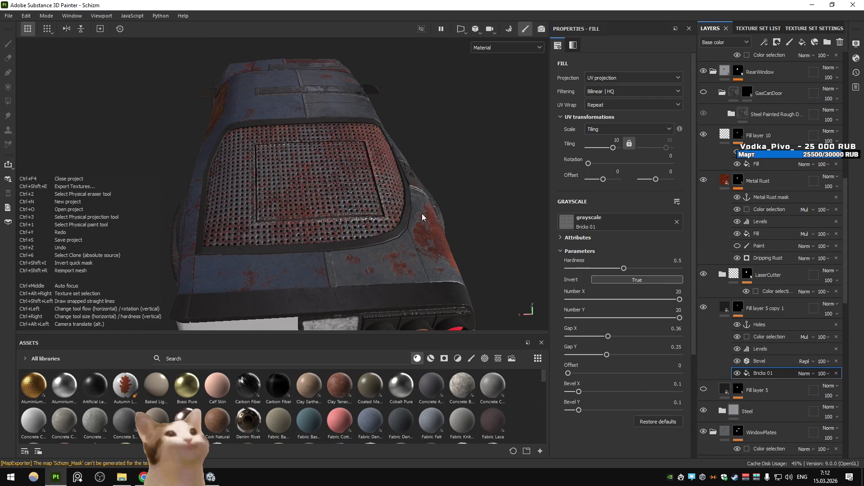
{"action": "left_click", "coordinate": [679, 295]}
{"action": "type", "text": "10"}
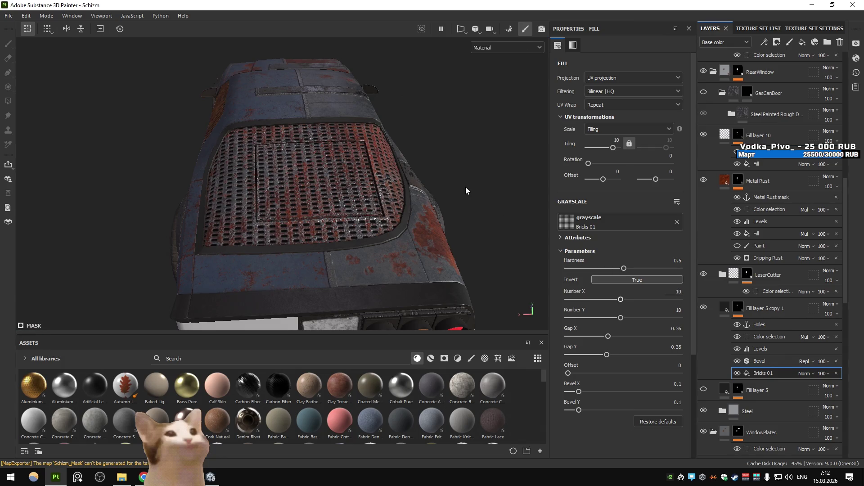
{"action": "key", "text": "Return"}
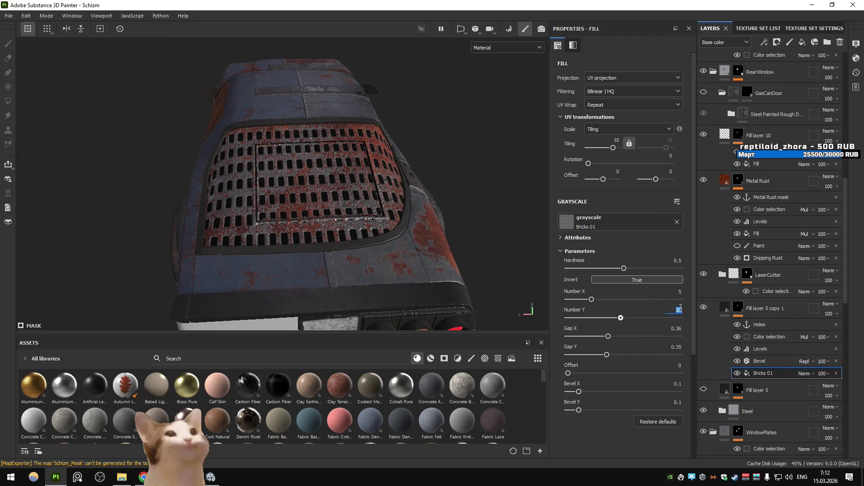
{"action": "type", "text": "5"}
{"action": "key", "text": "Return"}
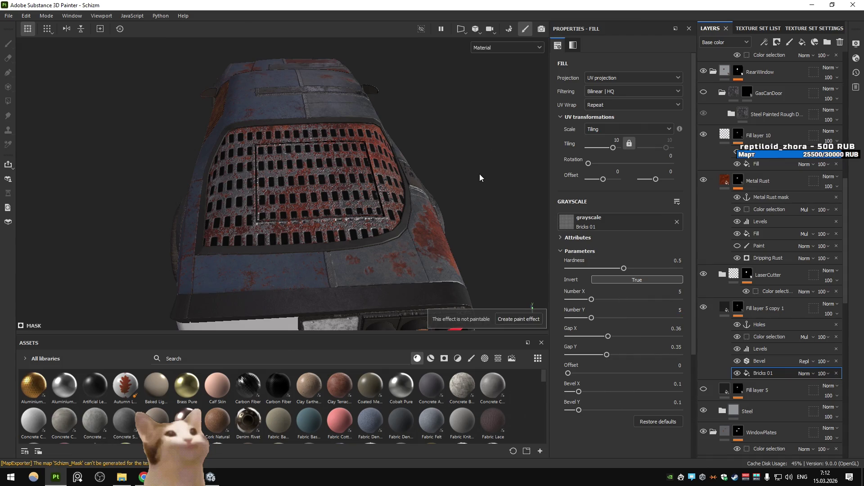
- Re-export the Schizm textures and resume driving in the running Unity game
{"action": "key", "text": "ctrl+shift+e"}
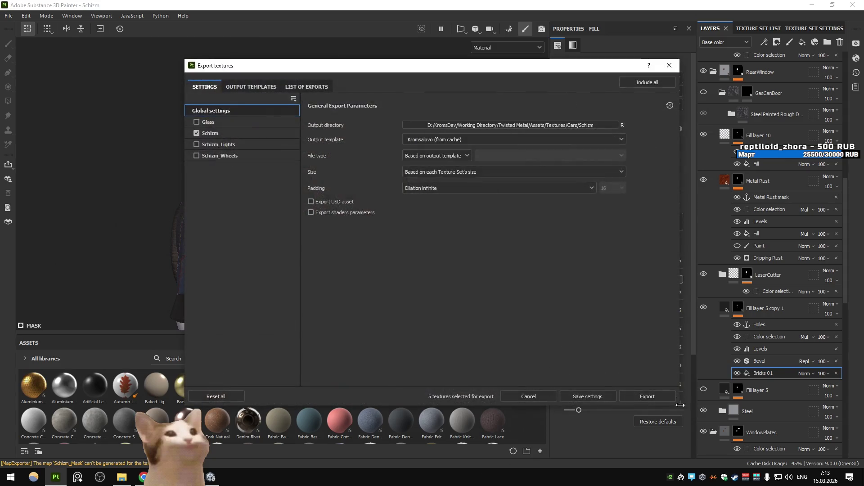
{"action": "left_click", "coordinate": [665, 399]}
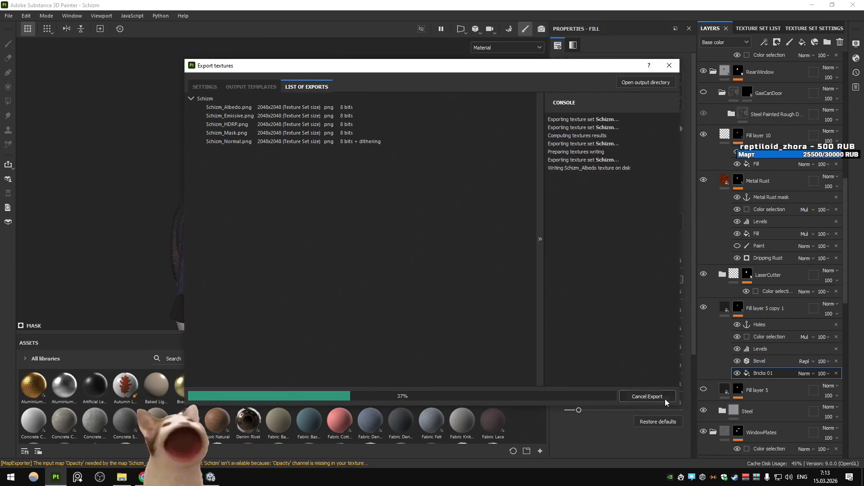
{"action": "left_click", "coordinate": [534, 394]}
{"action": "key", "text": "alt+Tab"}
{"action": "key", "text": "w"}
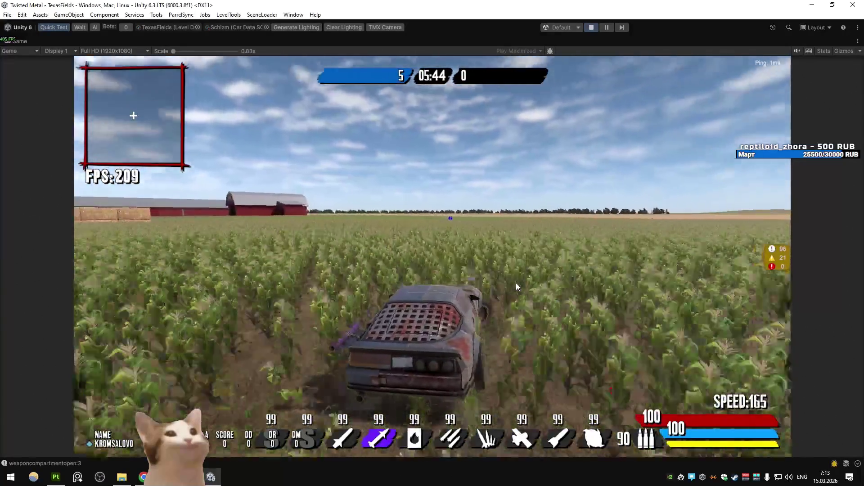
{"action": "key", "text": "d"}
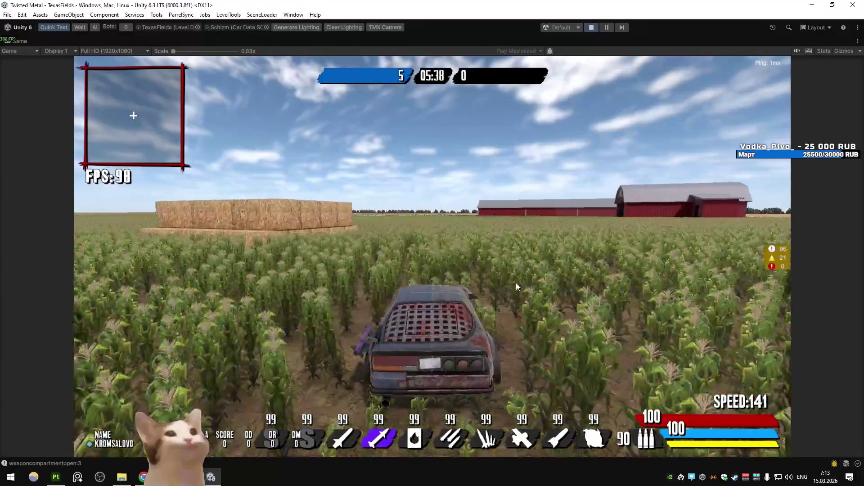
{"action": "key", "text": "a"}
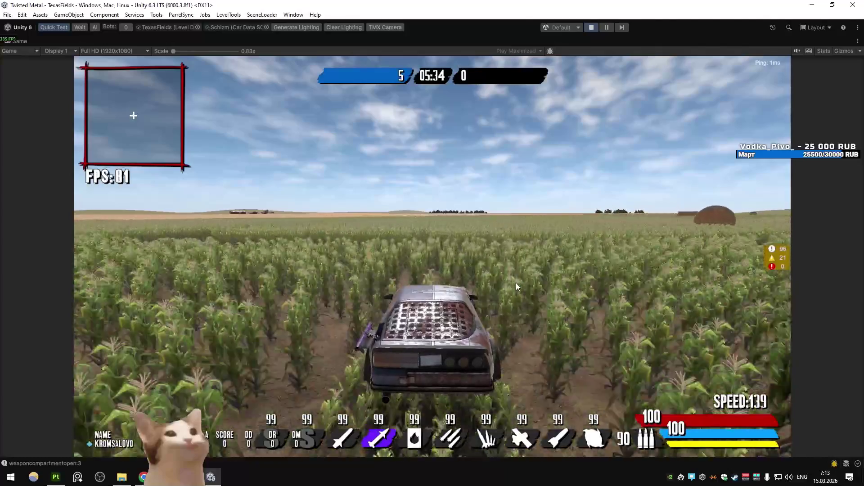
{"action": "key", "text": "d"}
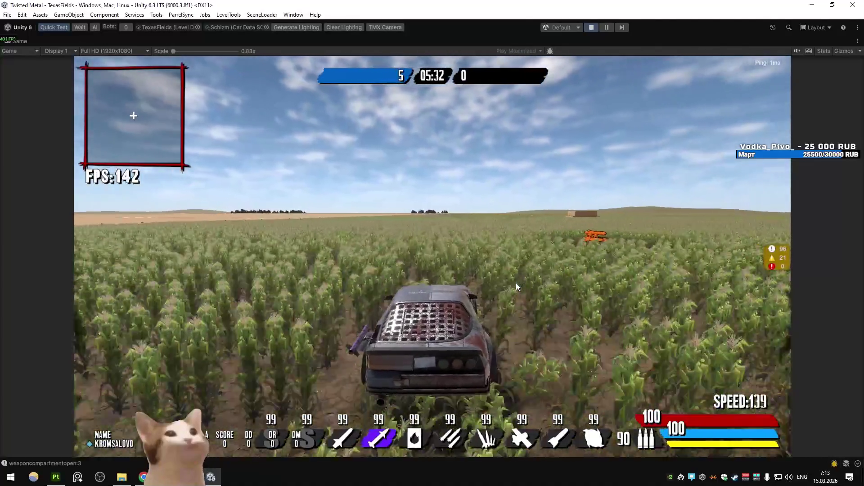
{"action": "key", "text": "d"}
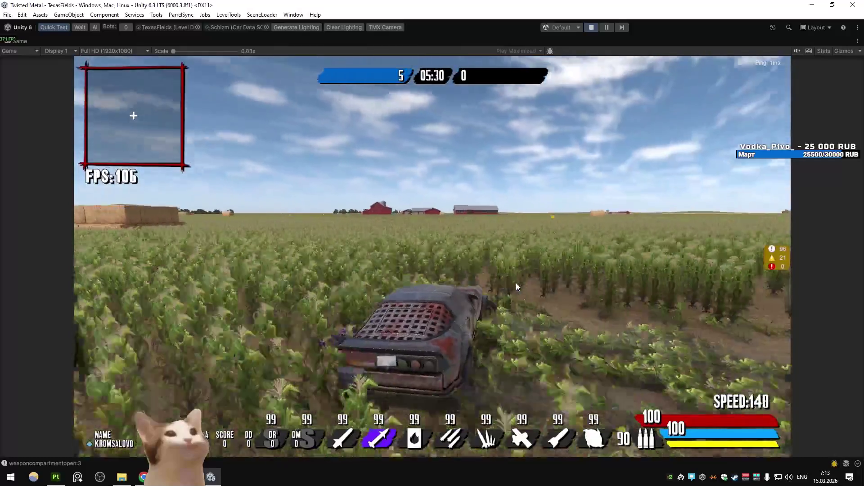
{"action": "key", "text": "d"}
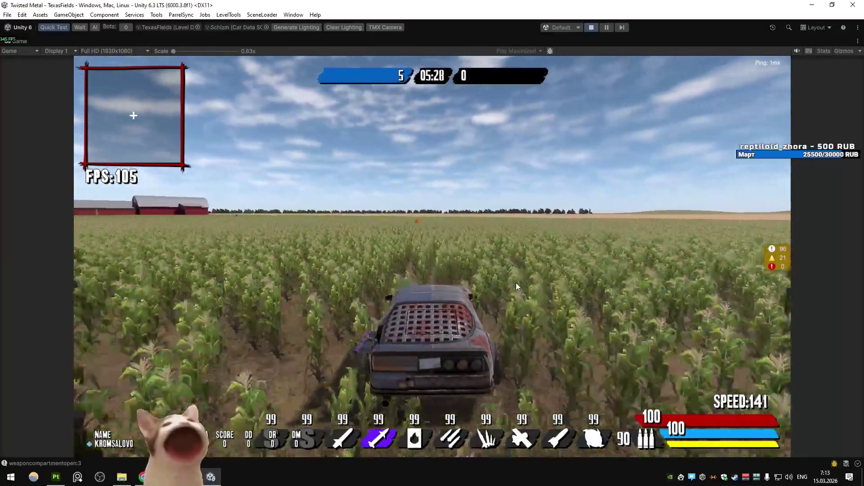
{"action": "key", "text": "a"}
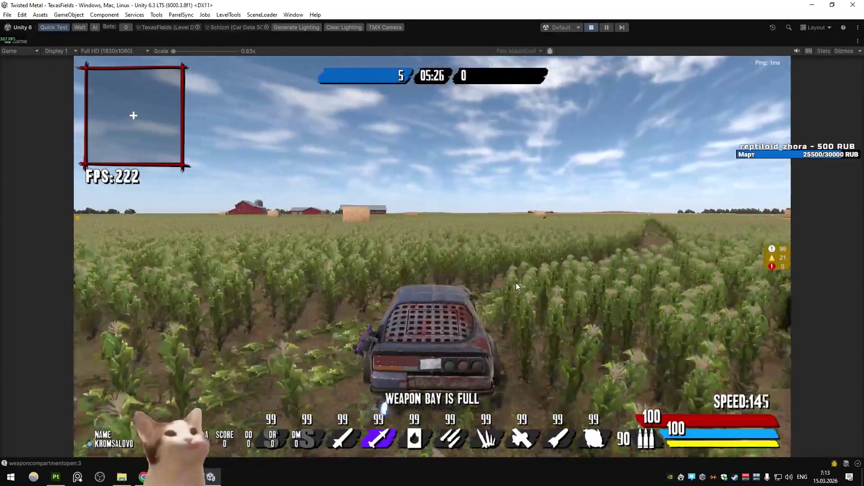
{"action": "key", "text": "w"}
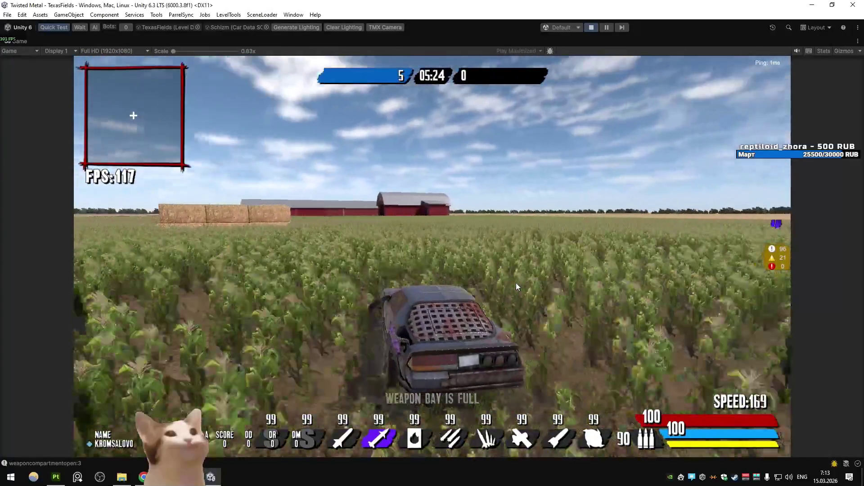
{"action": "key", "text": "d"}
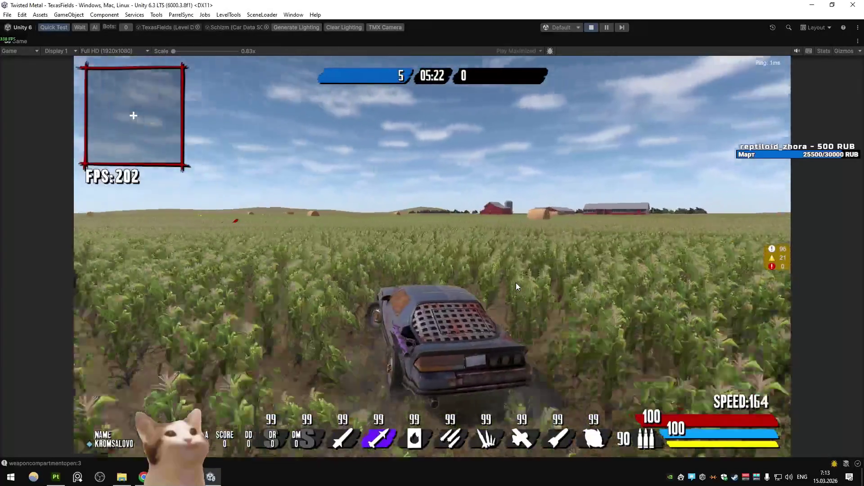
{"action": "key", "text": "d"}
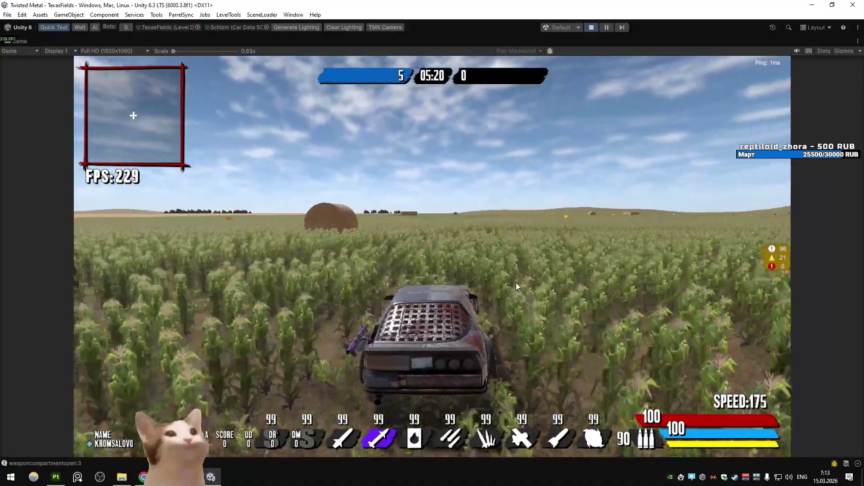
{"action": "key", "text": "s"}
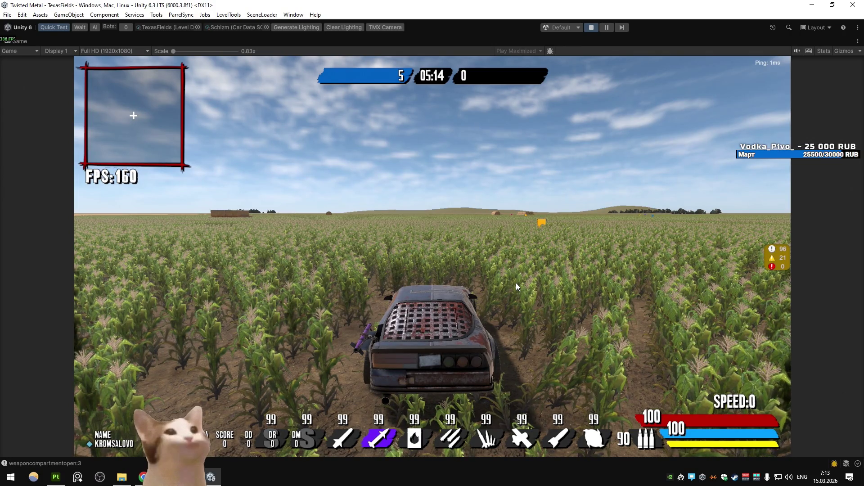
{"action": "key", "text": "w"}
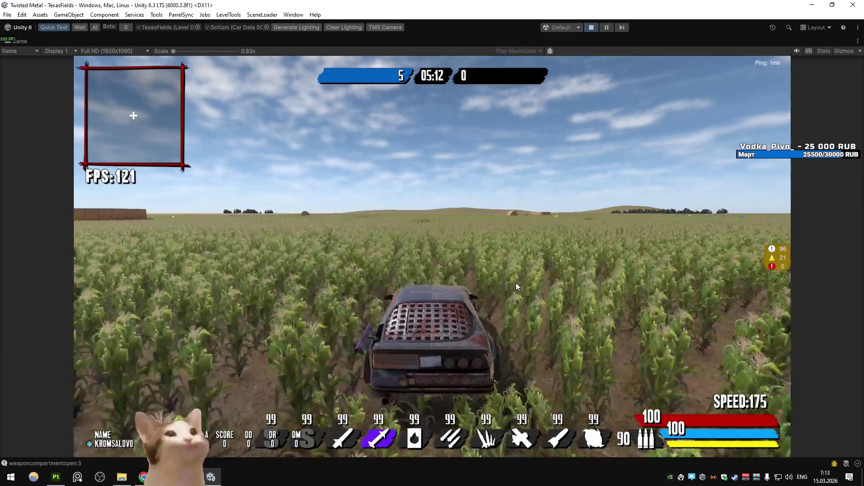
{"action": "key", "text": "a"}
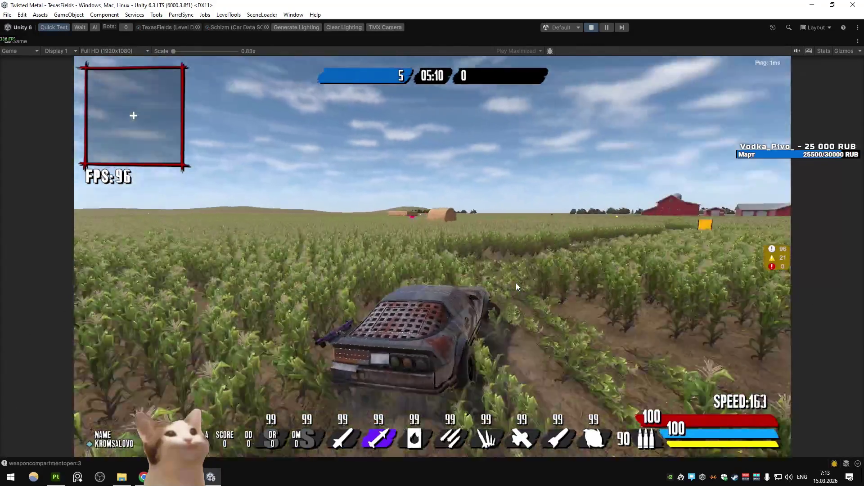
{"action": "key", "text": "d"}
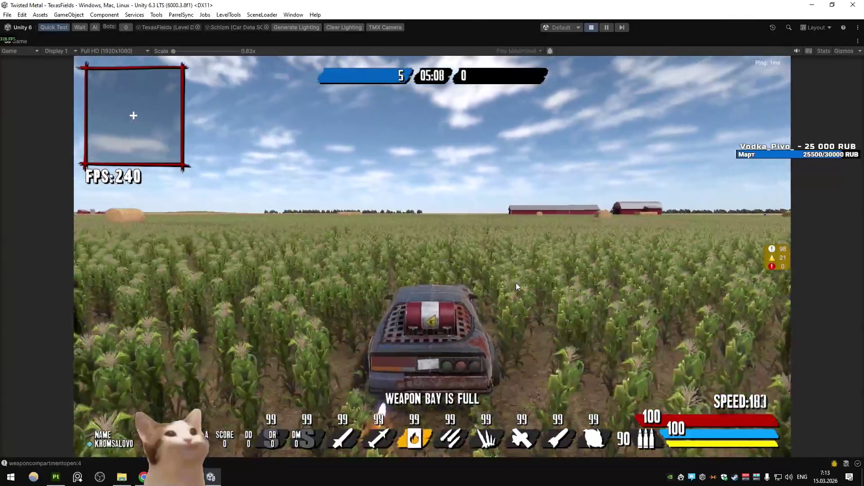
{"action": "key", "text": "d"}
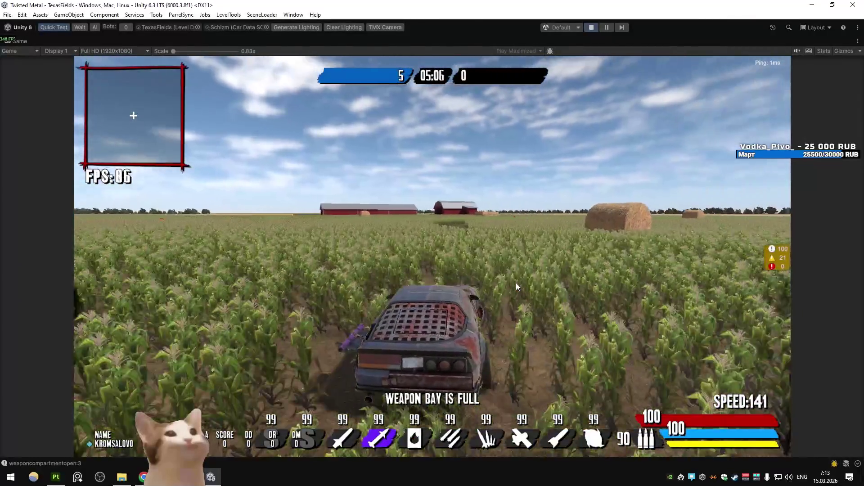
{"action": "key", "text": "e"}
{"action": "key", "text": "d"}
{"action": "key", "text": "q"}
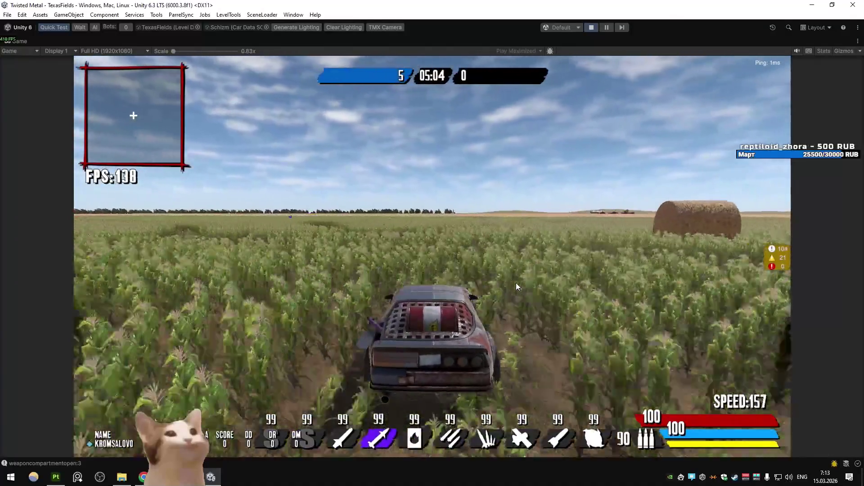
{"action": "key", "text": "a"}
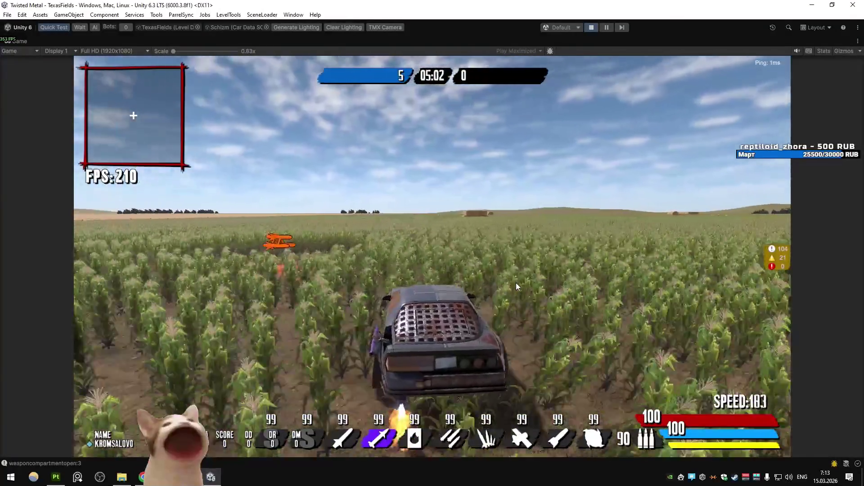
{"action": "key", "text": "a"}
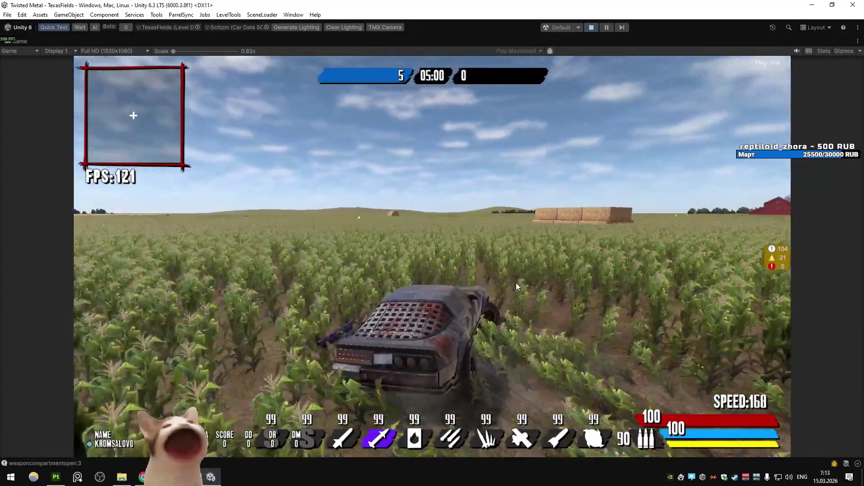
{"action": "key", "text": "d"}
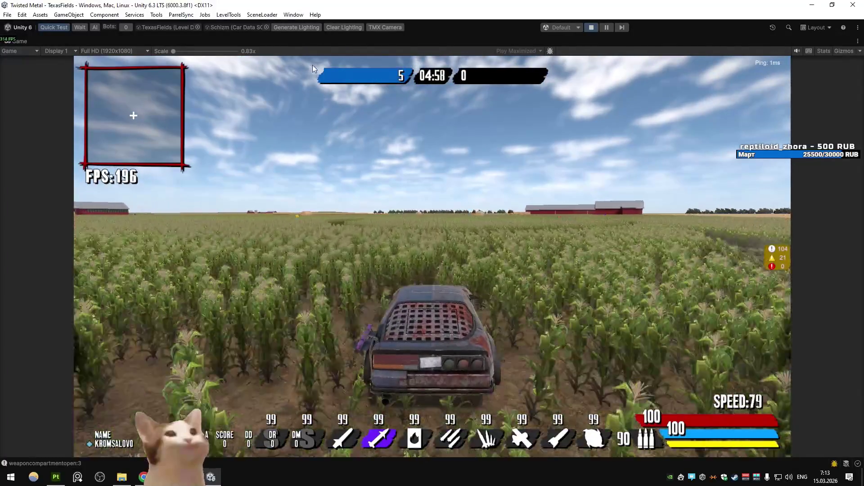
{"action": "left_click", "coordinate": [266, 27]}
- Assign the Riot car data and run TMX in the in-game debug console
{"action": "double_click", "coordinate": [286, 139]}
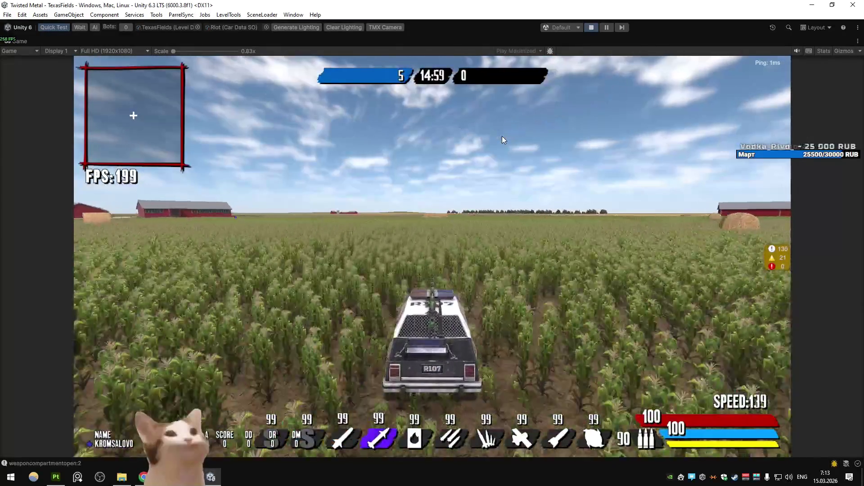
{"action": "key", "text": "q"}
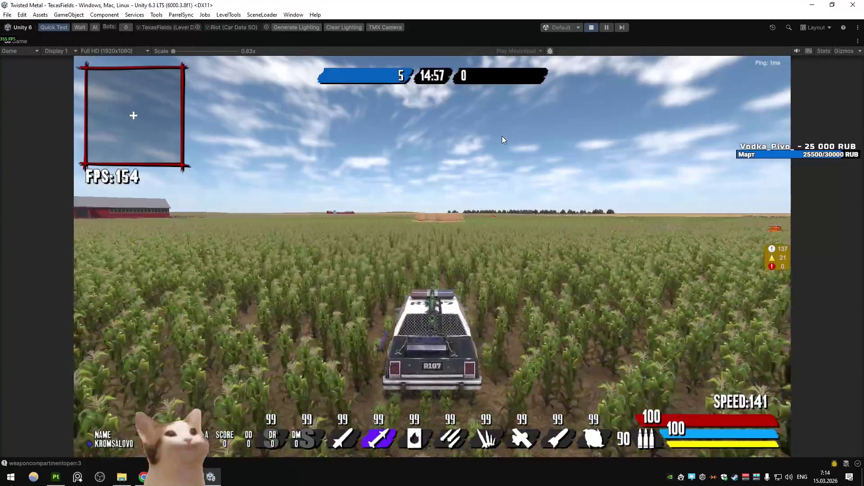
{"action": "key", "text": "grave"}
{"action": "type", "text": "TMX"}
{"action": "key", "text": "Return"}
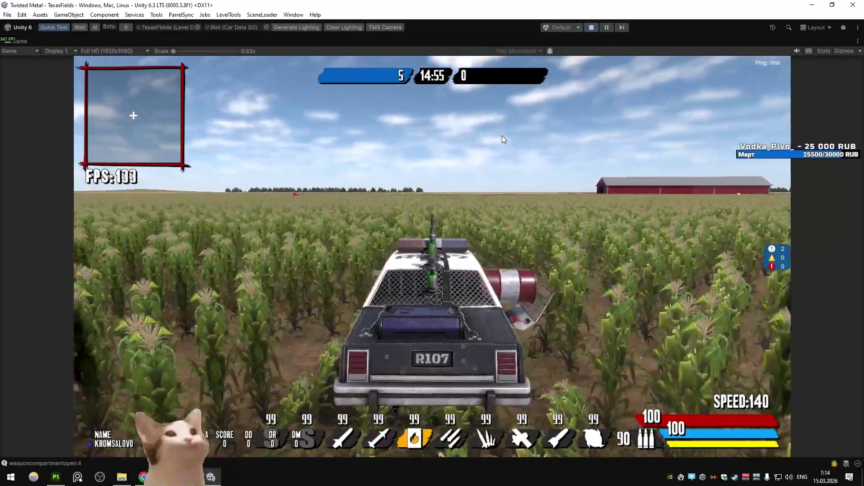
- Drive the Riot car past the barn and across the field, cycling weapon slots
{"action": "key", "text": "d"}
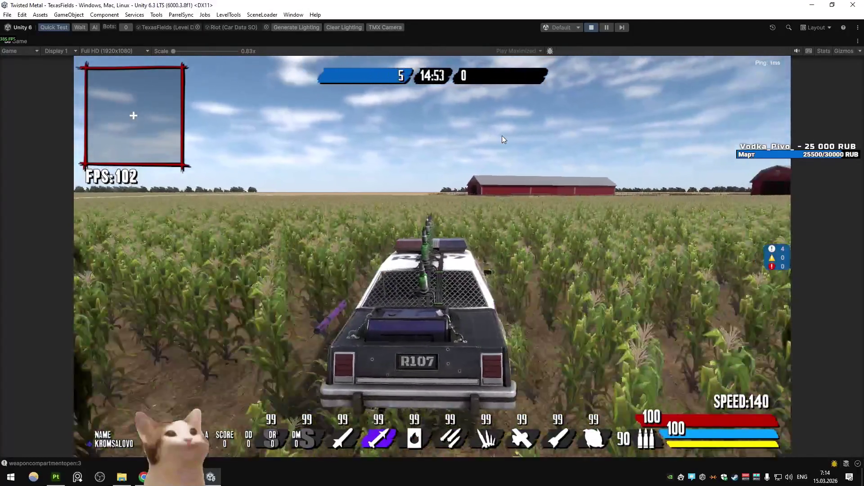
{"action": "key", "text": "e"}
{"action": "key", "text": "d"}
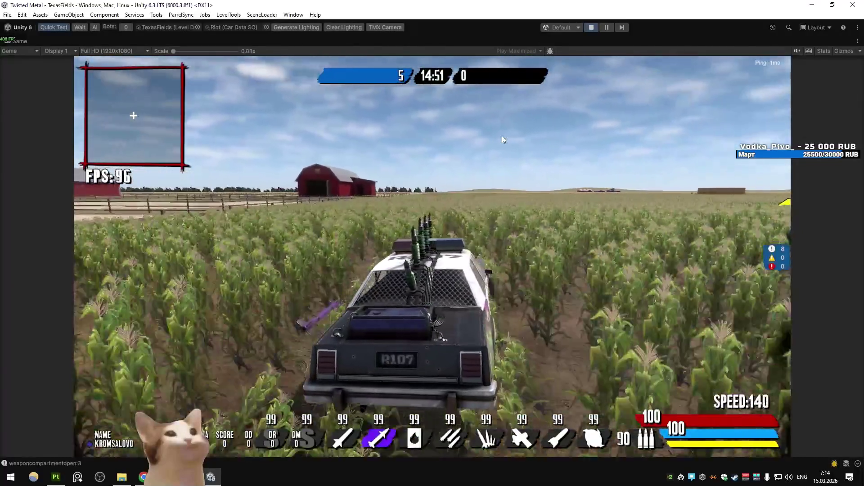
{"action": "key", "text": "q"}
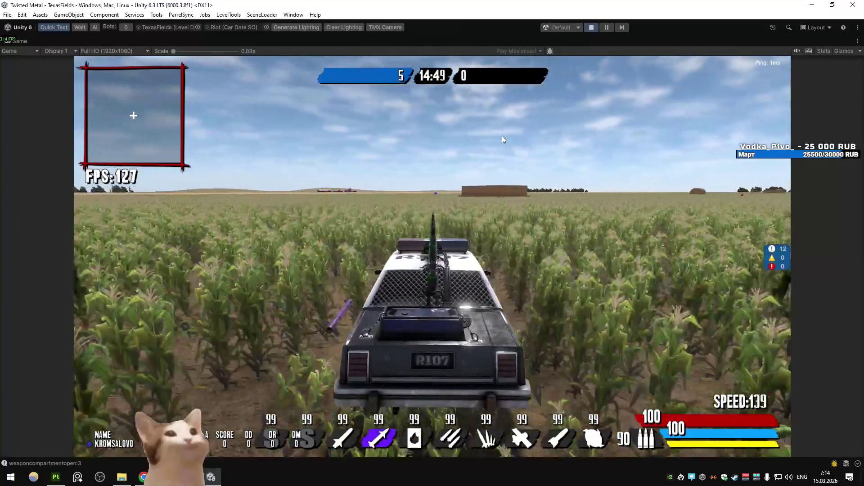
{"action": "key", "text": "a"}
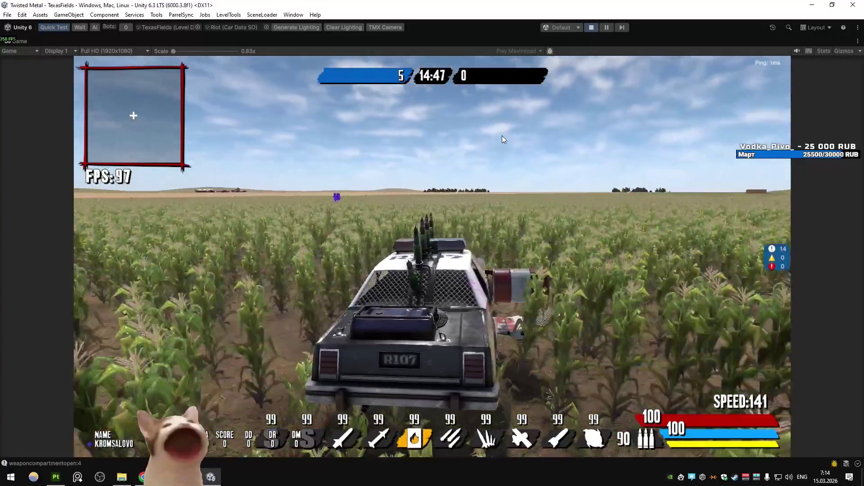
{"action": "key", "text": "d"}
{"action": "key", "text": "a"}
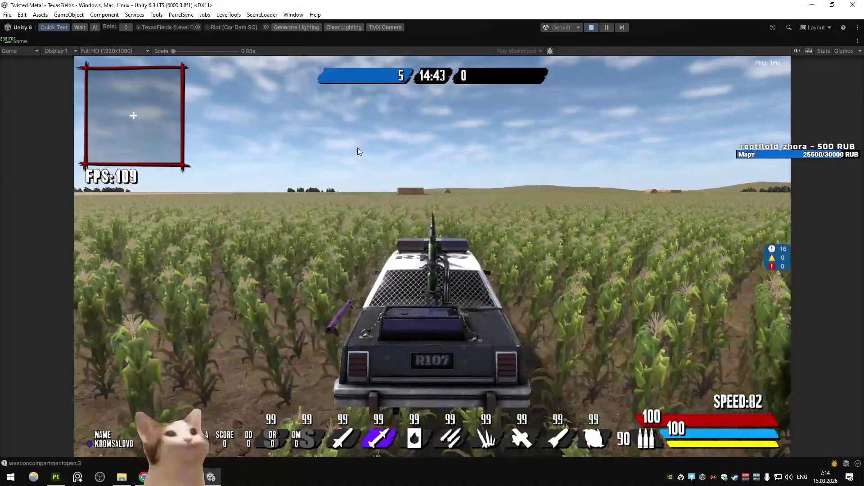
{"action": "left_click", "coordinate": [266, 27]}
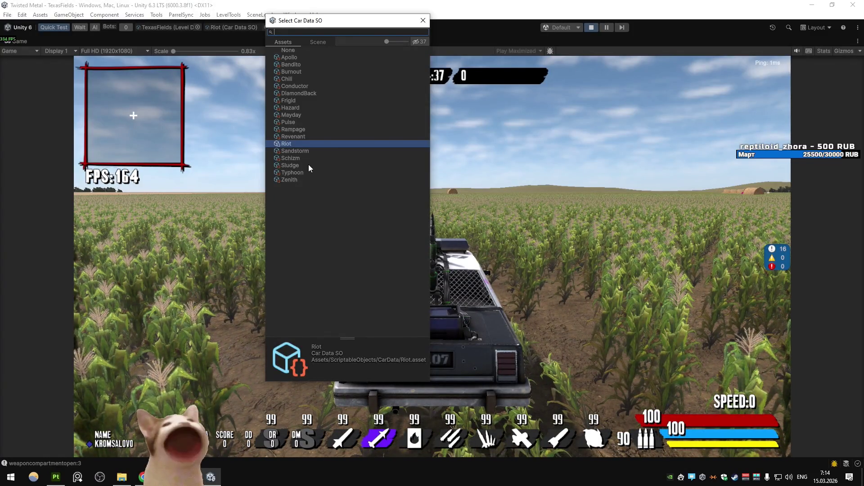
- Swap the test car to Schizm, drive off and cycle to the eighth weapon slot
{"action": "double_click", "coordinate": [293, 158]}
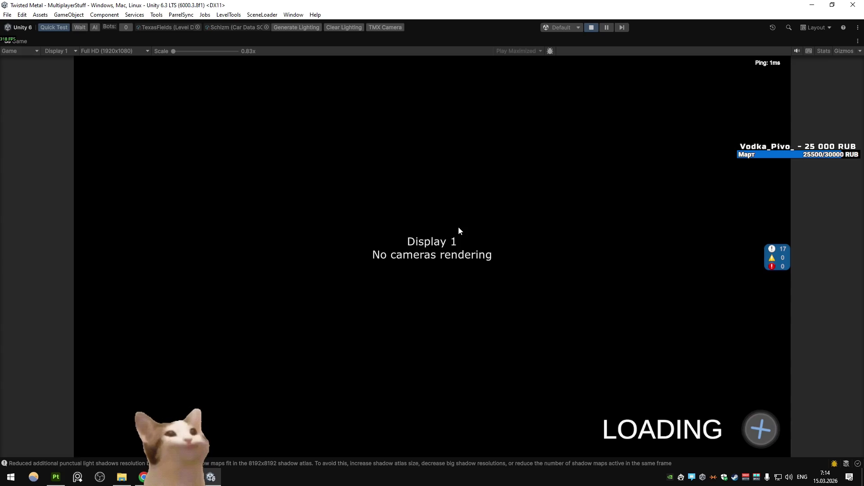
{"action": "key", "text": "w"}
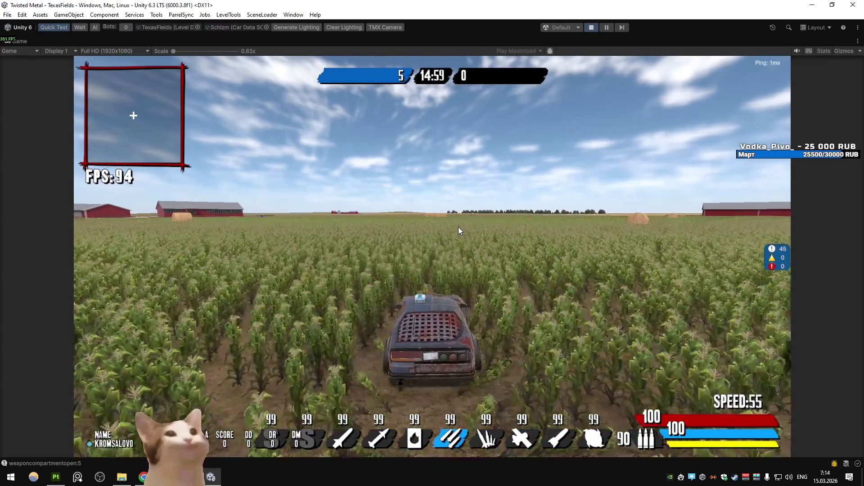
{"action": "key", "text": "e"}
{"action": "key", "text": "a"}
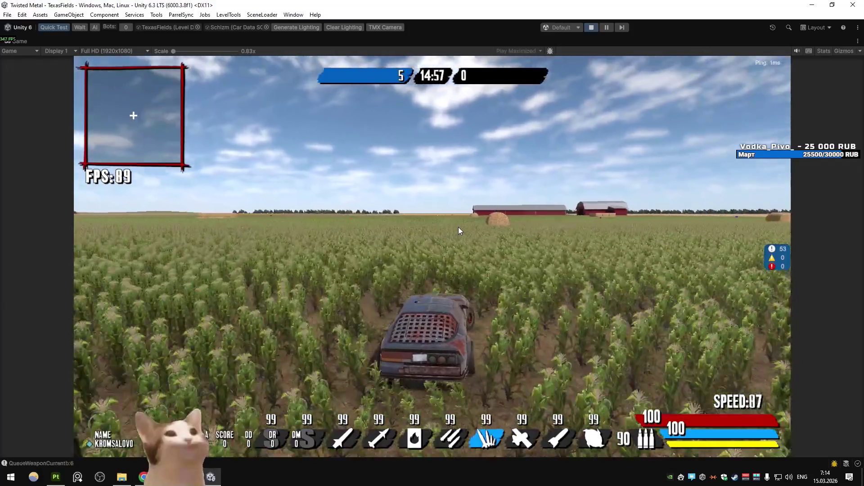
{"action": "key", "text": "e"}
- Swerve the car through the corn toward the barns and through the yellow pickup
{"action": "key", "text": "d"}
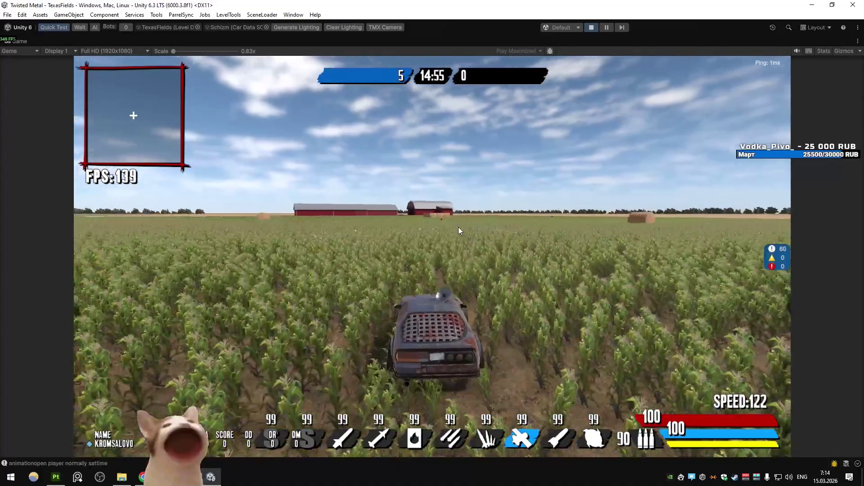
{"action": "key", "text": "d"}
{"action": "key", "text": "a"}
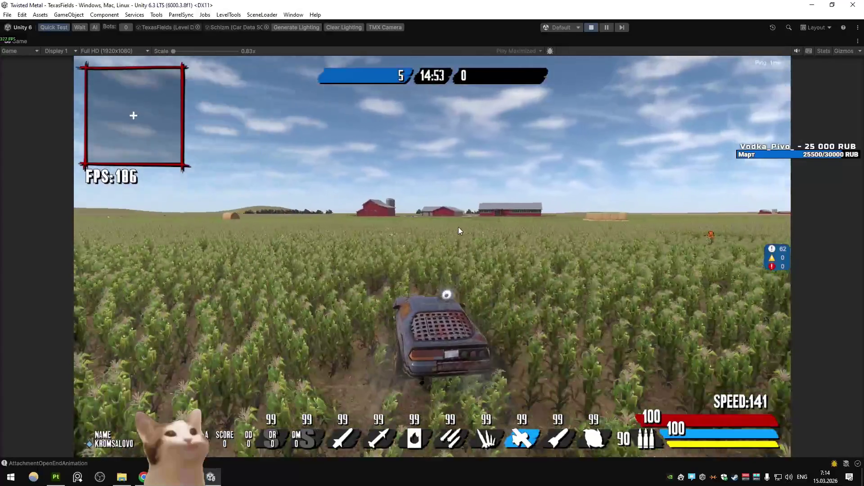
{"action": "key", "text": "a"}
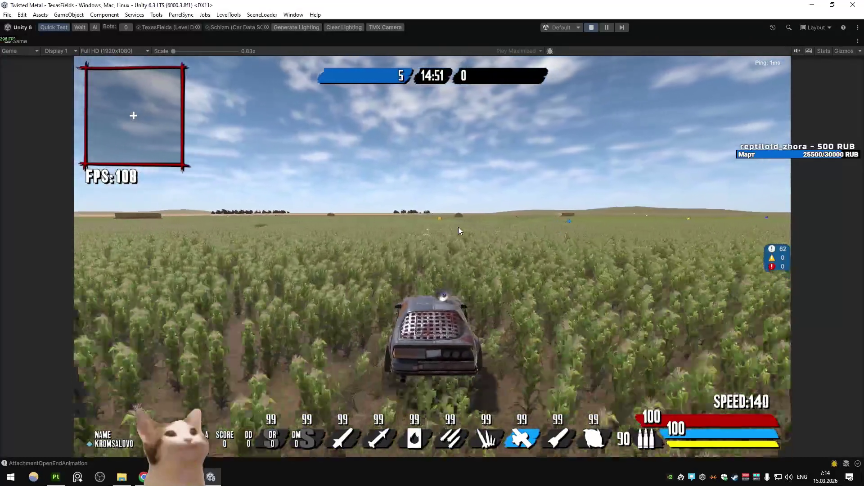
{"action": "key", "text": "d"}
{"action": "key", "text": "s"}
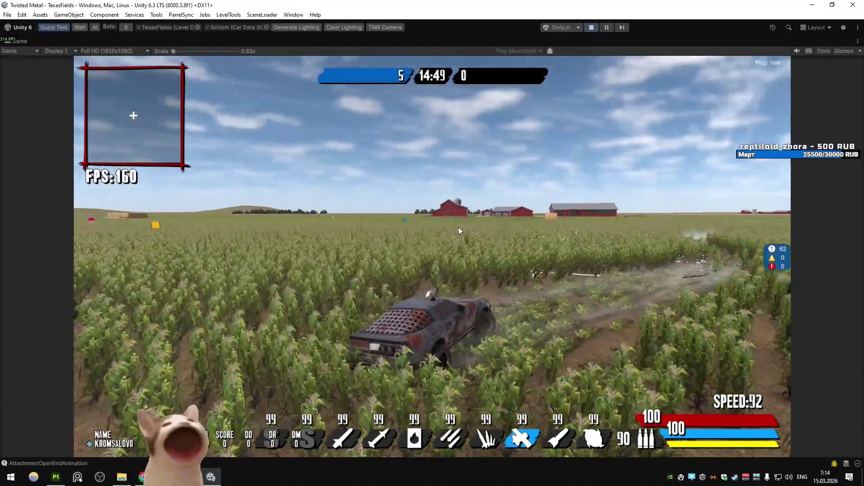
{"action": "key", "text": "w"}
{"action": "key", "text": "d"}
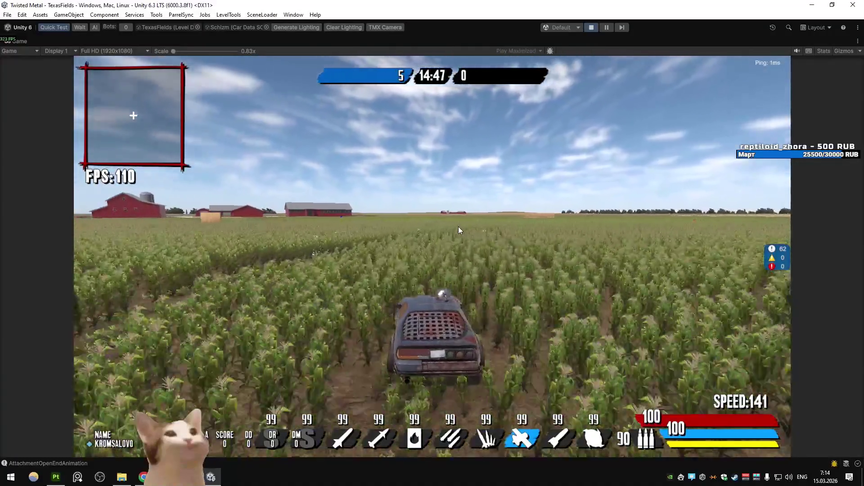
{"action": "key", "text": "a"}
{"action": "key", "text": "d"}
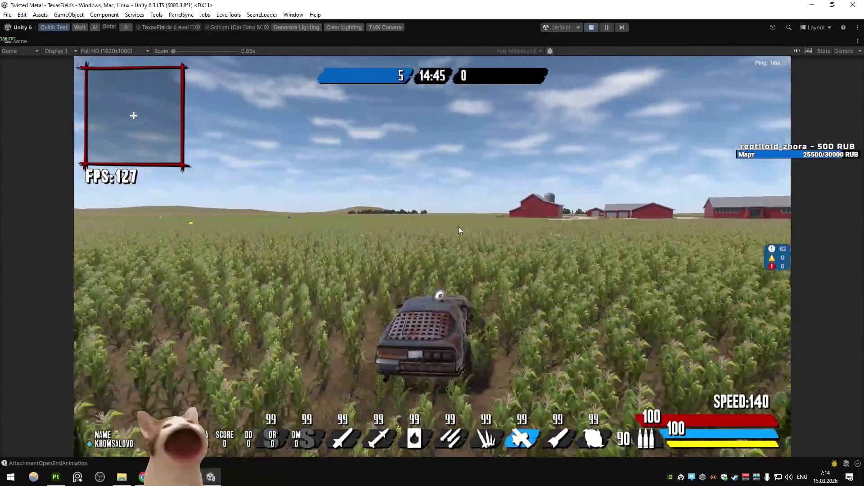
{"action": "key", "text": "a"}
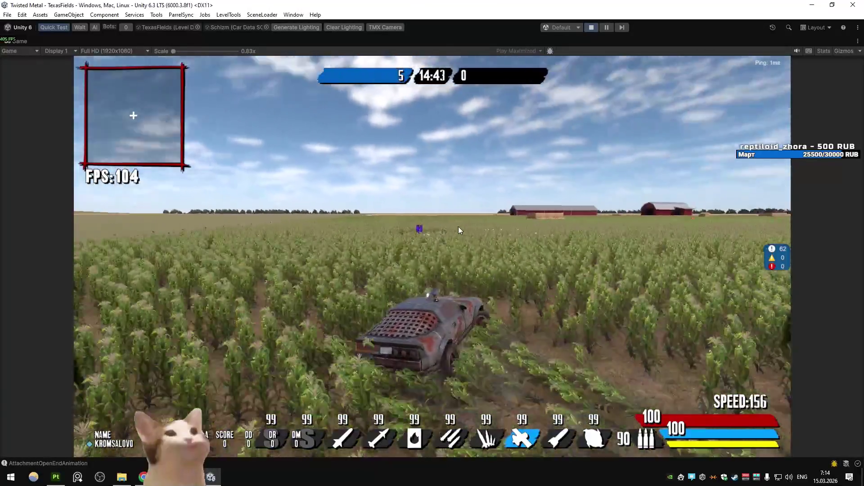
{"action": "key", "text": "d"}
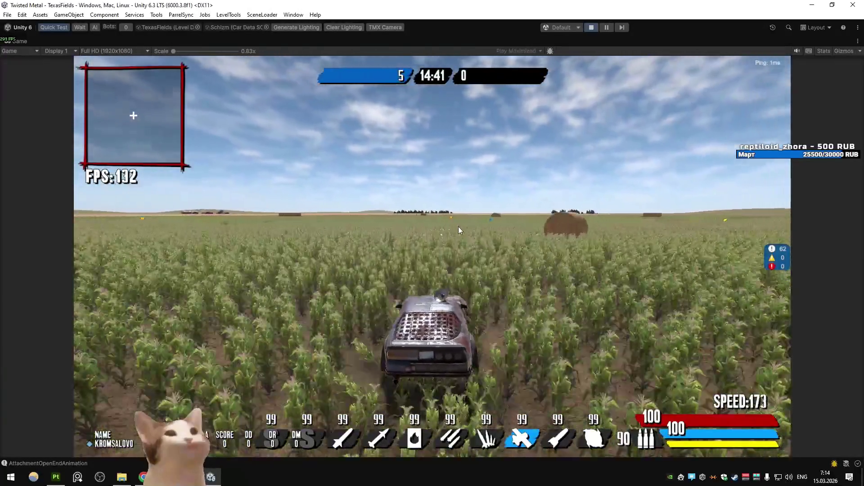
{"action": "key", "text": "a"}
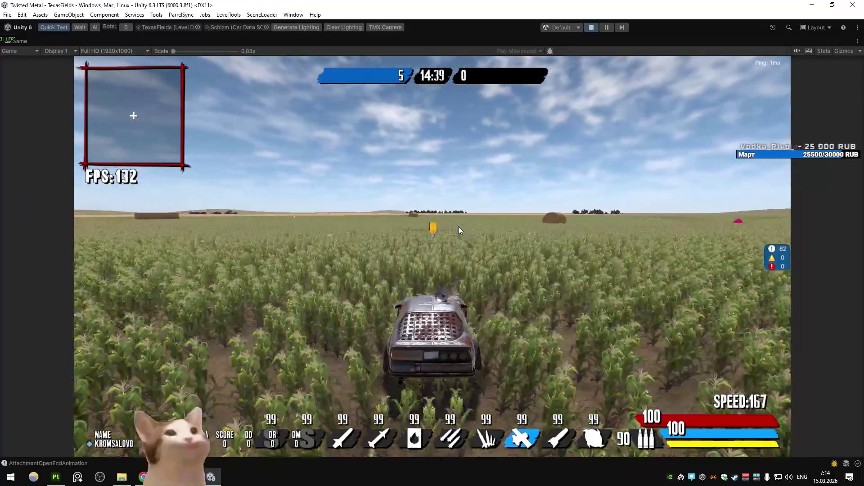
{"action": "key", "text": "d"}
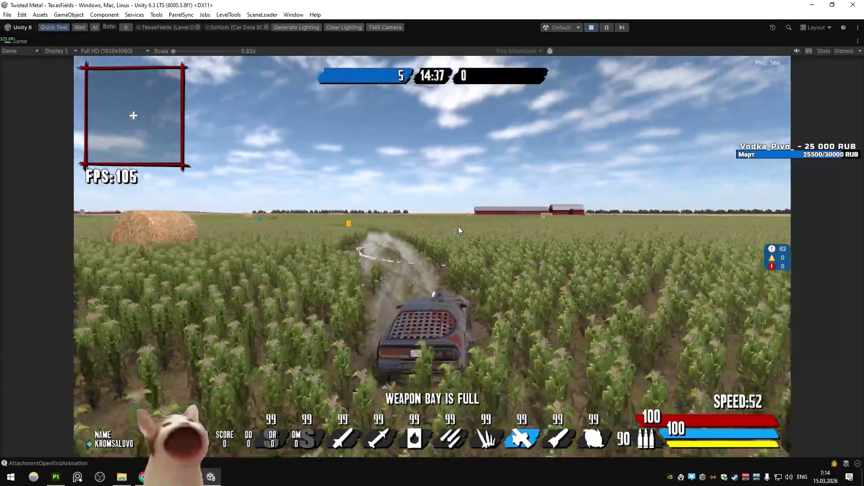
{"action": "key", "text": "w"}
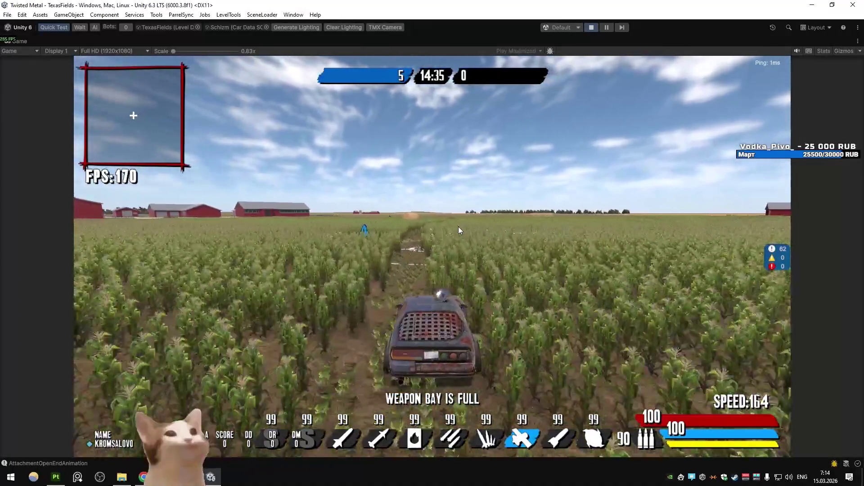
- Keep driving the car past the hay bales and around the cornfield toward the barns
{"action": "key", "text": "a"}
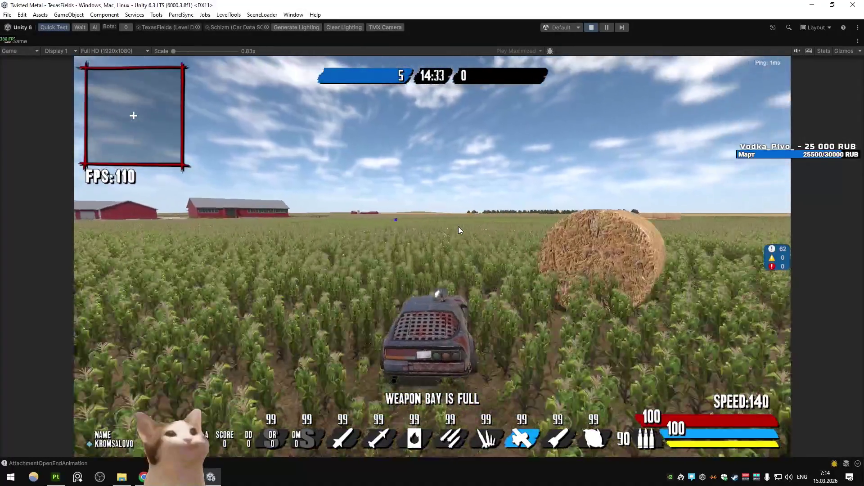
{"action": "key", "text": "d"}
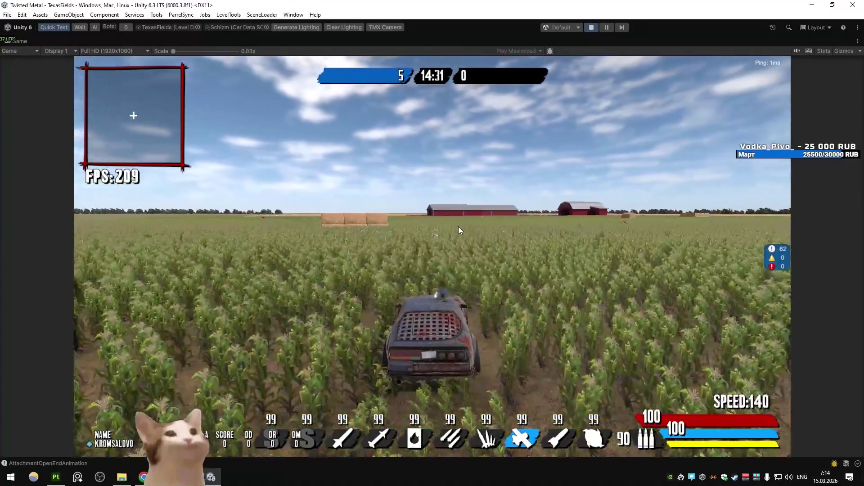
{"action": "key", "text": "d"}
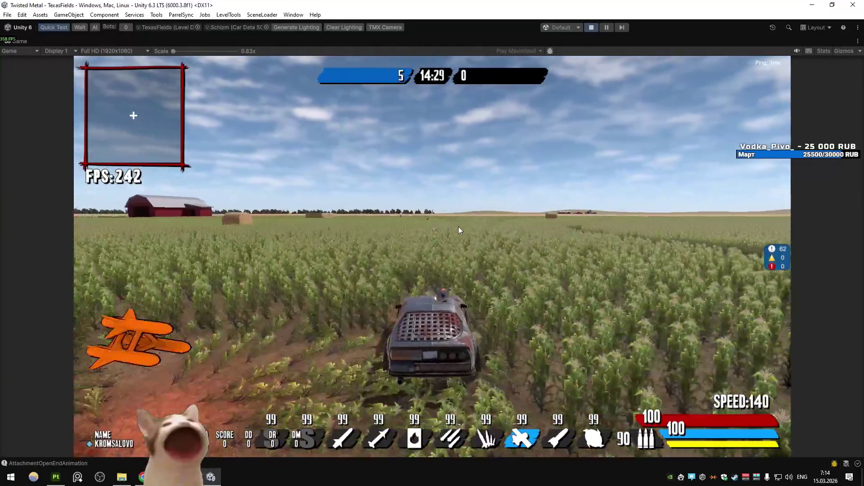
{"action": "key", "text": "d"}
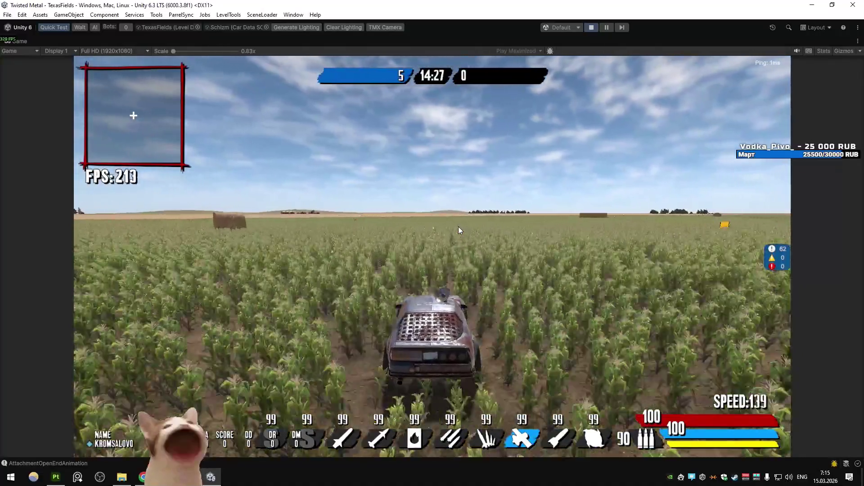
{"action": "key", "text": "d"}
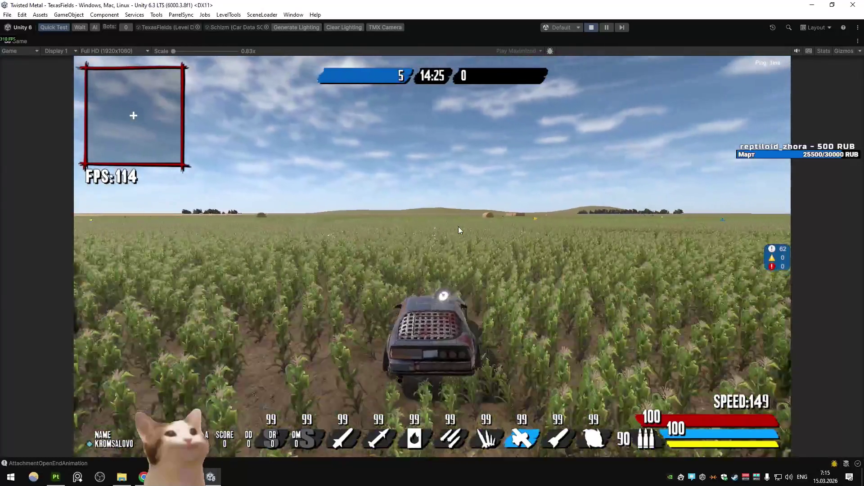
{"action": "key", "text": "a"}
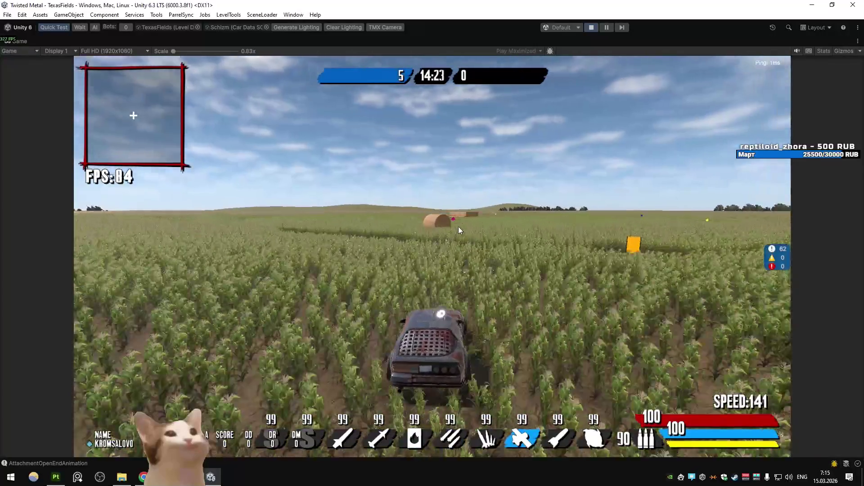
{"action": "key", "text": "a"}
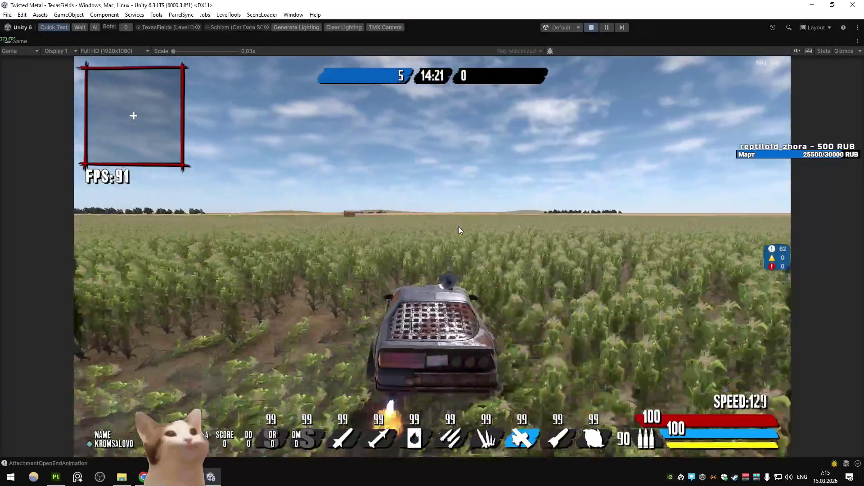
{"action": "key", "text": "a"}
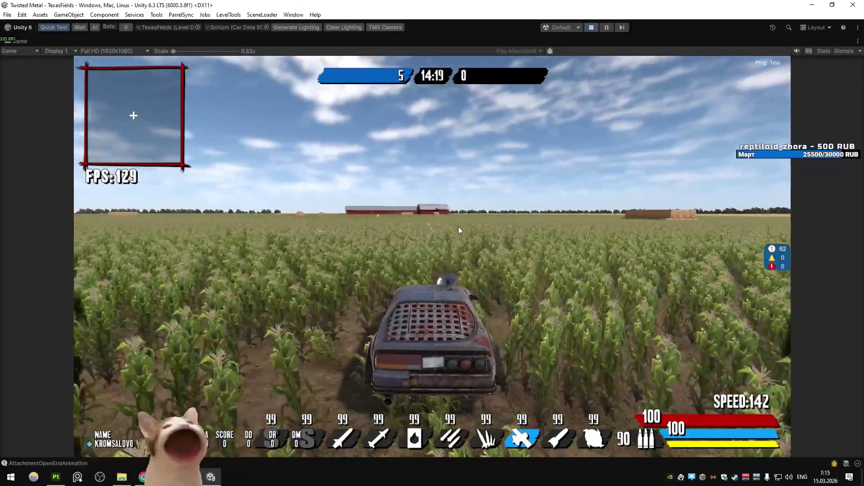
{"action": "key", "text": "d"}
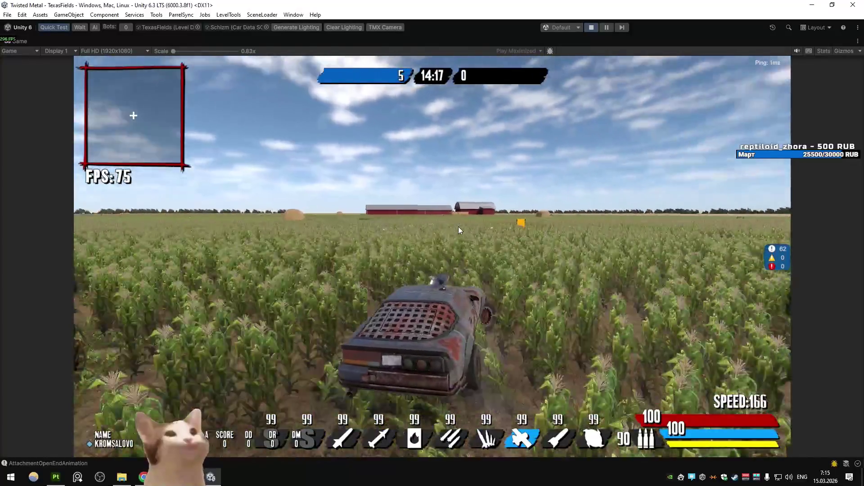
{"action": "key", "text": "d"}
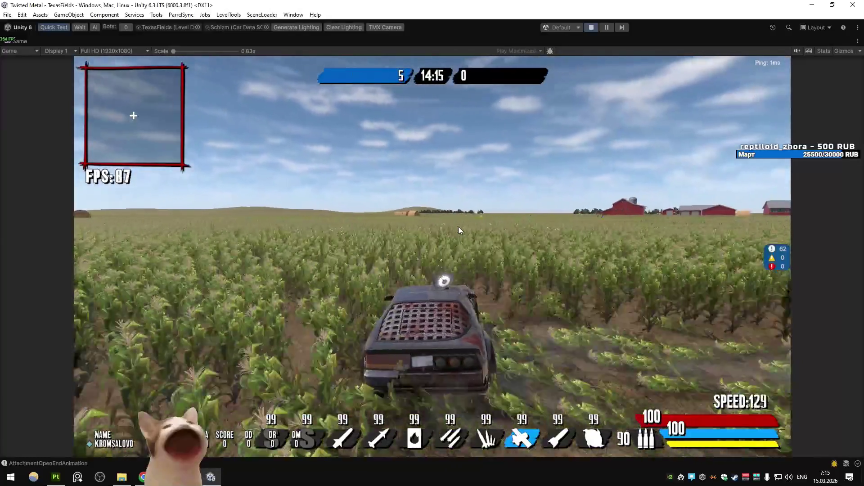
{"action": "key", "text": "a"}
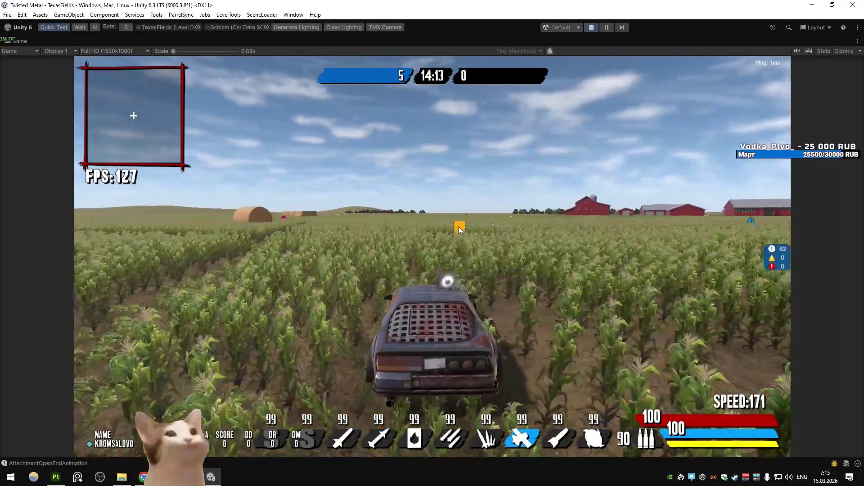
{"action": "key", "text": "a"}
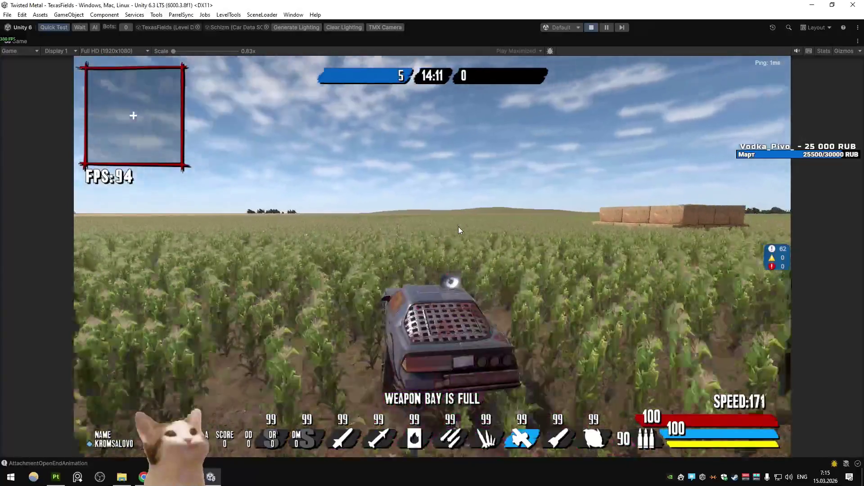
{"action": "key", "text": "a"}
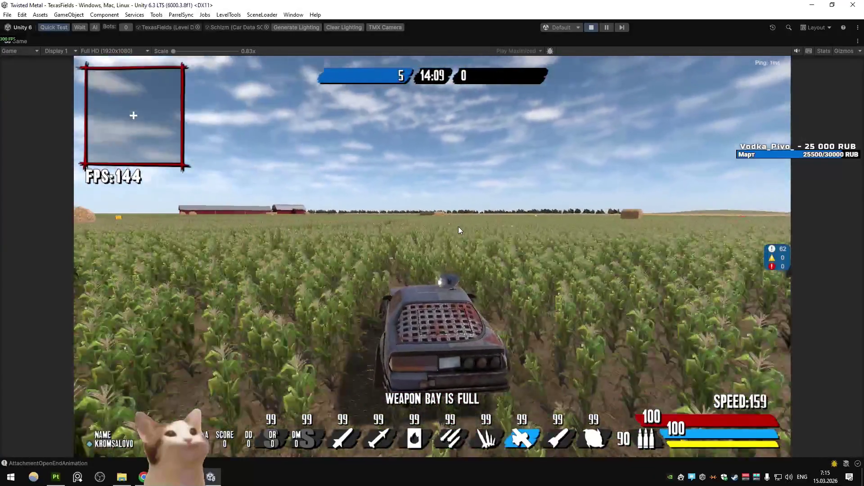
{"action": "key", "text": "a"}
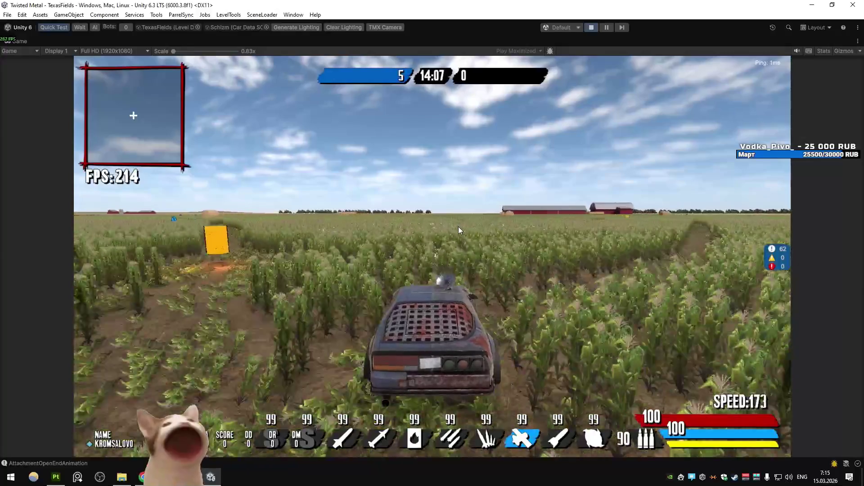
{"action": "key", "text": "d"}
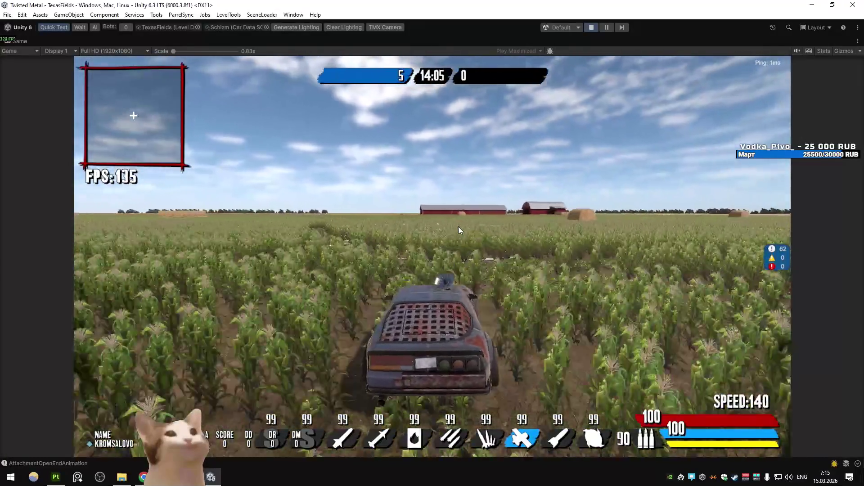
{"action": "key", "text": "a"}
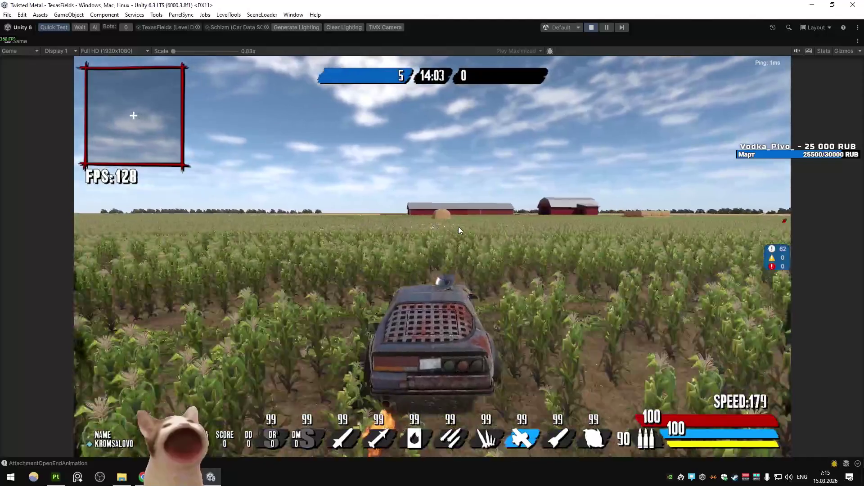
{"action": "key", "text": "a"}
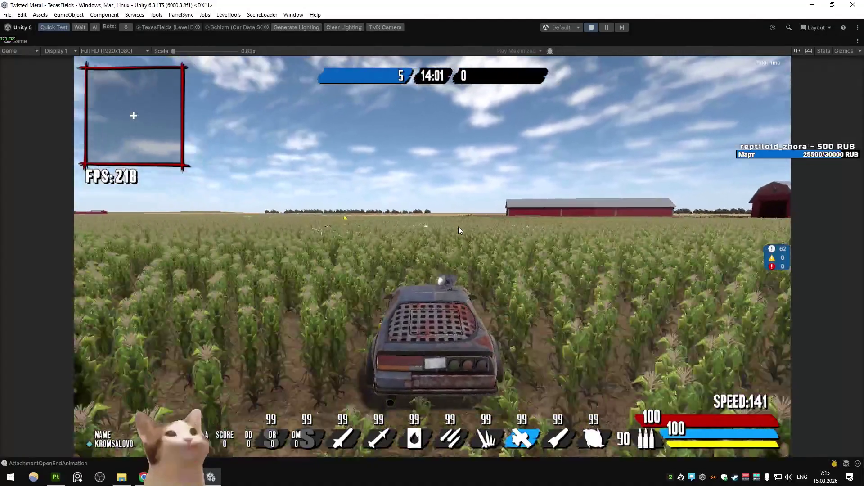
{"action": "key", "text": "a"}
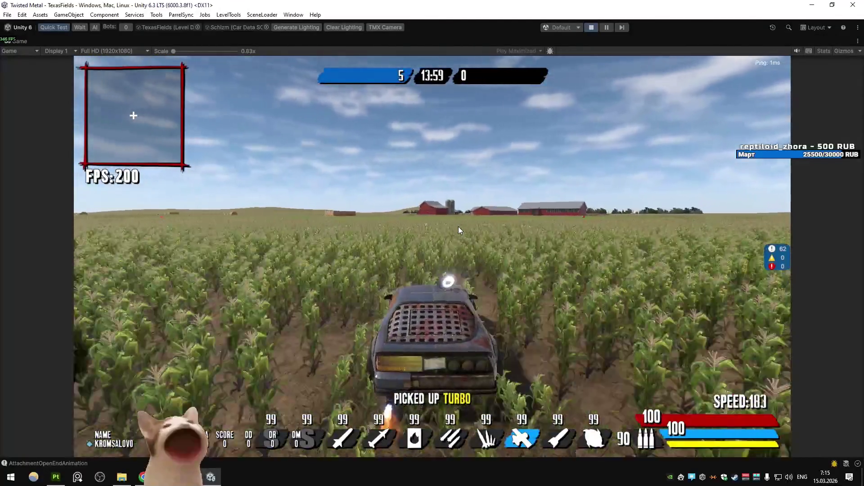
{"action": "key", "text": "a"}
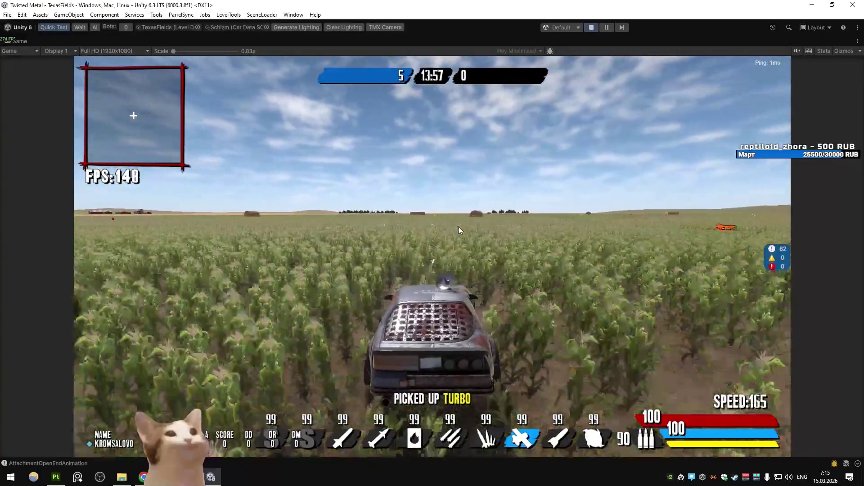
{"action": "key", "text": "a"}
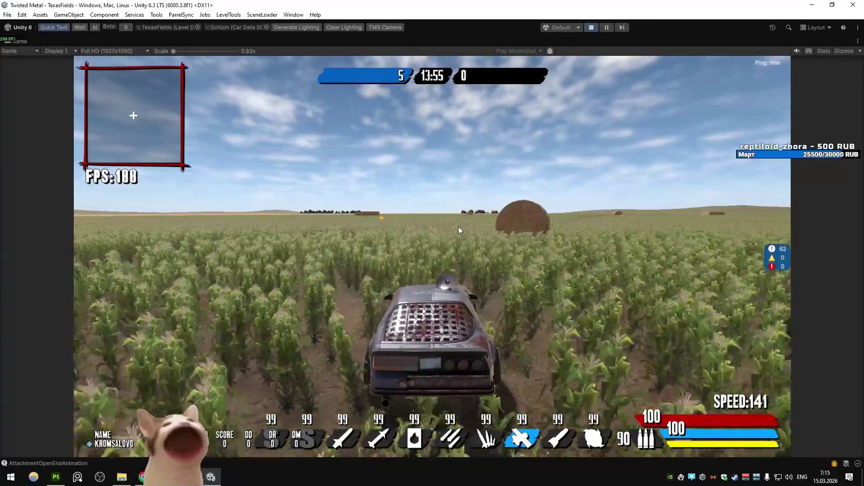
{"action": "key", "text": "a"}
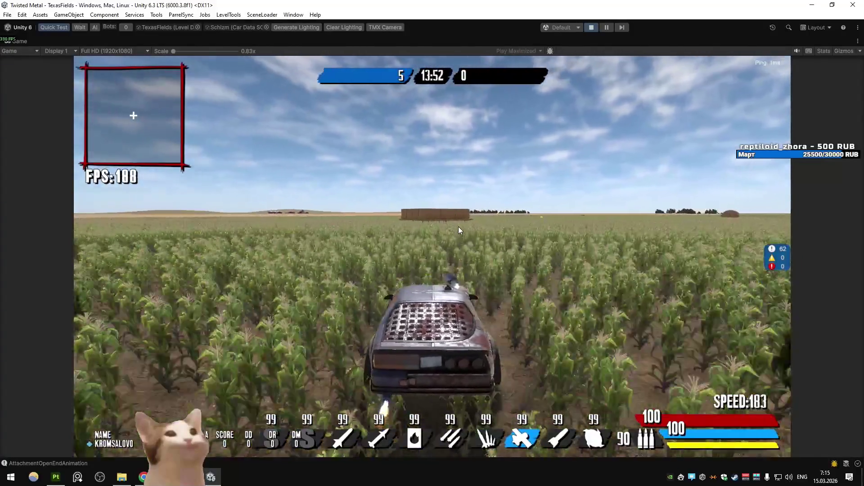
{"action": "key", "text": "d"}
- Fire the selected weapon once, then keep steering through the cornfield
{"action": "left_click", "coordinate": [458, 226]}
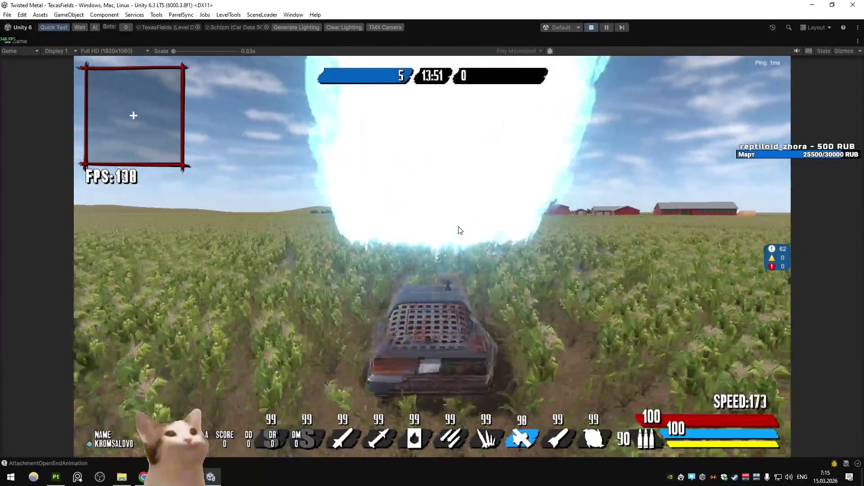
{"action": "key", "text": "d"}
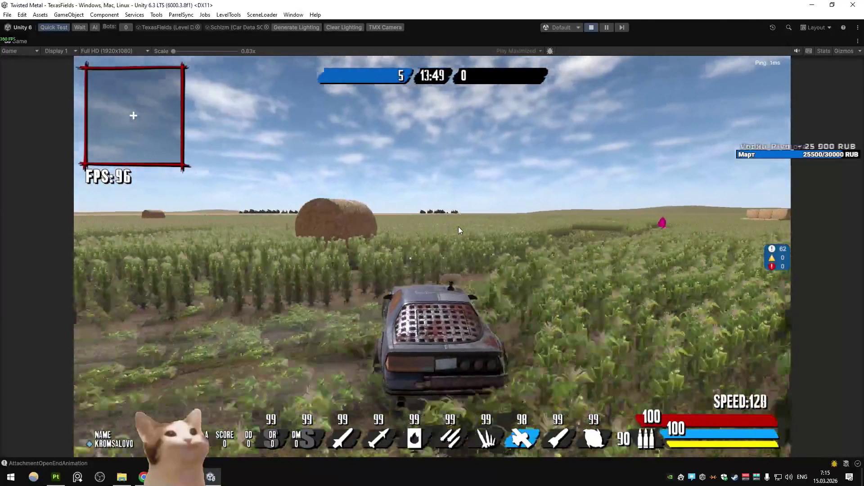
{"action": "key", "text": "a"}
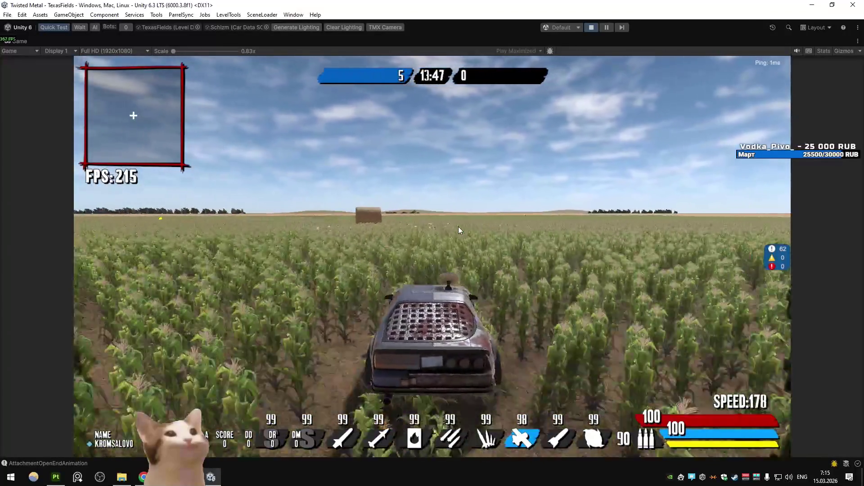
{"action": "key", "text": "a"}
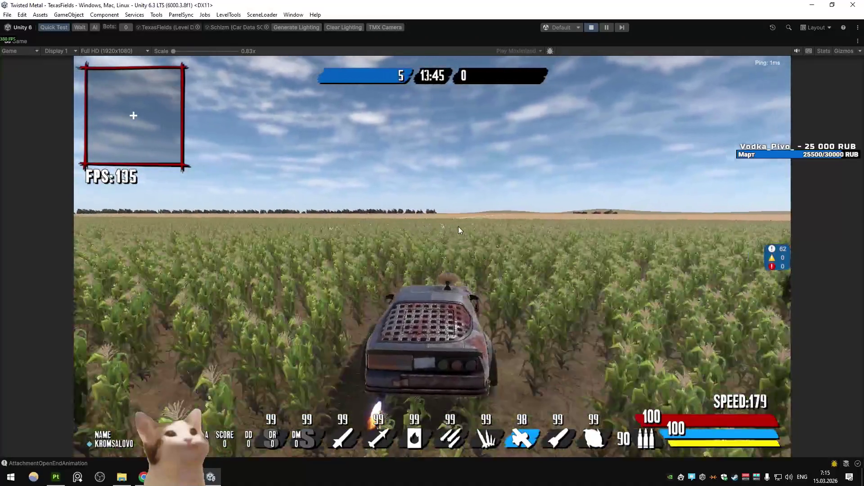
{"action": "key", "text": "a"}
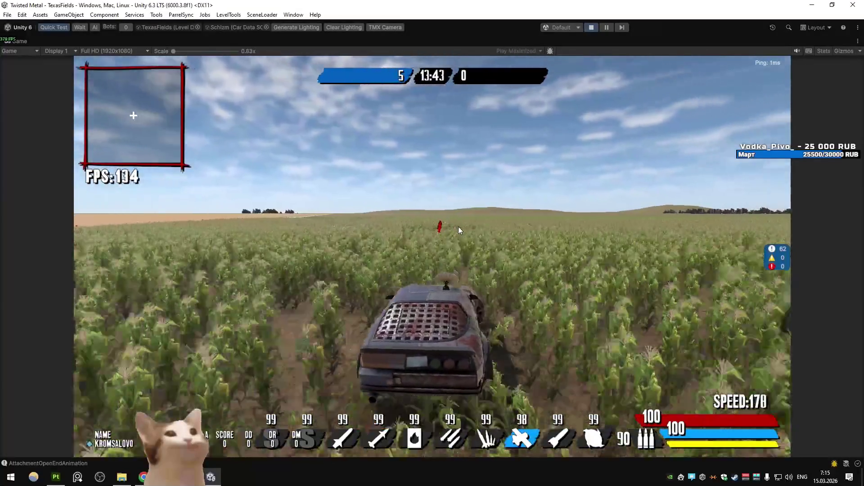
{"action": "key", "text": "d"}
{"action": "scroll", "coordinate": [459, 226], "scroll_direction": "up", "scroll_amount": 2}
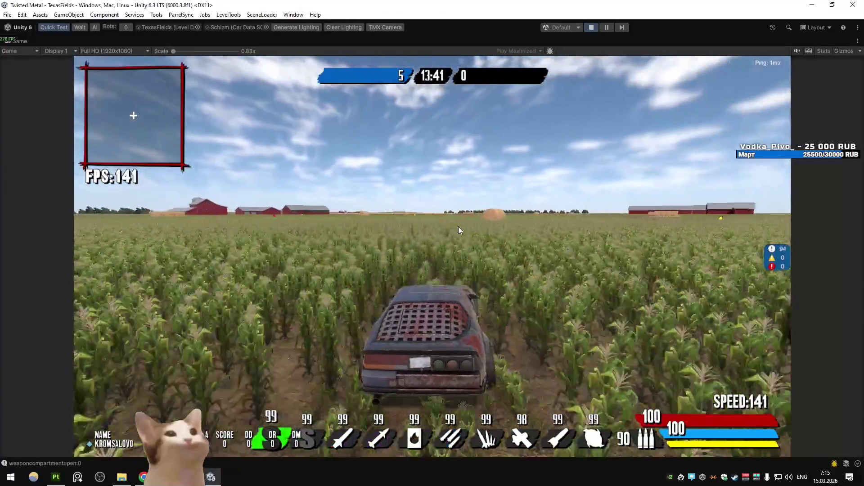
{"action": "key", "text": "a"}
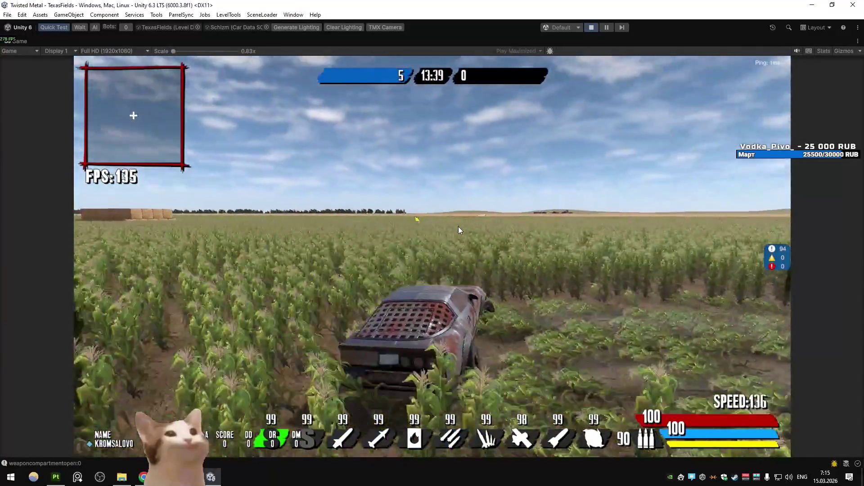
{"action": "key", "text": "d"}
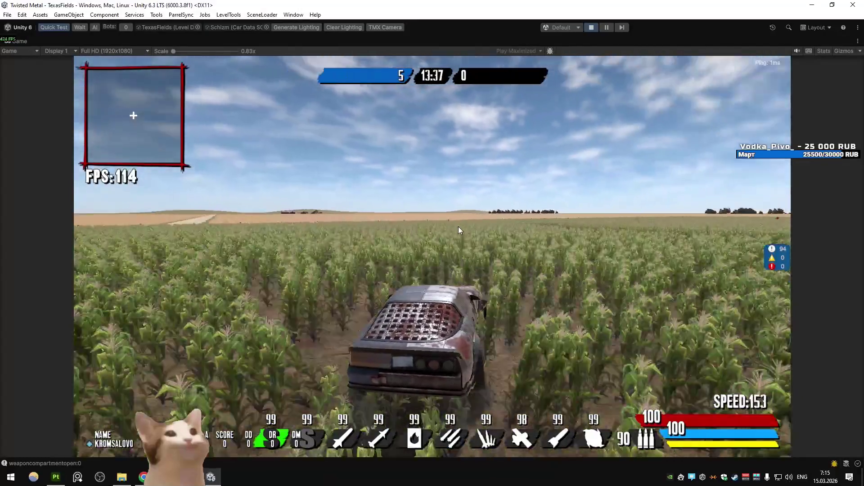
{"action": "key", "text": "alt+Tab"}
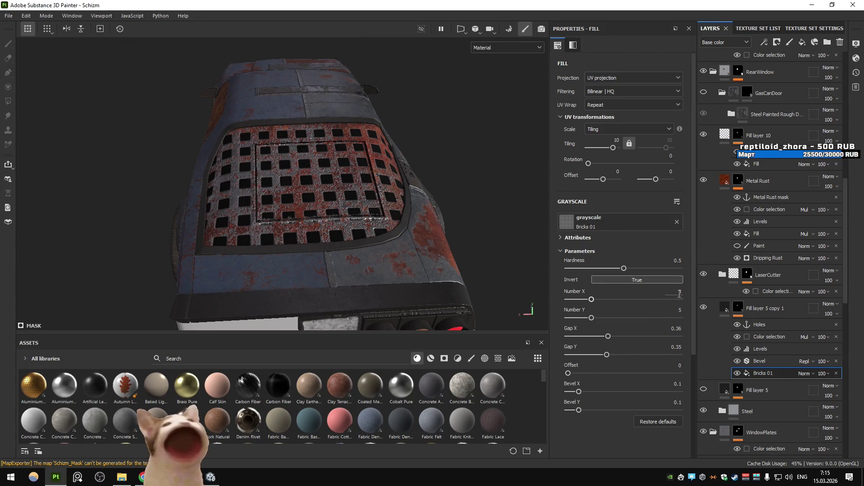
- Set the Bricks 01 grate's Number X to 10 and re-export the car's five texture maps
{"action": "type", "text": "10"}
{"action": "left_click", "coordinate": [681, 310]}
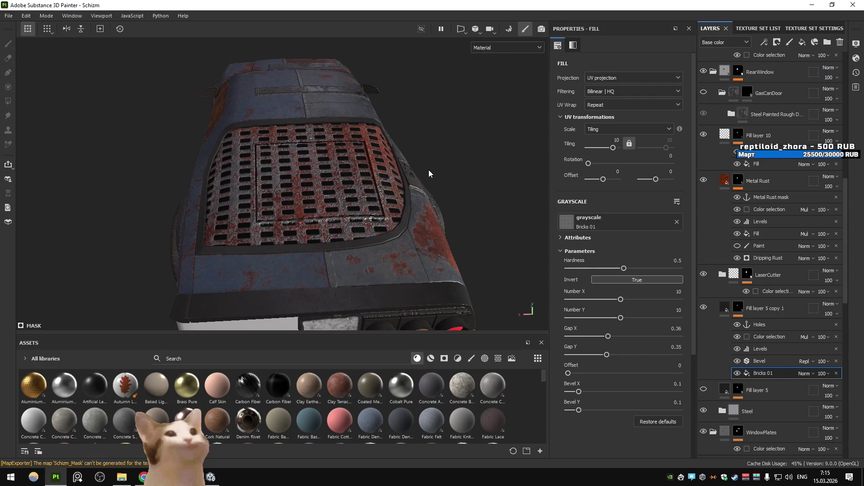
{"action": "key", "text": "ctrl+shift+e"}
{"action": "left_click", "coordinate": [644, 398]}
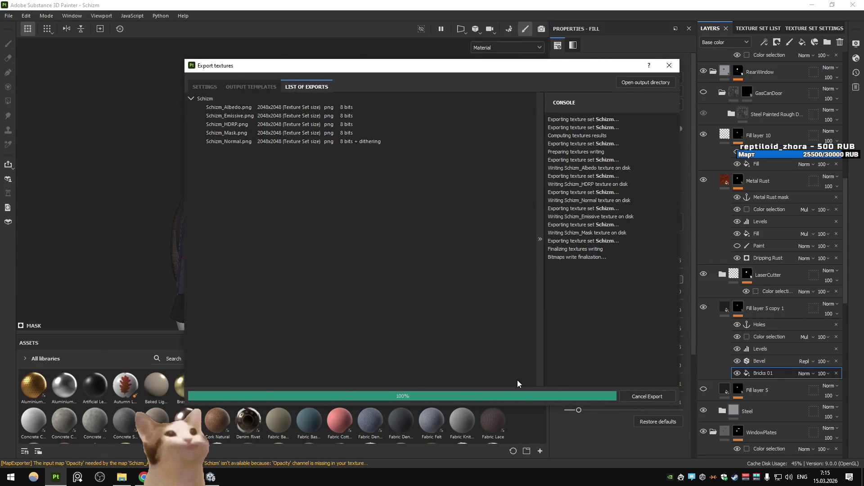
{"action": "key", "text": "alt+Tab"}
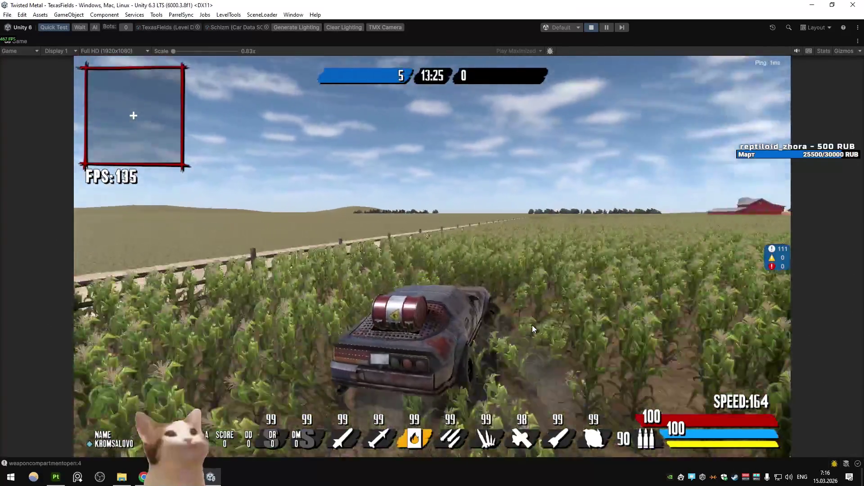
- Drive the 10-by-10 grate car past the hay bale through the corn, switching weapons and slowing down
{"action": "scroll", "coordinate": [533, 325], "scroll_direction": "down", "scroll_amount": 1}
{"action": "key", "text": "d"}
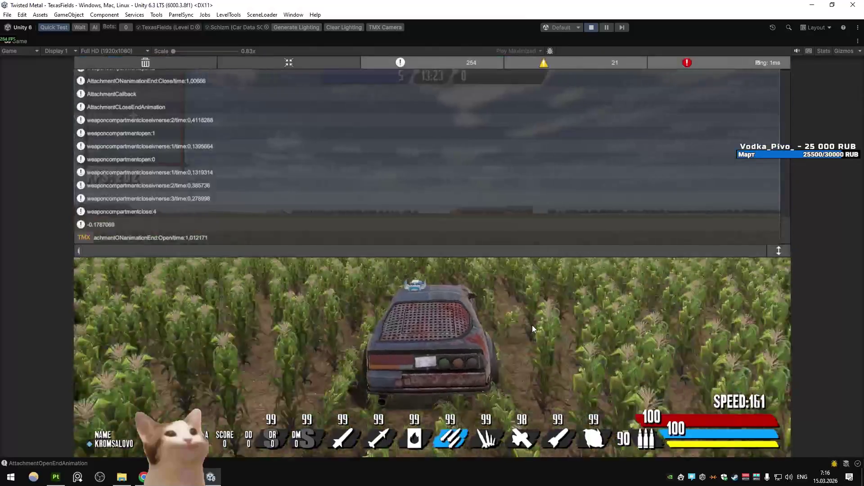
{"action": "key", "text": "a"}
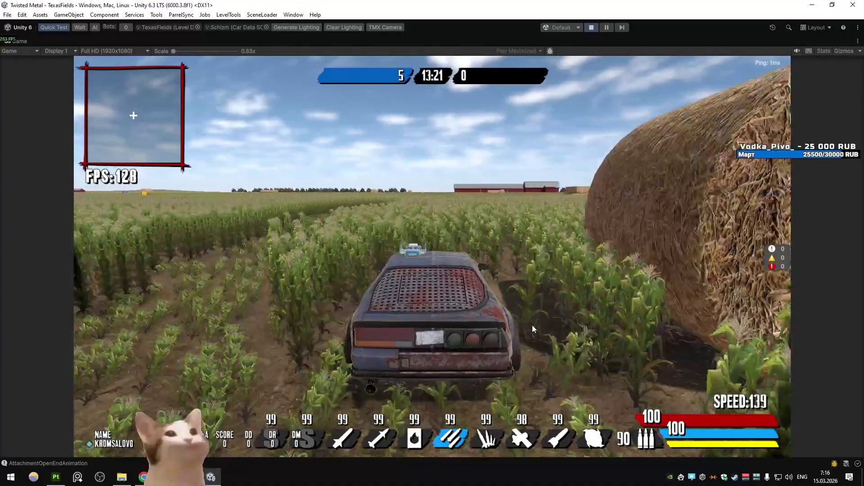
{"action": "key", "text": "d"}
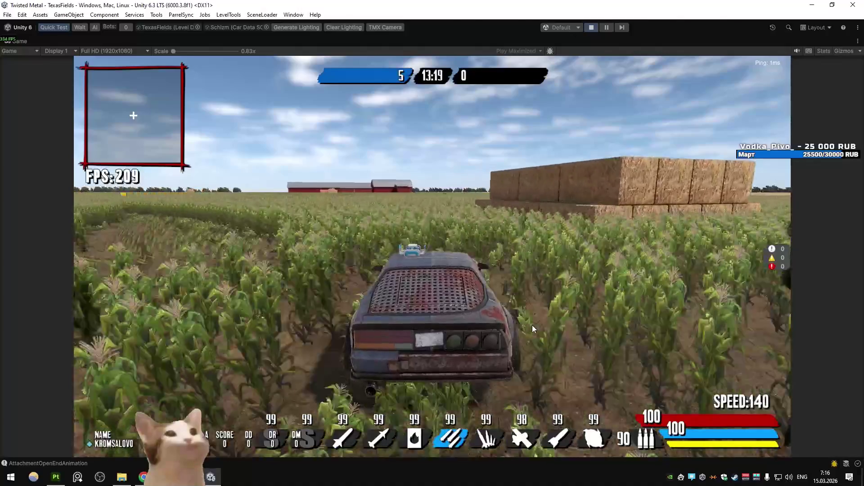
{"action": "key", "text": "d"}
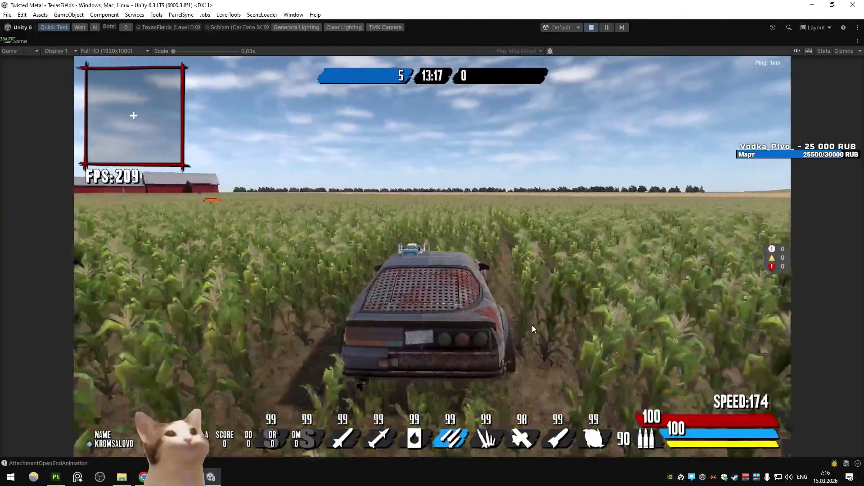
{"action": "key", "text": "a"}
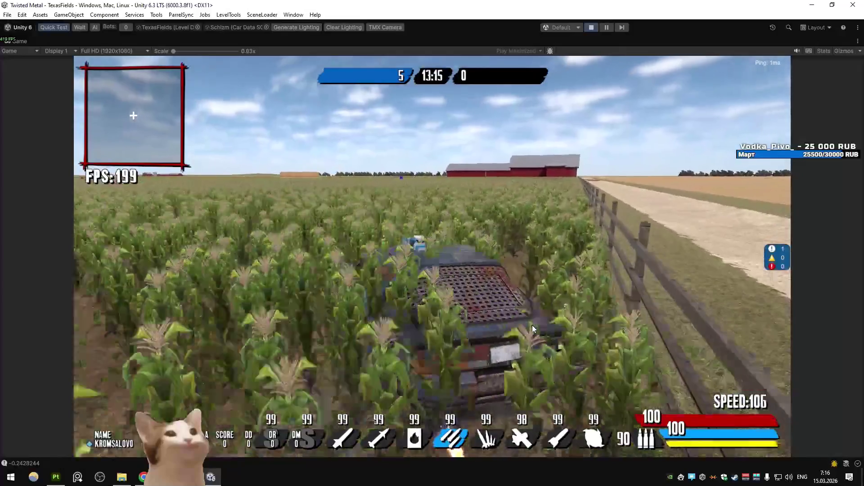
{"action": "key", "text": "s"}
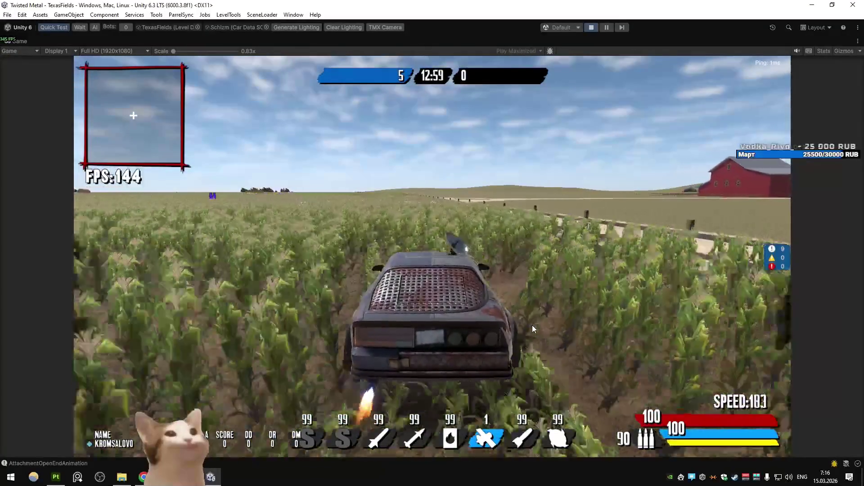
{"action": "scroll", "coordinate": [532, 328], "scroll_direction": "down", "scroll_amount": 1}
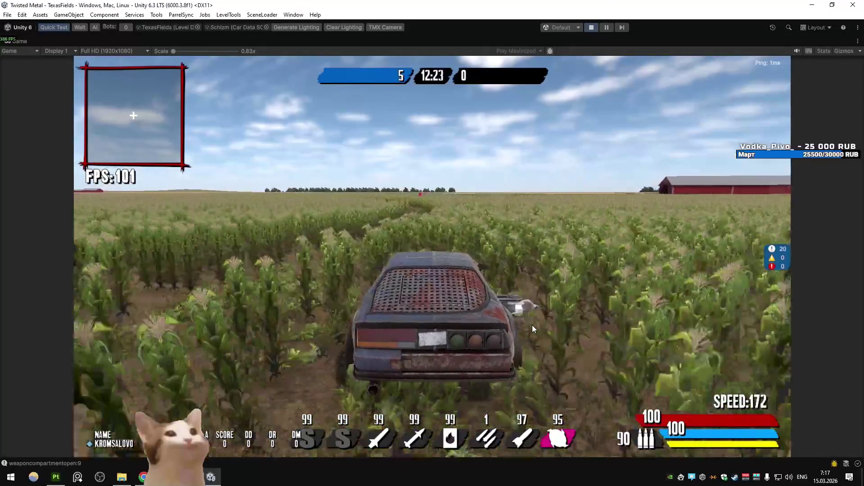
{"action": "key", "text": "a"}
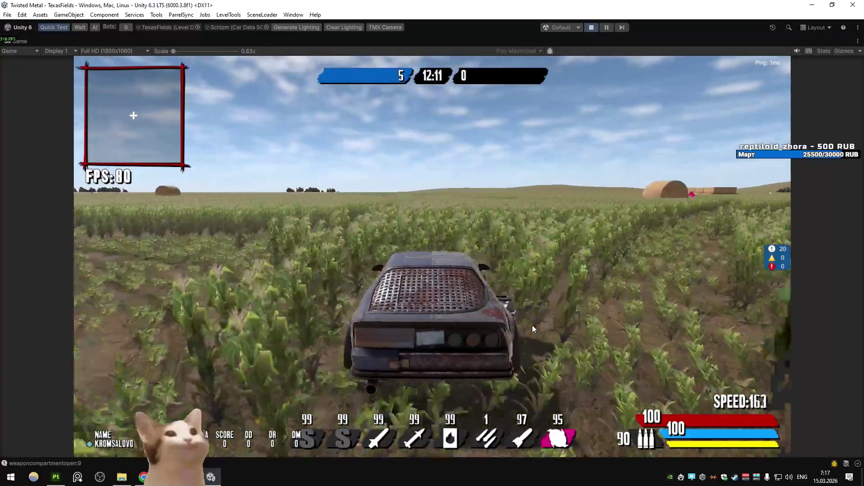
- Drive the car across the field past the hay stack, grabbing the turbo pickup
{"action": "key", "text": "a"}
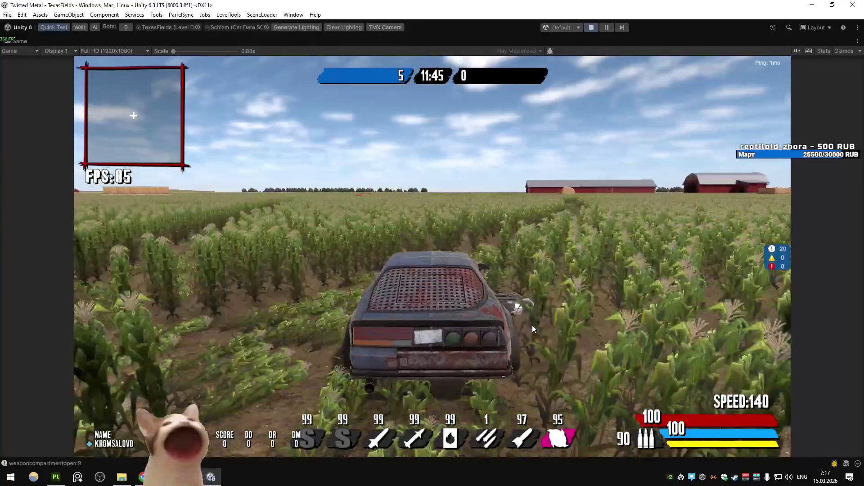
{"action": "key", "text": "a"}
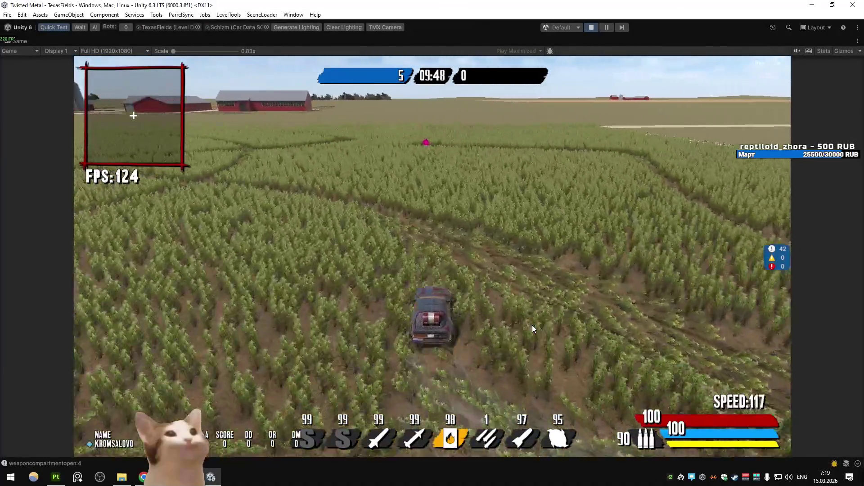
{"action": "key", "text": "d"}
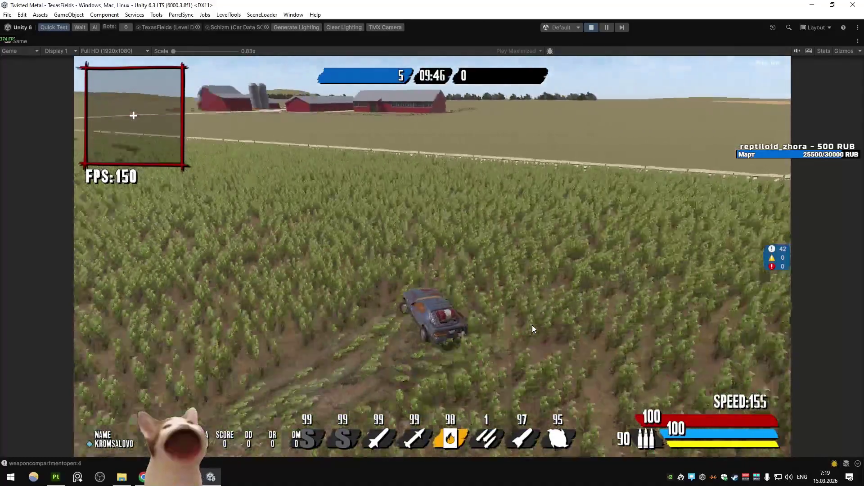
{"action": "key", "text": "a"}
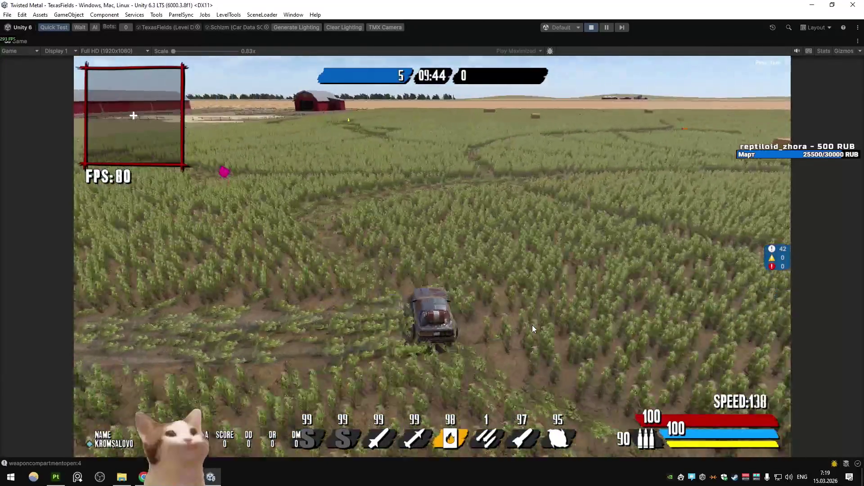
{"action": "key", "text": "d"}
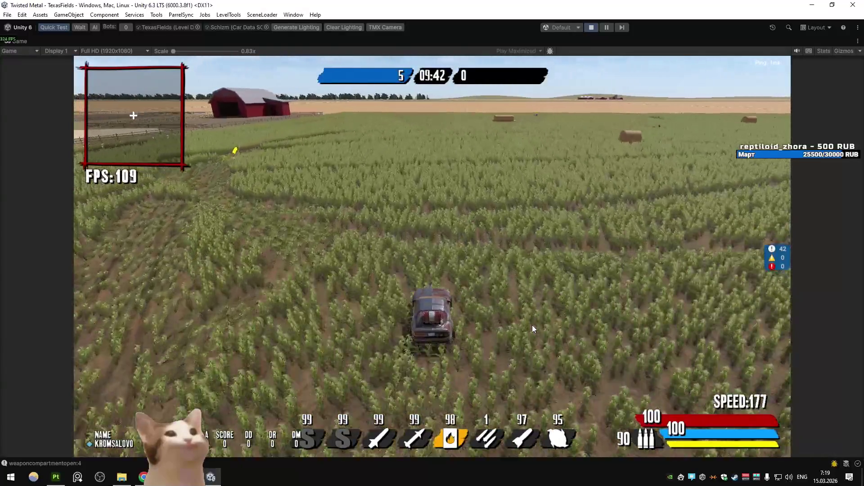
{"action": "key", "text": "a"}
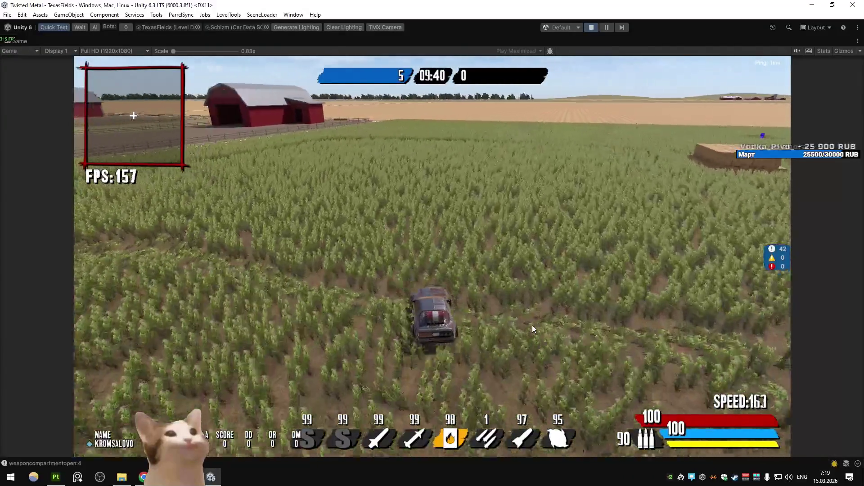
{"action": "key", "text": "d"}
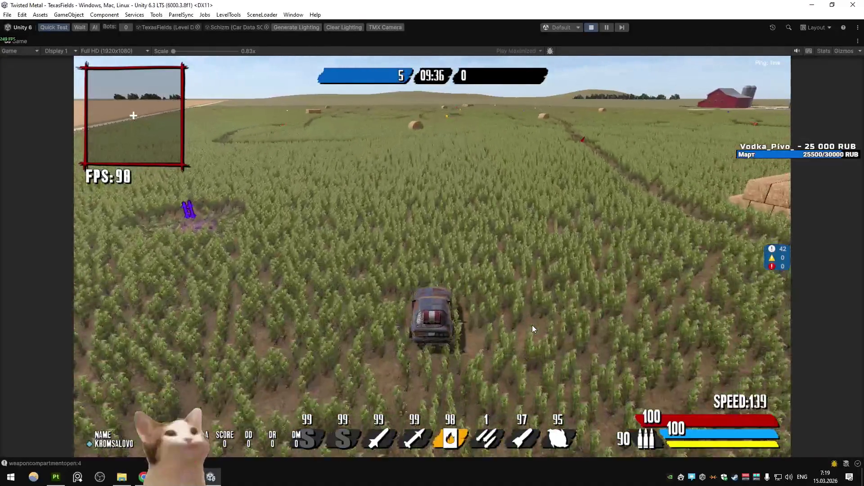
{"action": "key", "text": "d"}
{"action": "key", "text": "a"}
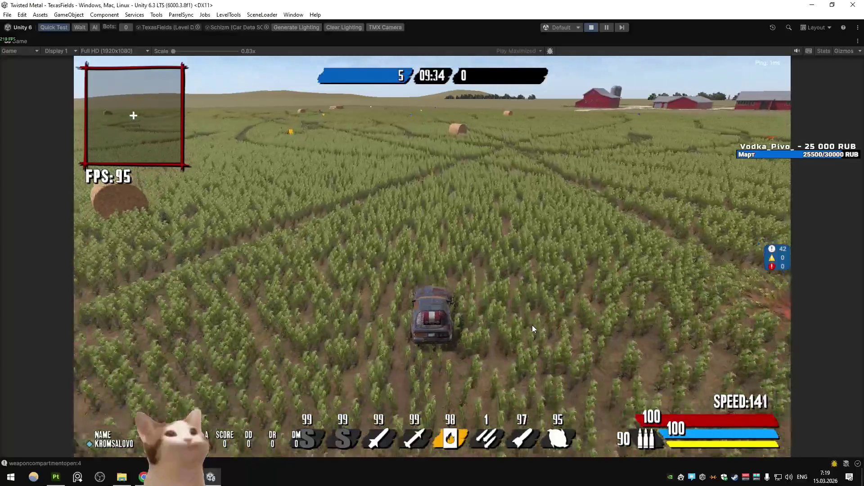
{"action": "key", "text": "a"}
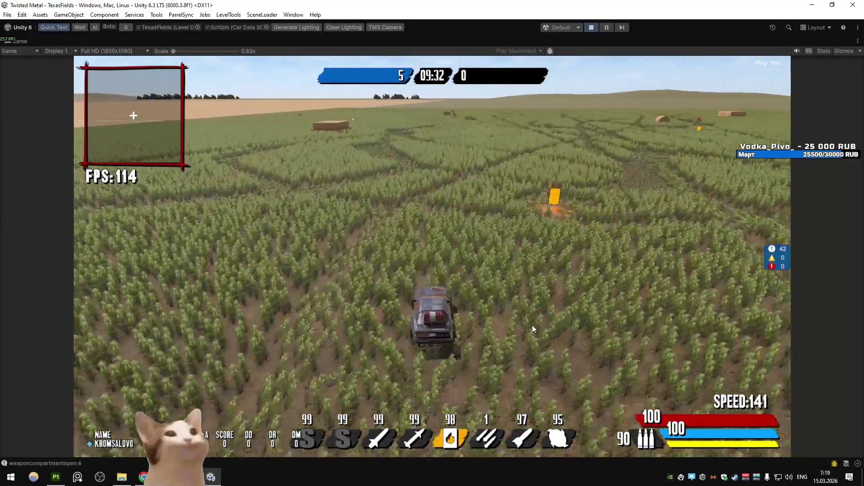
{"action": "key", "text": "w"}
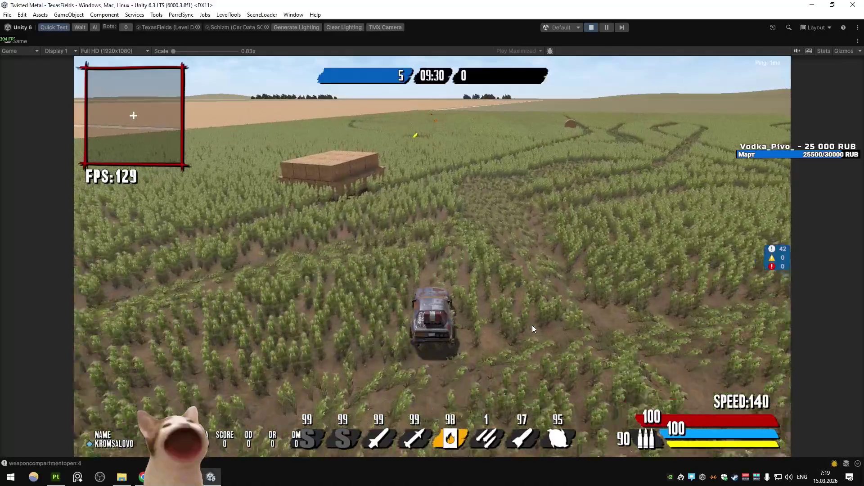
{"action": "key", "text": "d"}
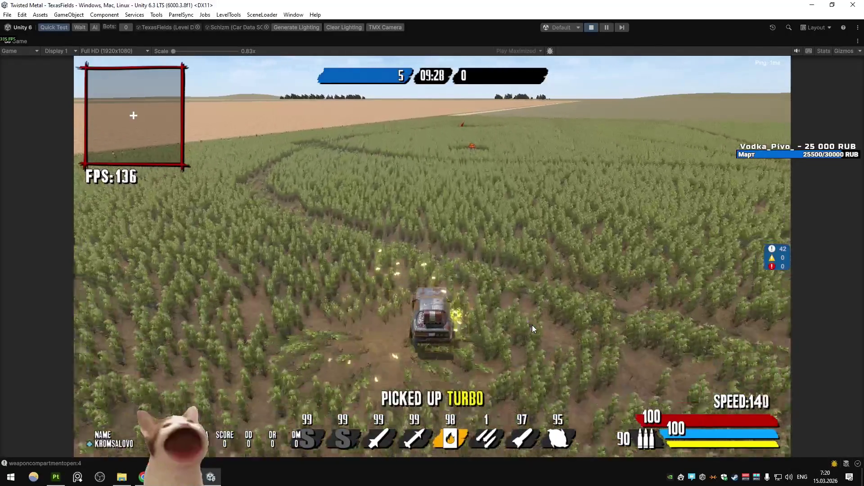
{"action": "key", "text": "d"}
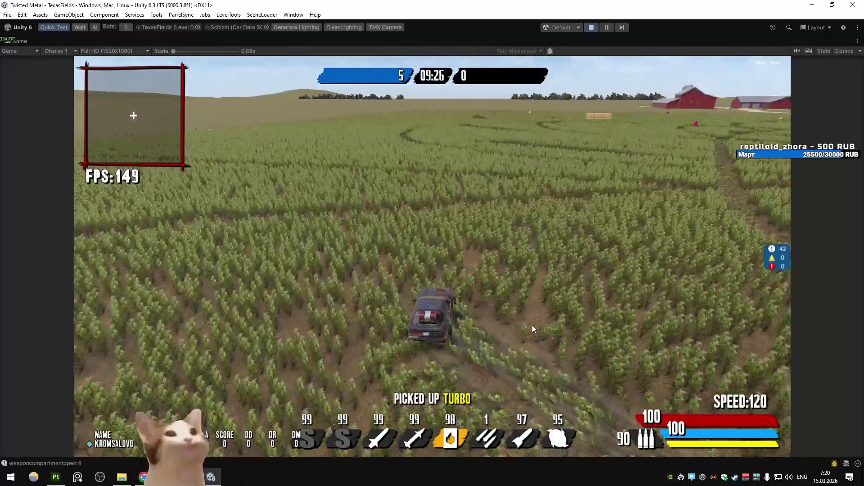
{"action": "key", "text": "d"}
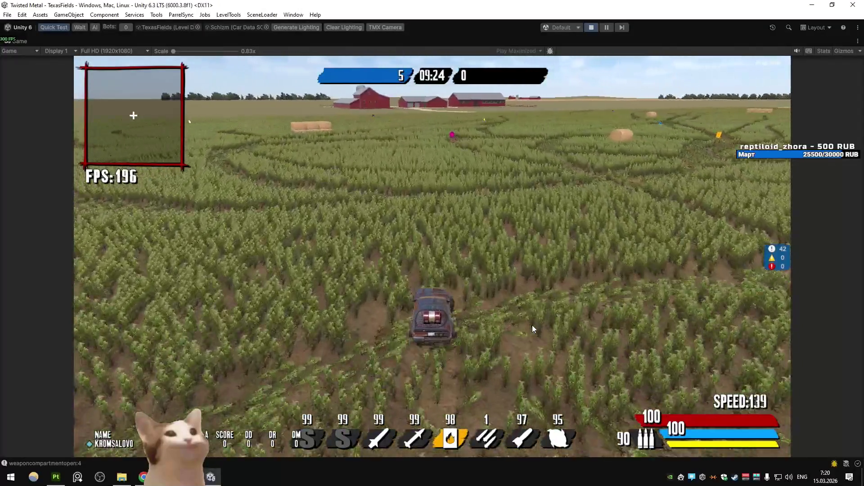
{"action": "key", "text": "d"}
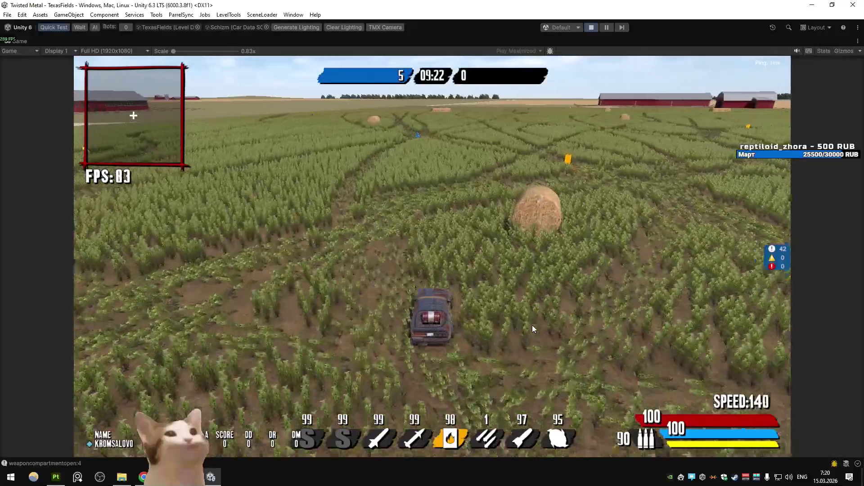
- Keep weaving through the cornfield between the hay bales and barns, then brake to a stop
{"action": "key", "text": "a"}
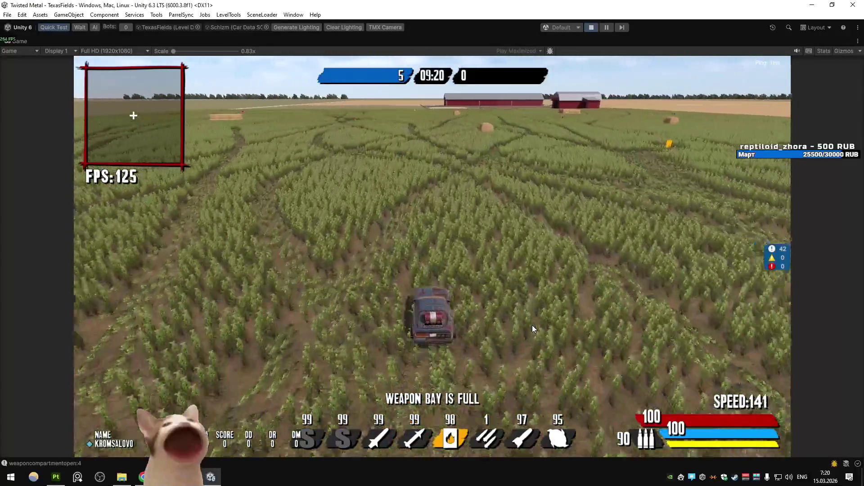
{"action": "key", "text": "a"}
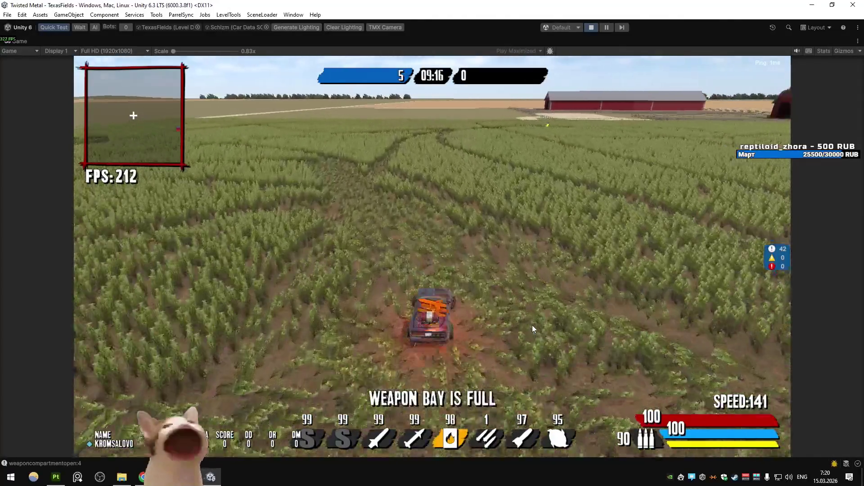
{"action": "key", "text": "d"}
{"action": "key", "text": "d"}
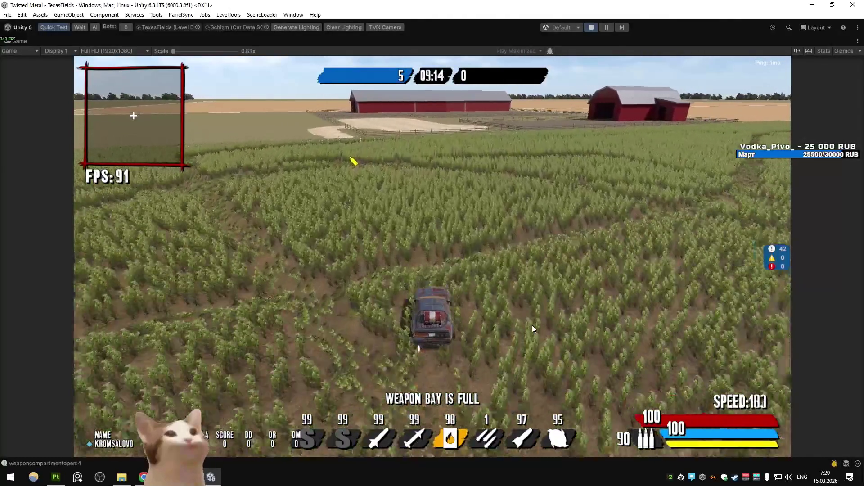
{"action": "key", "text": "a"}
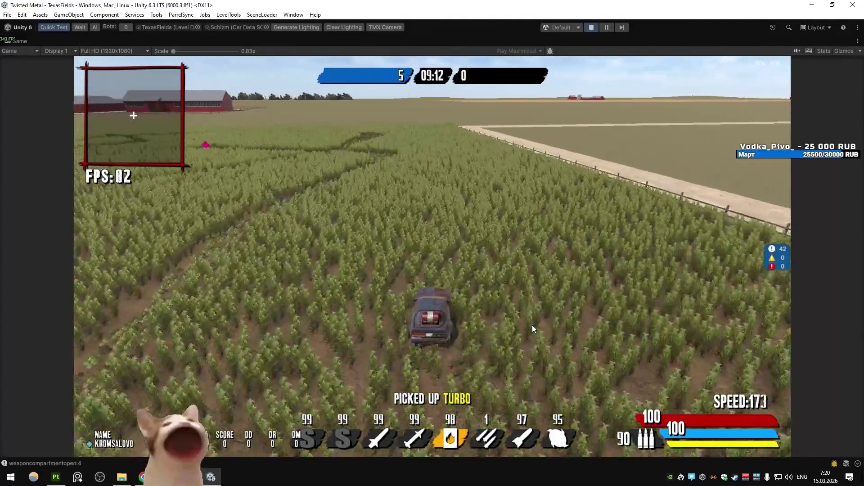
{"action": "key", "text": "d"}
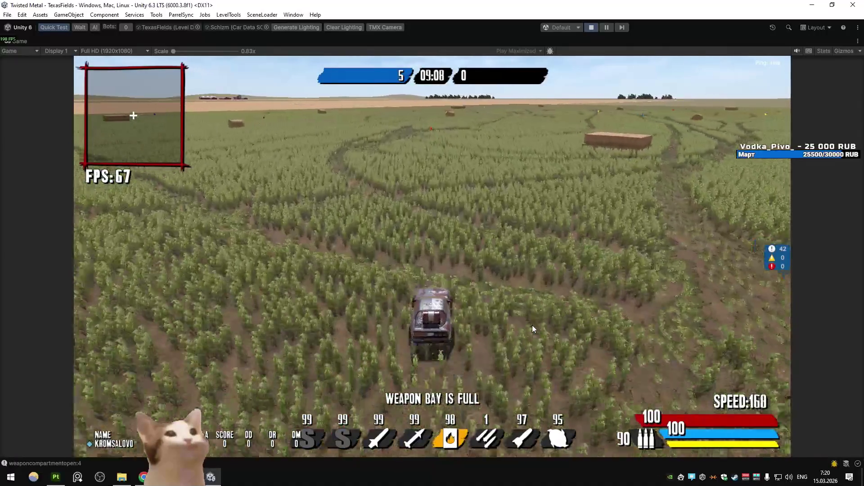
{"action": "key", "text": "d"}
{"action": "key", "text": "a"}
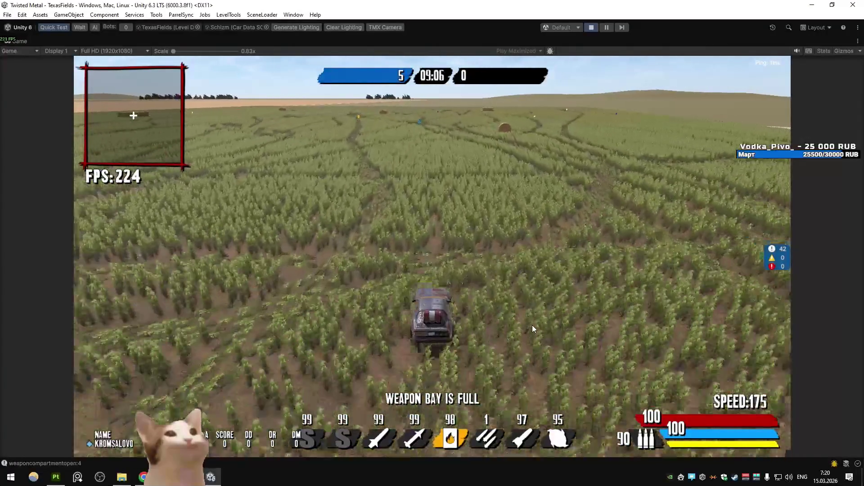
{"action": "key", "text": "w"}
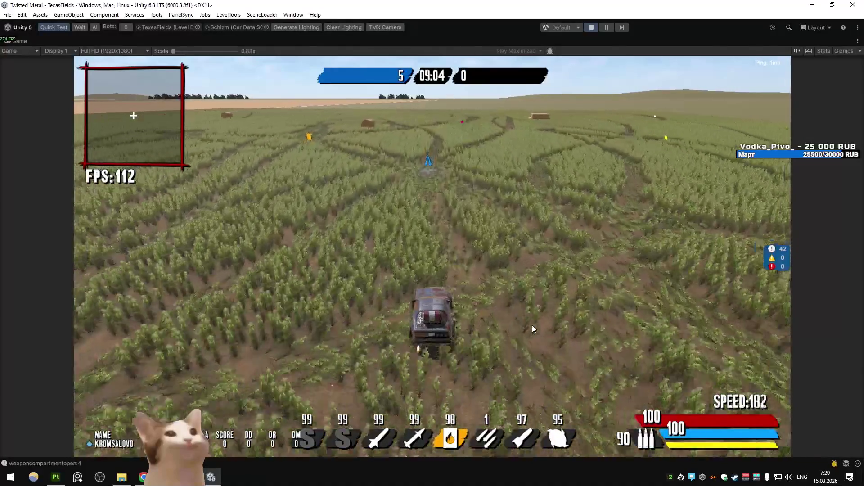
{"action": "key", "text": "d"}
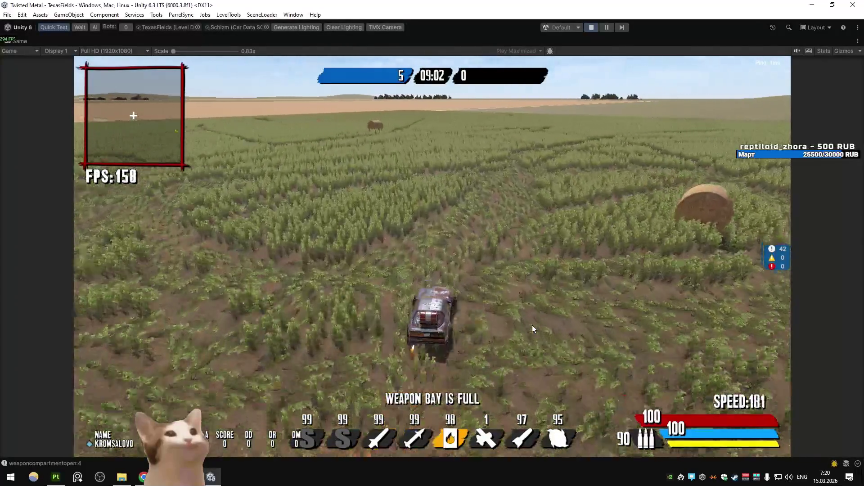
{"action": "key", "text": "a"}
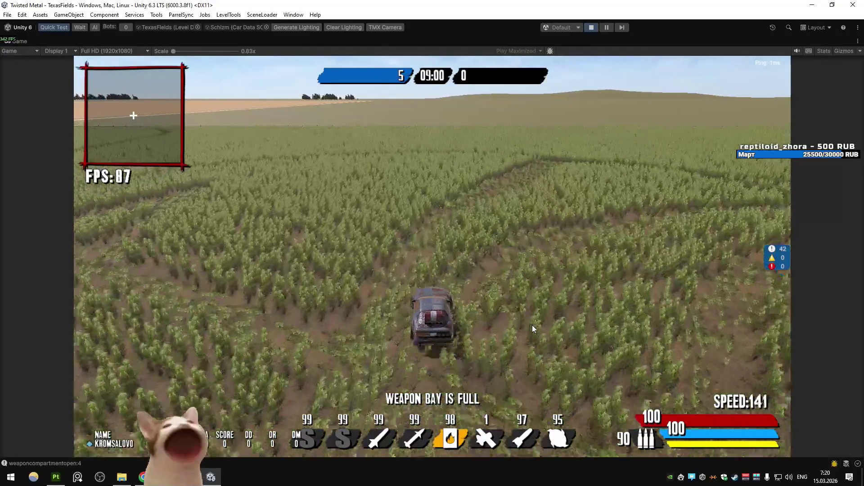
{"action": "key", "text": "a"}
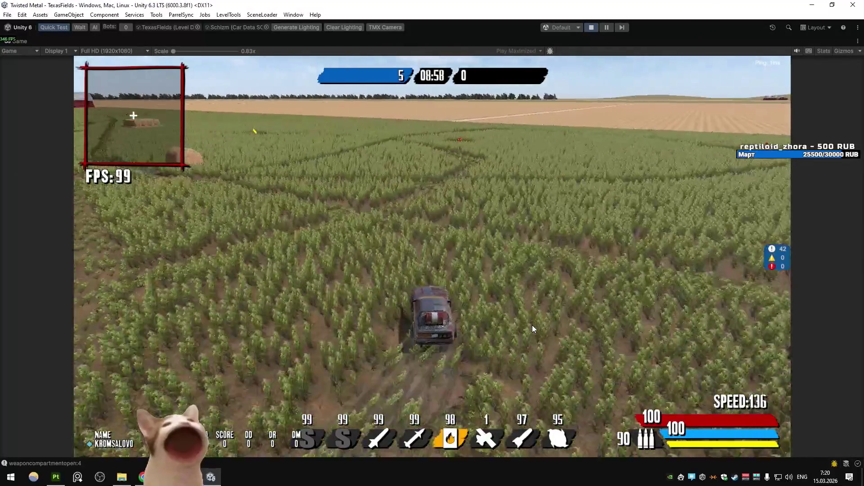
{"action": "key", "text": "a"}
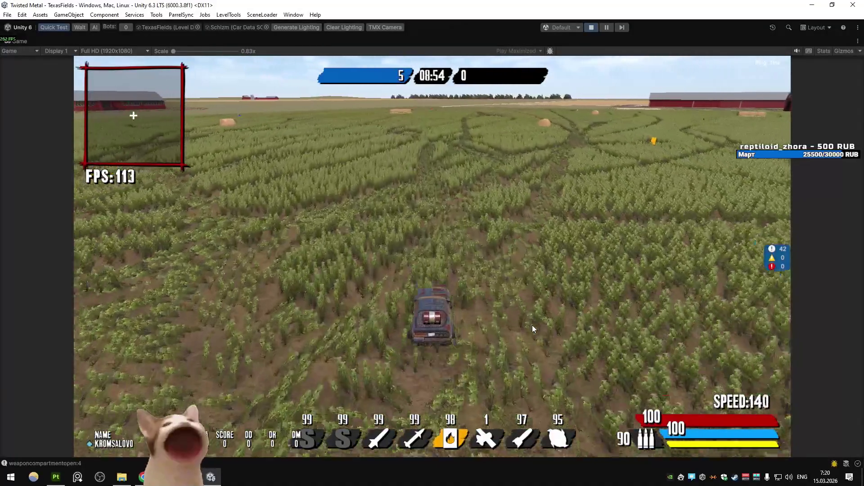
{"action": "key", "text": "d"}
{"action": "key", "text": "d"}
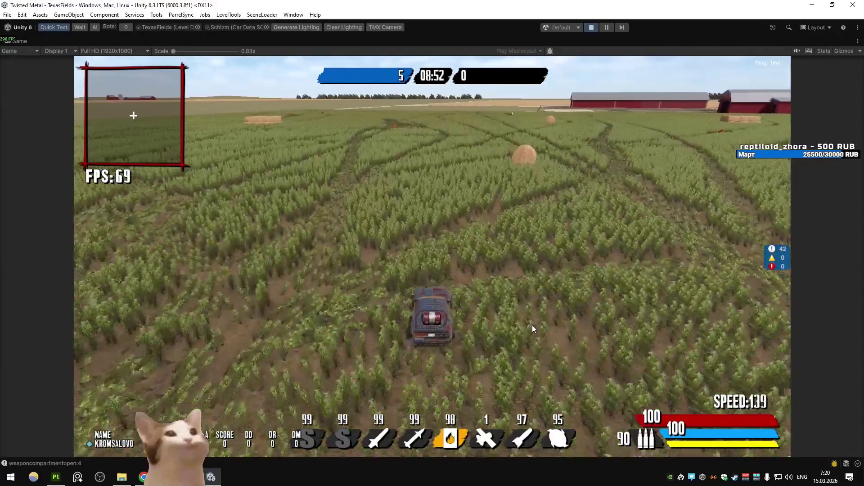
{"action": "key", "text": "a"}
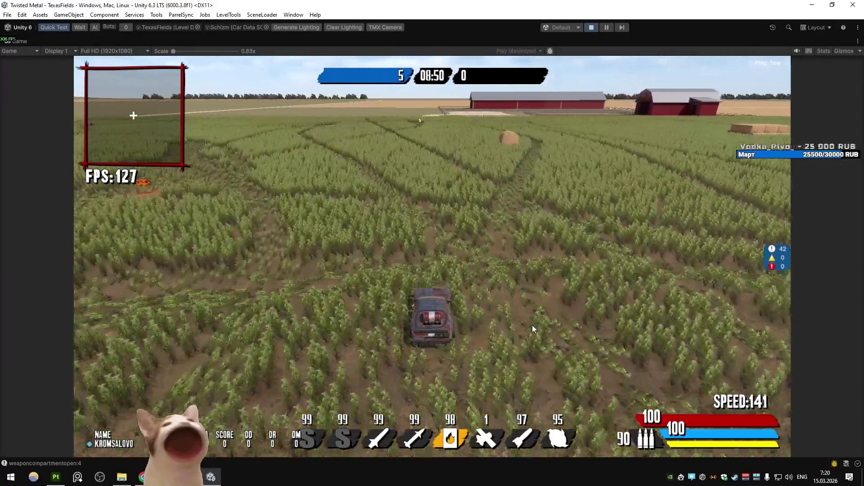
{"action": "key", "text": "s"}
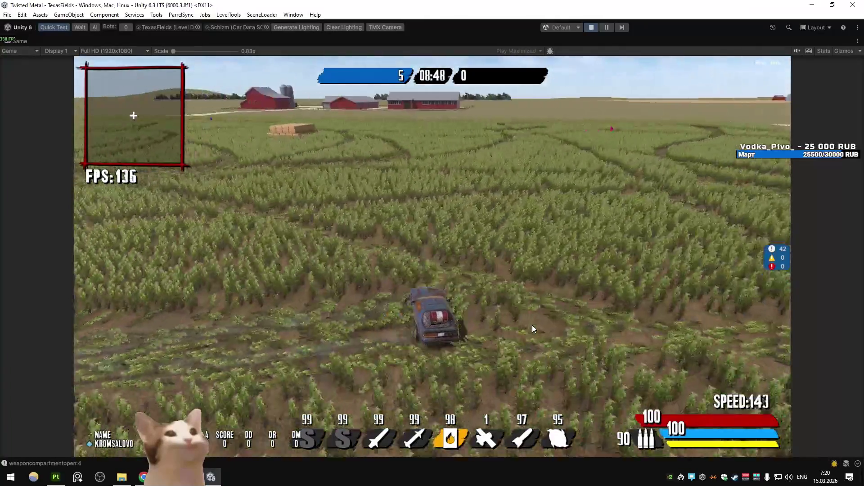
- Search Google Images for corn and wheat farm land in a new browser tab
{"action": "key", "text": "alt+Tab"}
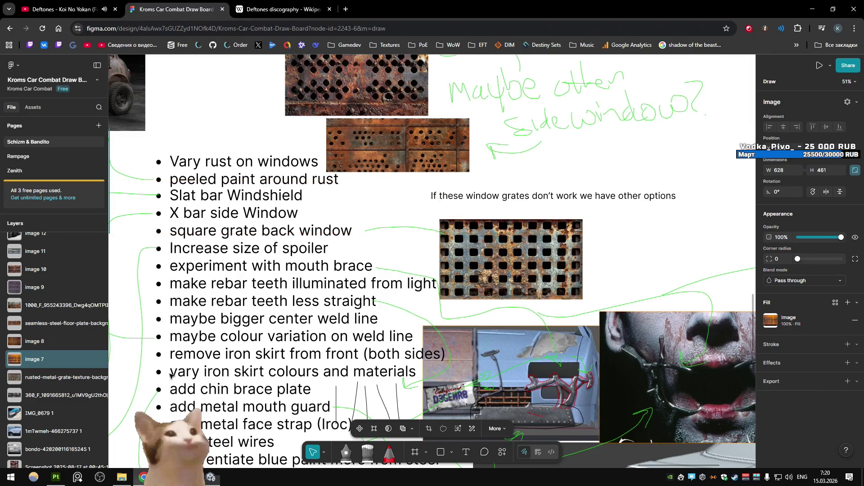
{"action": "left_click", "coordinate": [345, 8]}
{"action": "type", "text": "cotn and "}
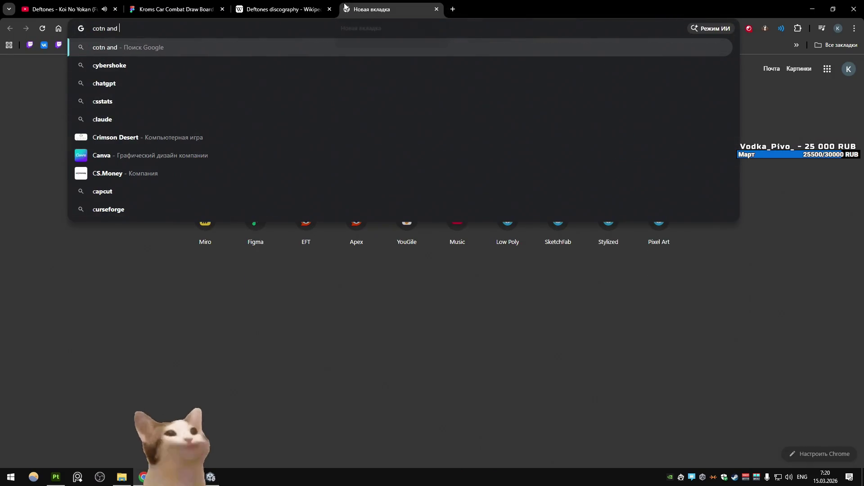
{"action": "type", "text": "wheat farm"}
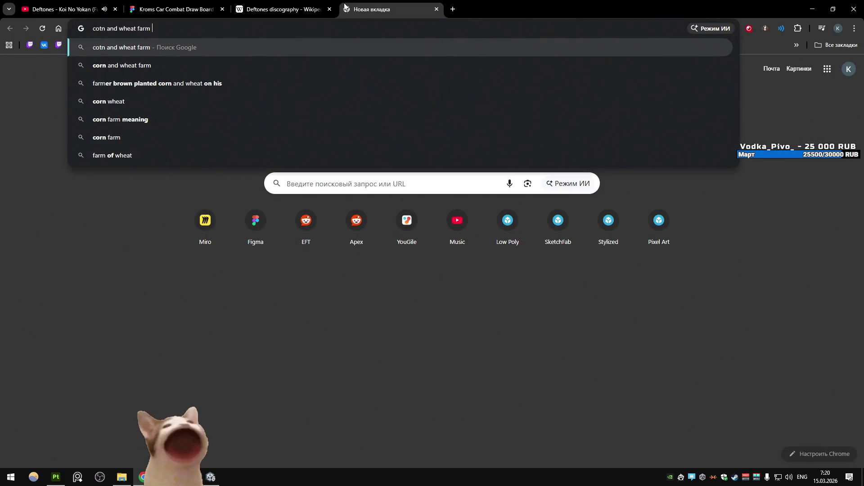
{"action": "type", "text": "land"}
{"action": "key", "text": "Return"}
{"action": "left_click", "coordinate": [182, 107]}
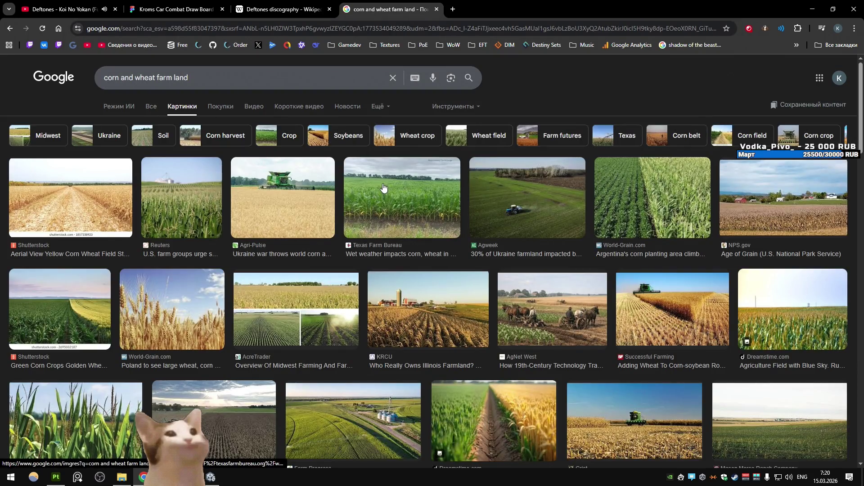
- Scroll through the aerial farmland and cornfield reference photos, briefly checking back on the Unity game
{"action": "scroll", "coordinate": [384, 187], "scroll_direction": "down", "scroll_amount": 3}
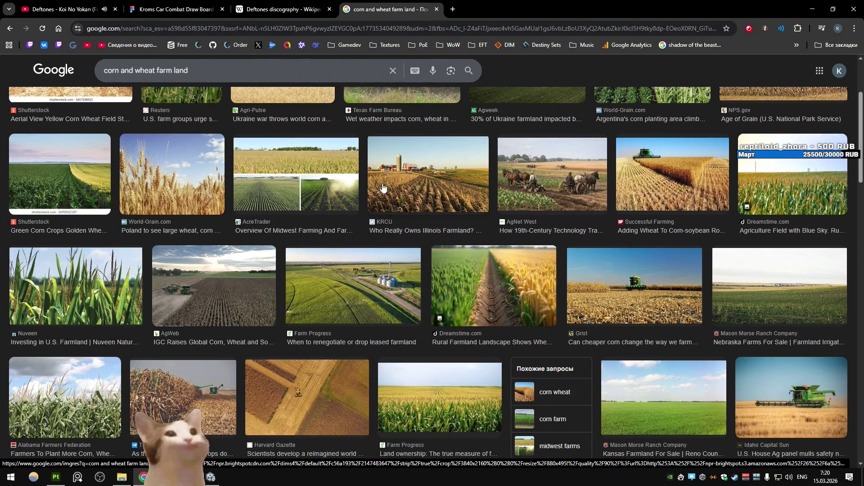
{"action": "scroll", "coordinate": [383, 187], "scroll_direction": "down", "scroll_amount": 5}
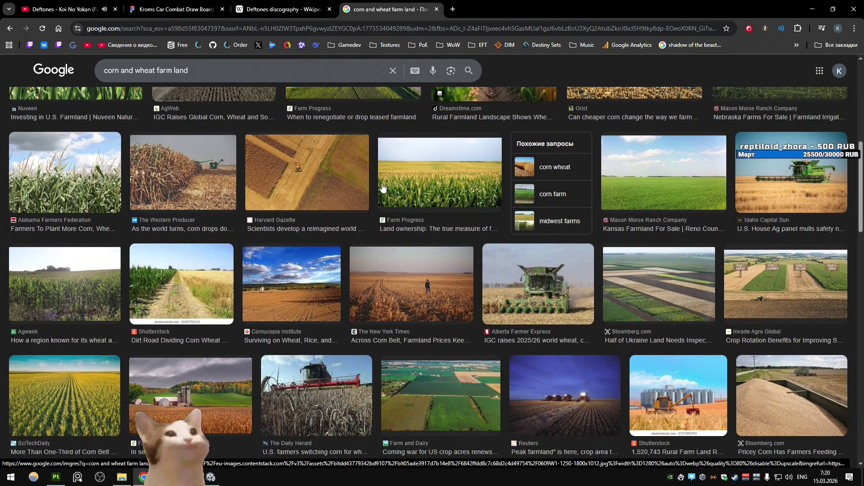
{"action": "scroll", "coordinate": [383, 187], "scroll_direction": "down", "scroll_amount": 6}
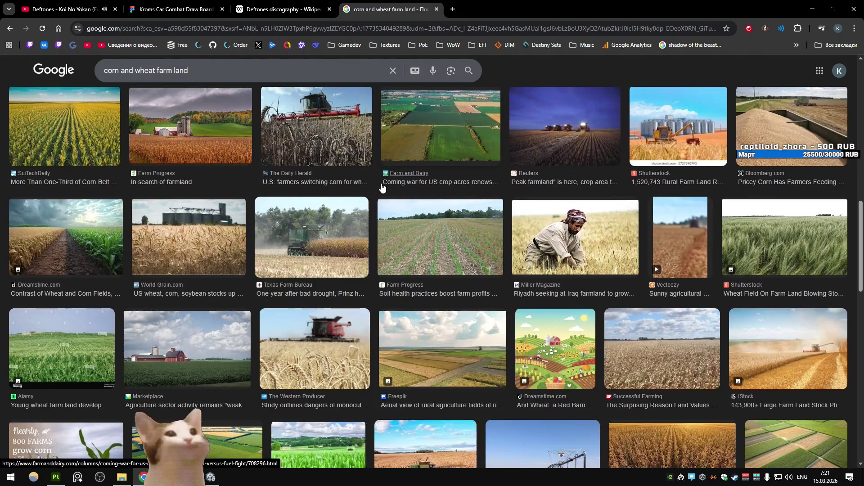
{"action": "scroll", "coordinate": [382, 187], "scroll_direction": "down", "scroll_amount": 5}
{"action": "key", "text": "alt+Tab"}
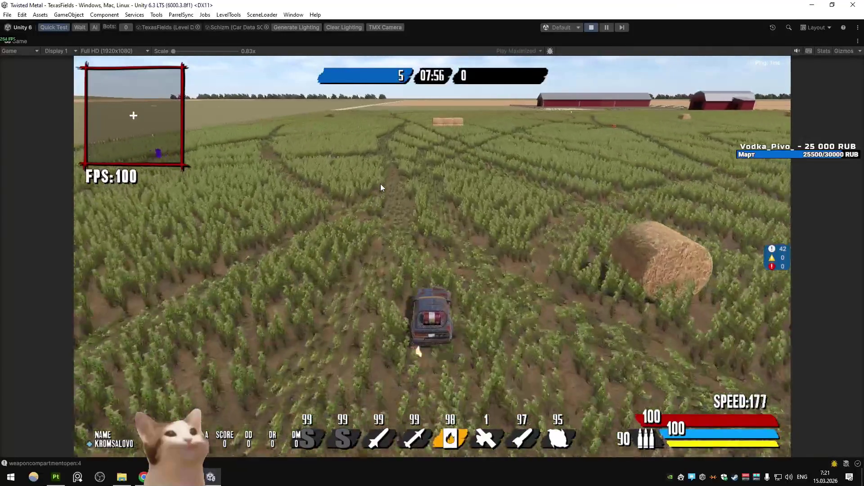
{"action": "key", "text": "alt+Tab"}
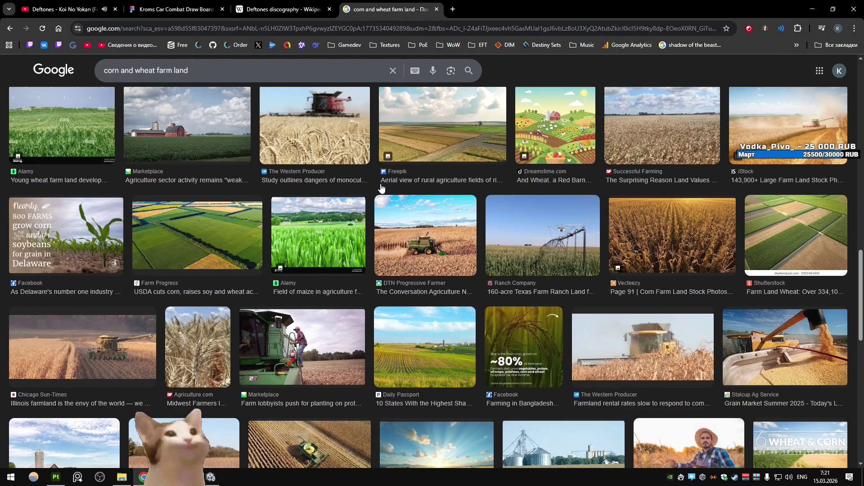
- Browse further farmland results, previewing and closing the red barn farm photo
{"action": "scroll", "coordinate": [408, 252], "scroll_direction": "down", "scroll_amount": 5}
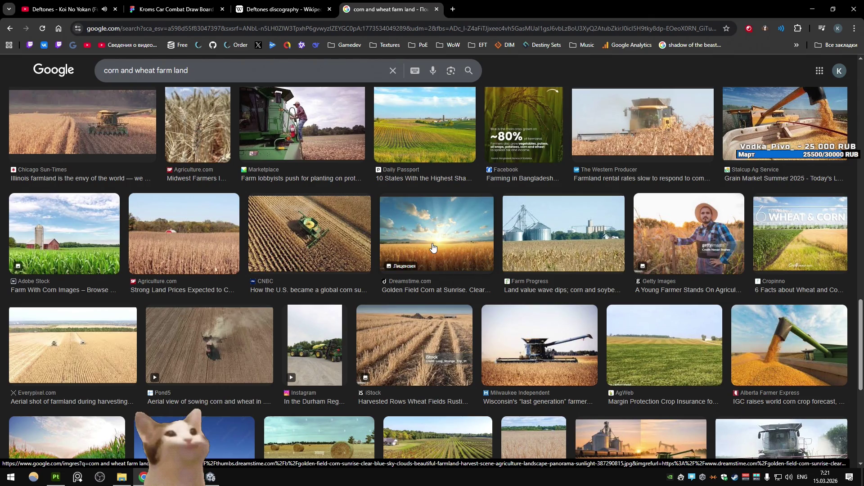
{"action": "scroll", "coordinate": [194, 279], "scroll_direction": "down", "scroll_amount": 4}
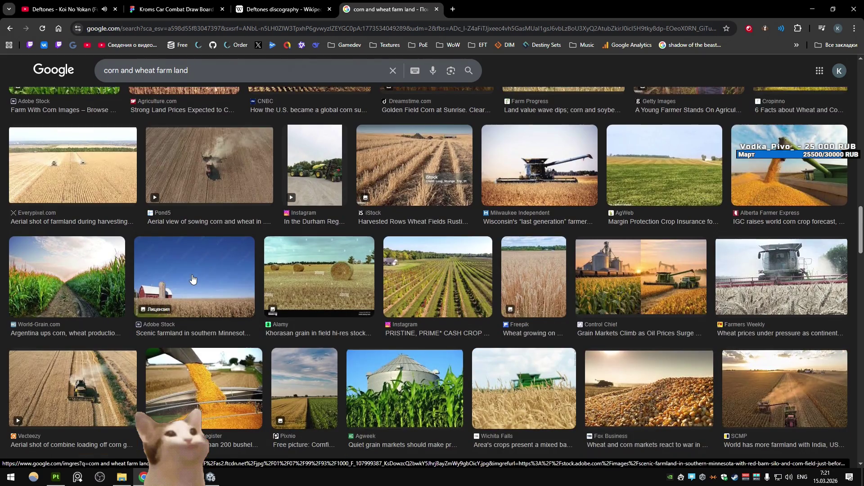
{"action": "scroll", "coordinate": [193, 279], "scroll_direction": "down", "scroll_amount": 4}
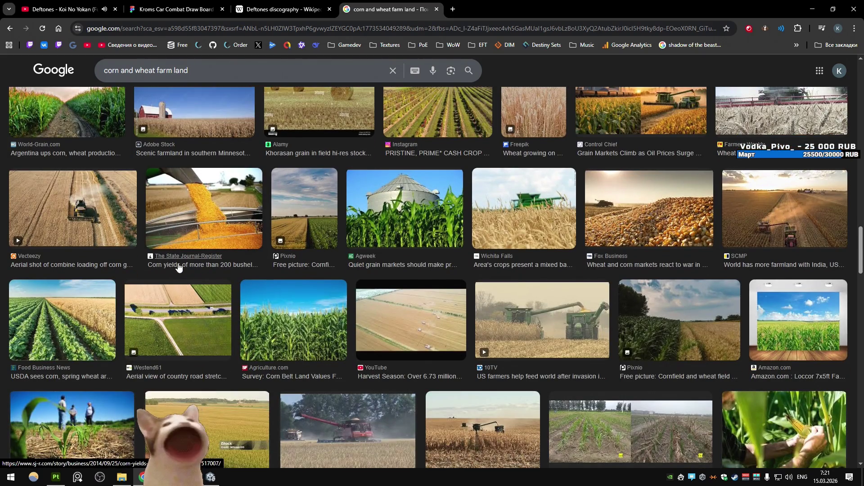
{"action": "scroll", "coordinate": [329, 269], "scroll_direction": "down", "scroll_amount": 3}
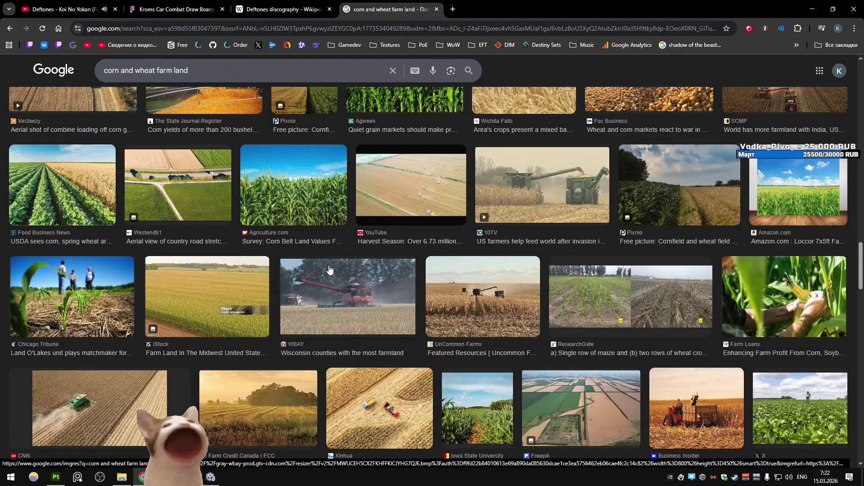
{"action": "scroll", "coordinate": [329, 269], "scroll_direction": "down", "scroll_amount": 3}
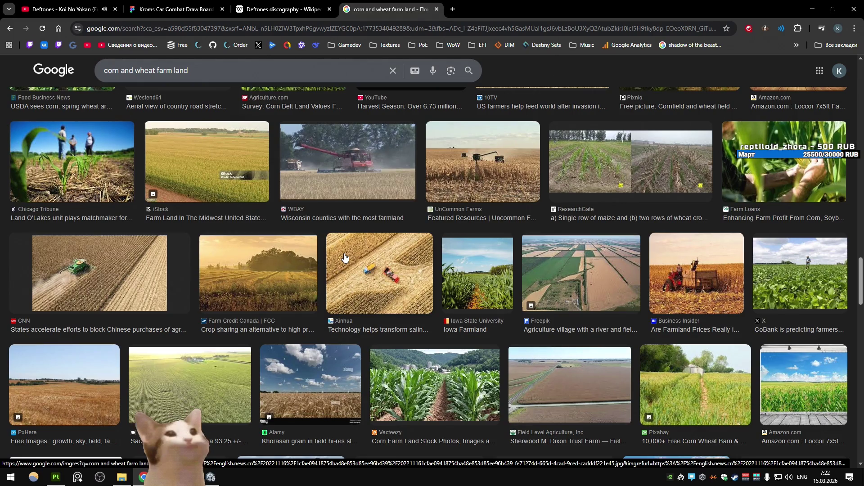
{"action": "scroll", "coordinate": [313, 252], "scroll_direction": "down", "scroll_amount": 6}
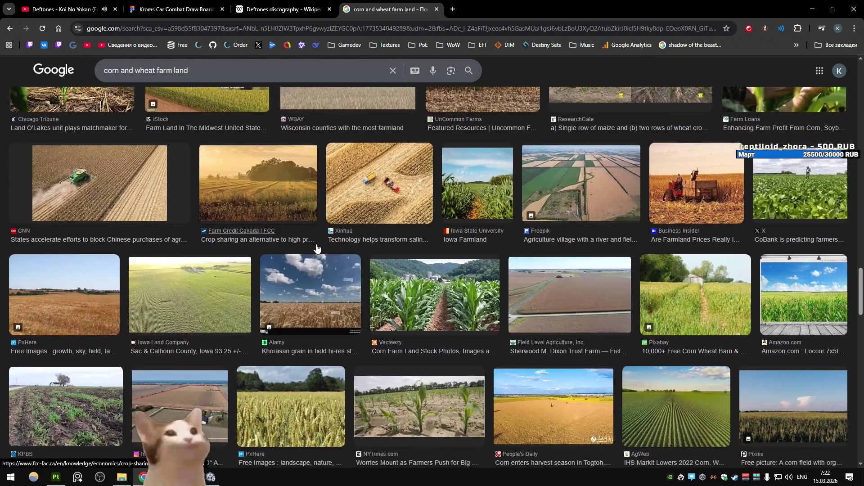
{"action": "scroll", "coordinate": [317, 247], "scroll_direction": "down", "scroll_amount": 3}
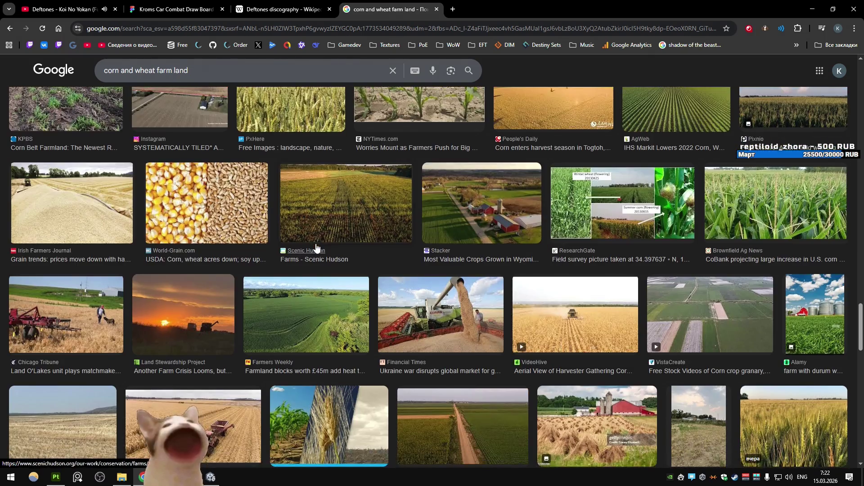
{"action": "scroll", "coordinate": [317, 247], "scroll_direction": "down", "scroll_amount": 4}
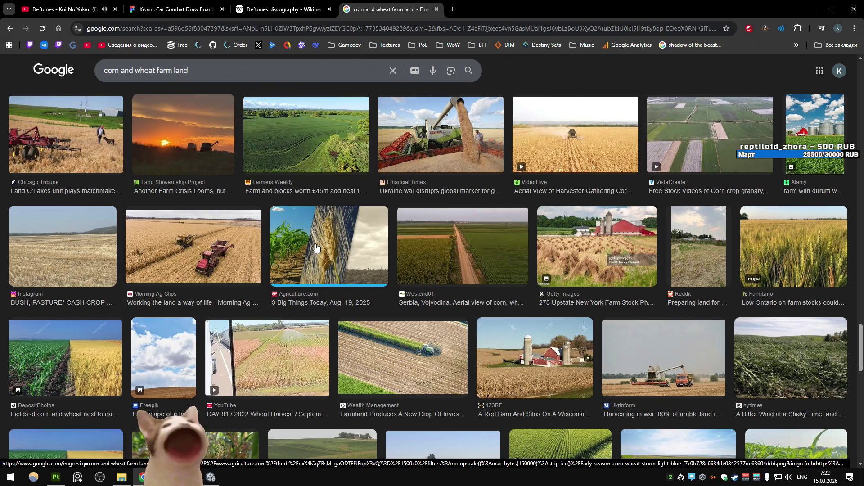
{"action": "left_click", "coordinate": [555, 247]}
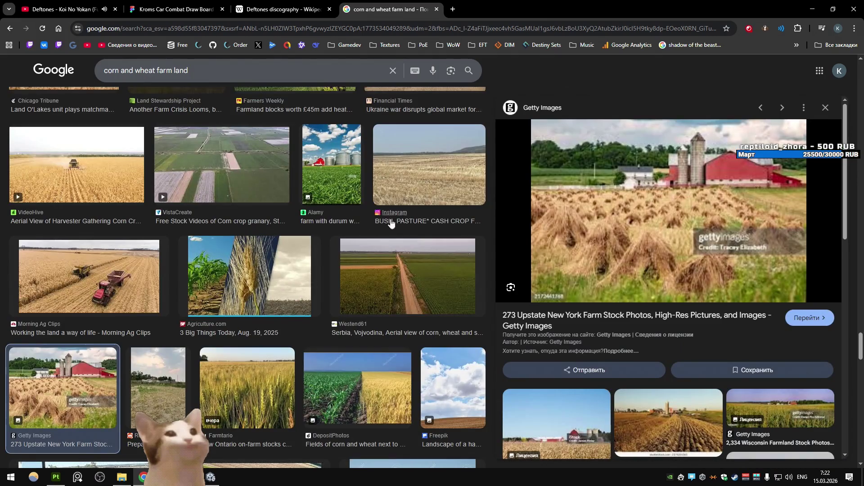
{"action": "left_click", "coordinate": [826, 107]}
{"action": "scroll", "coordinate": [394, 192], "scroll_direction": "down", "scroll_amount": 4}
{"action": "scroll", "coordinate": [394, 191], "scroll_direction": "down", "scroll_amount": 2}
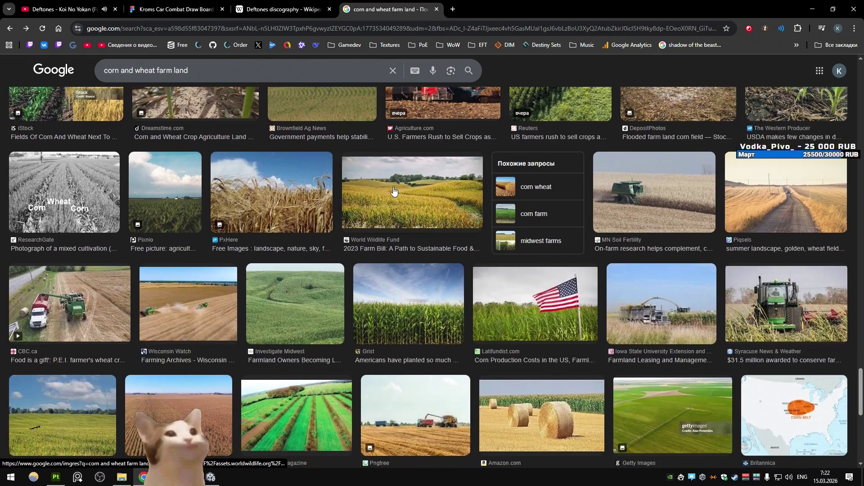
{"action": "scroll", "coordinate": [107, 271], "scroll_direction": "down", "scroll_amount": 1}
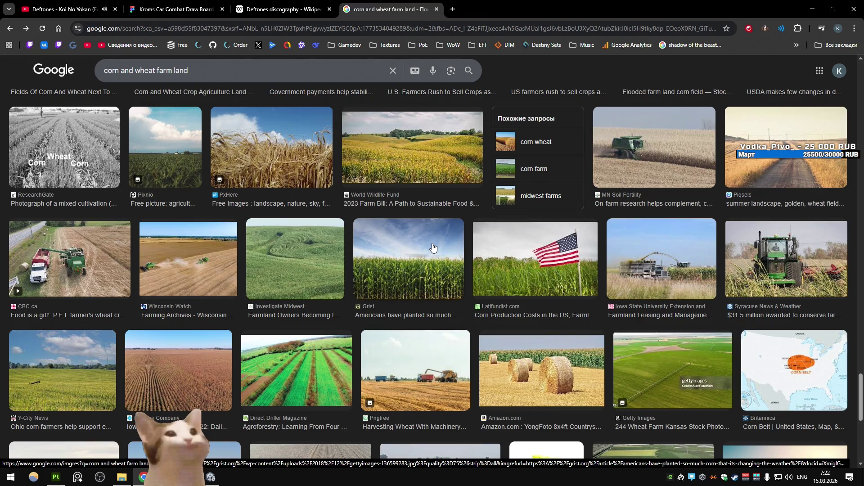
- Load the copied aerial plantation image link in a new tab
{"action": "key", "text": "ctrl+t"}
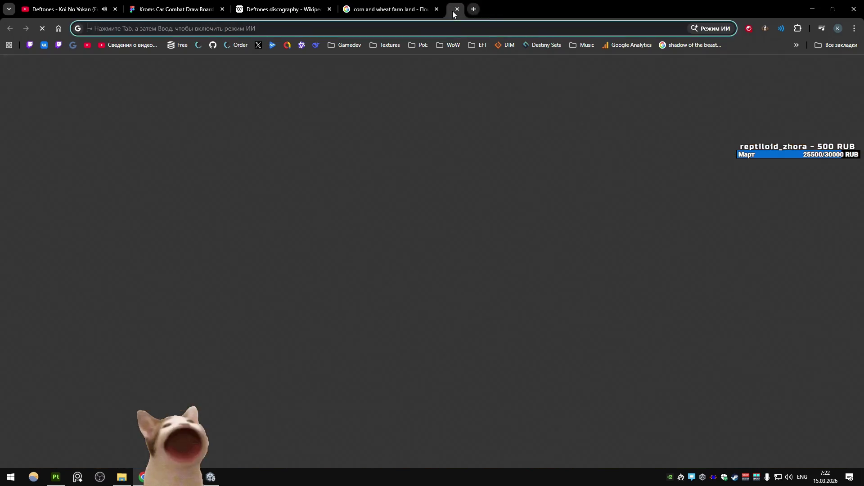
{"action": "key", "text": "ctrl+v"}
{"action": "key", "text": "Return"}
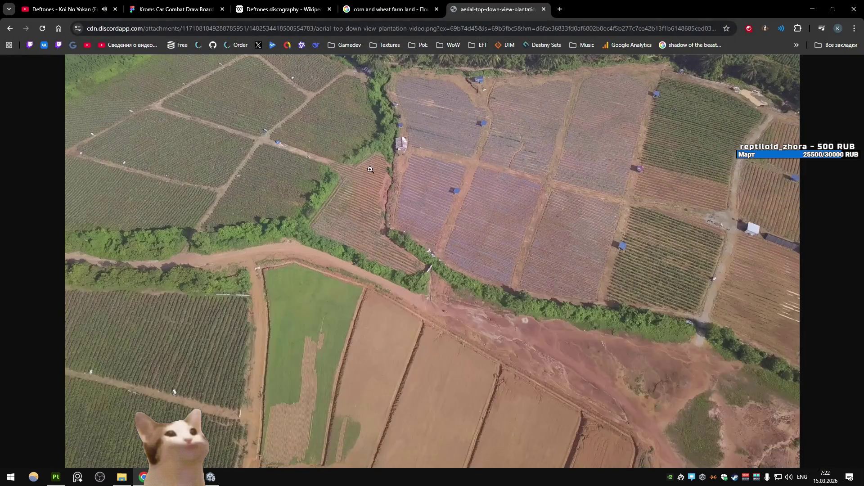
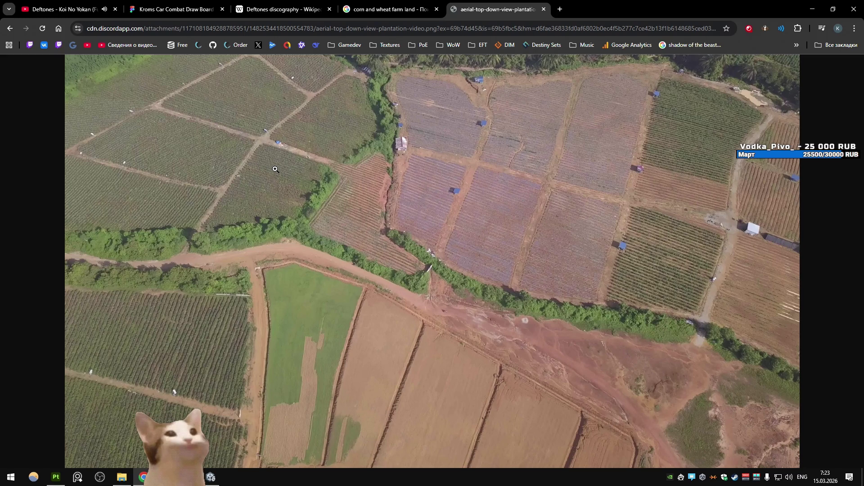
- Preview the AgWeb Iowa and Grundy County images in the 'corn and wheat farm land' results
{"action": "key", "text": "ctrl+shift+Tab"}
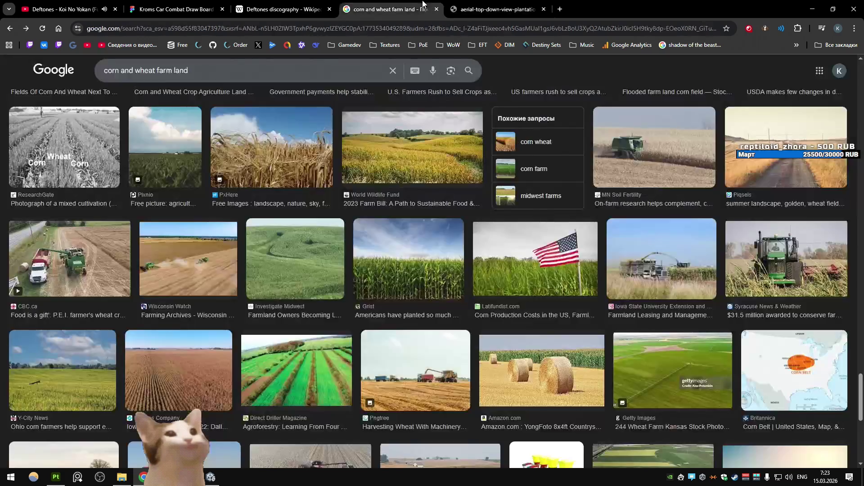
{"action": "scroll", "coordinate": [387, 184], "scroll_direction": "down", "scroll_amount": 5}
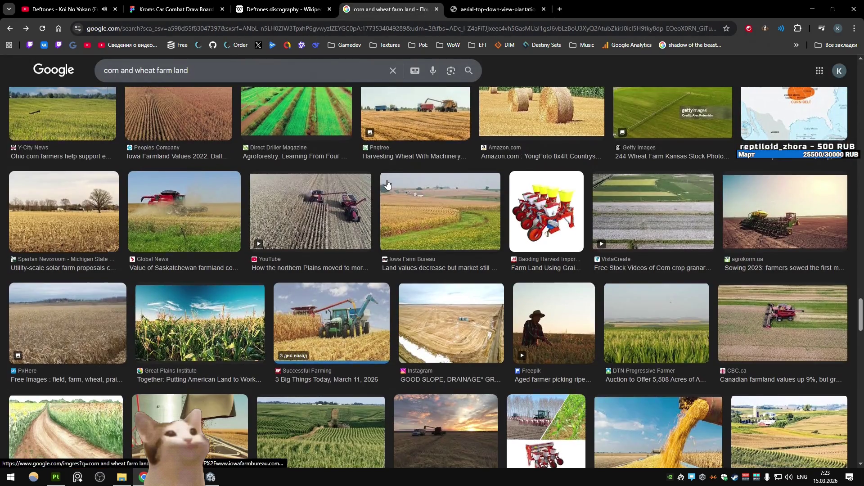
{"action": "scroll", "coordinate": [387, 183], "scroll_direction": "down", "scroll_amount": 4}
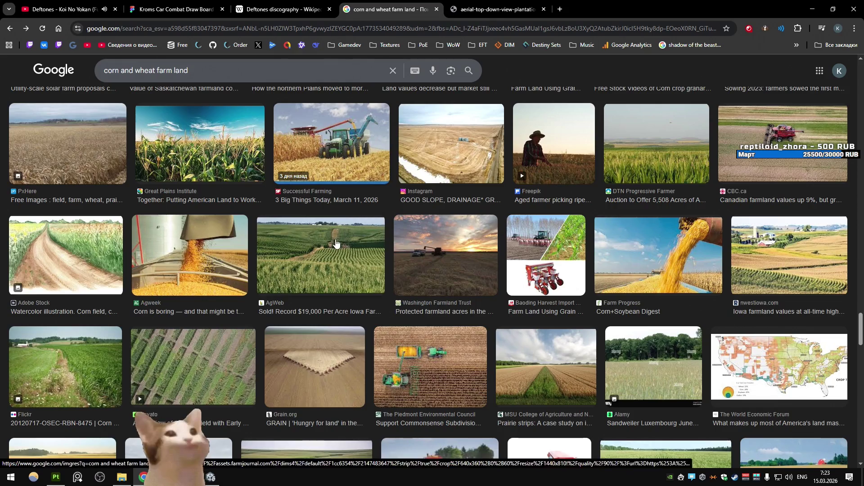
{"action": "left_click", "coordinate": [321, 254]}
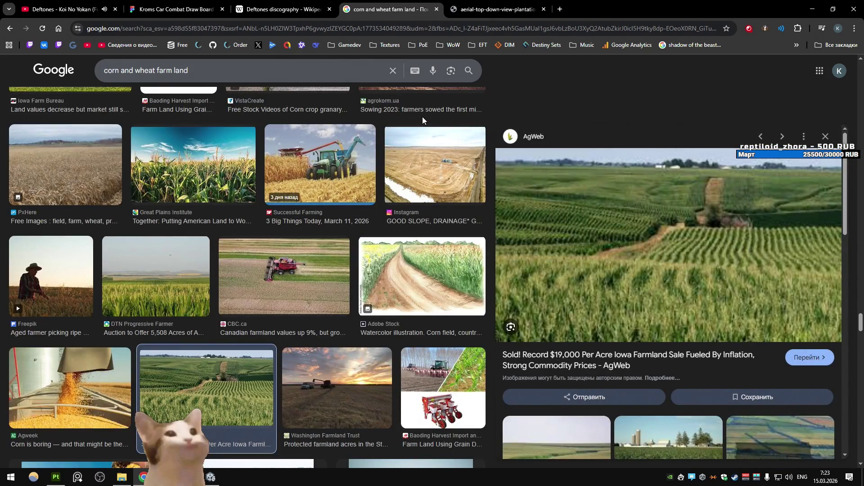
{"action": "scroll", "coordinate": [297, 174], "scroll_direction": "down", "scroll_amount": 4}
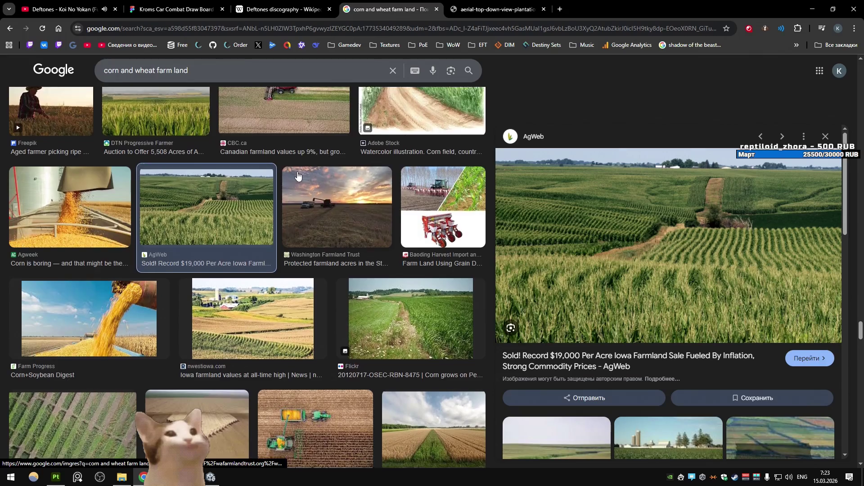
{"action": "scroll", "coordinate": [298, 175], "scroll_direction": "down", "scroll_amount": 5}
{"action": "scroll", "coordinate": [271, 184], "scroll_direction": "down", "scroll_amount": 2}
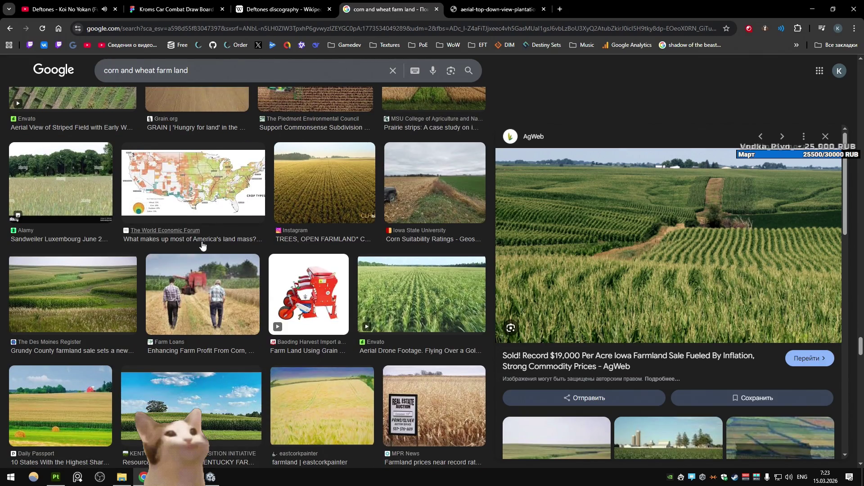
{"action": "left_click", "coordinate": [72, 295]}
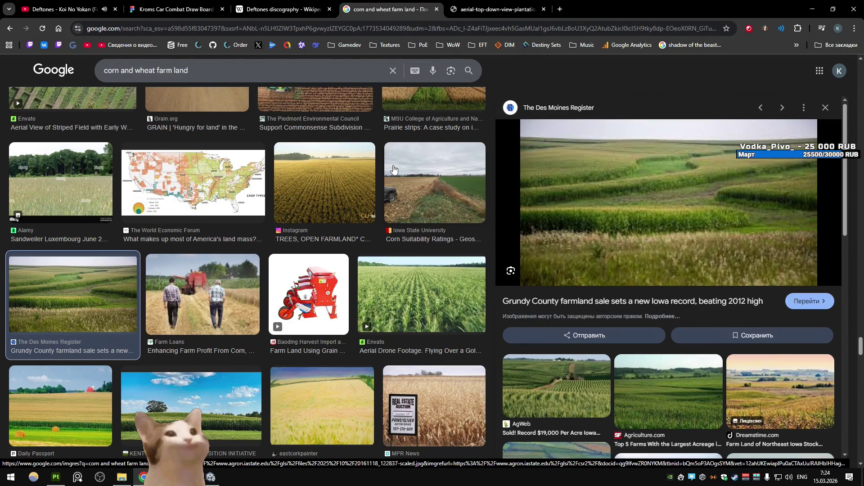
- Preview the Cornell field image, then paste the aerial farmland image link into a new tab
{"action": "scroll", "coordinate": [393, 168], "scroll_direction": "down", "scroll_amount": 6}
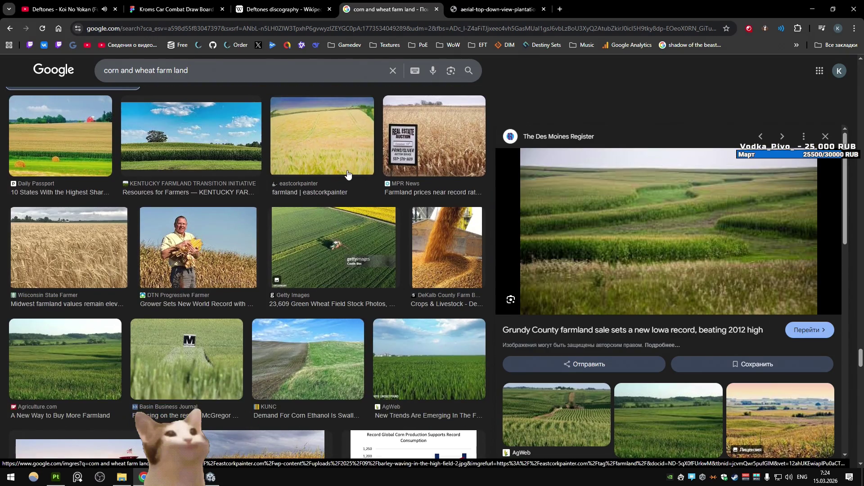
{"action": "scroll", "coordinate": [348, 174], "scroll_direction": "down", "scroll_amount": 7}
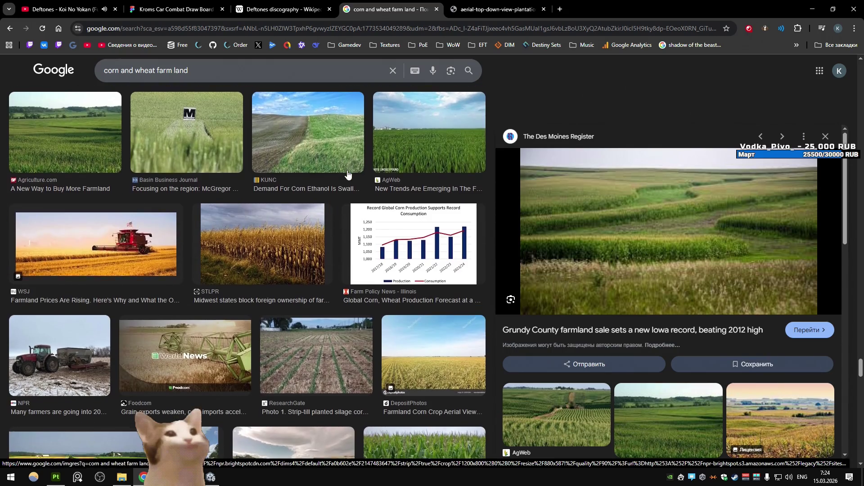
{"action": "scroll", "coordinate": [348, 173], "scroll_direction": "down", "scroll_amount": 2}
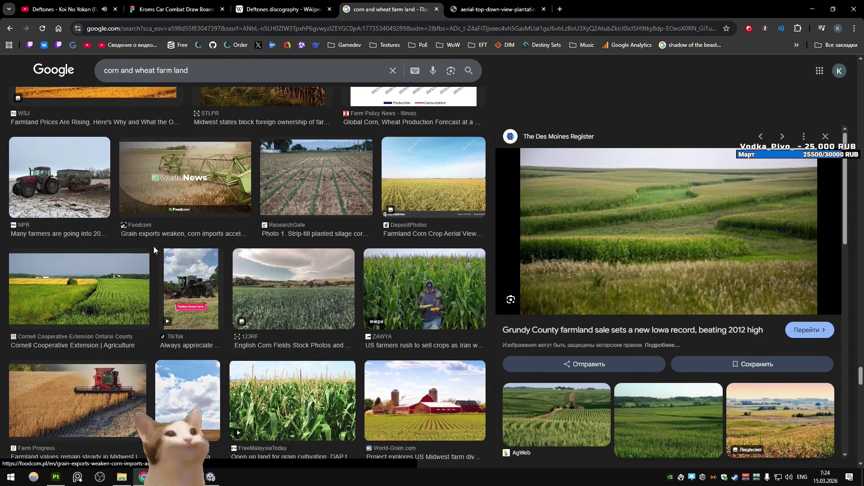
{"action": "left_click", "coordinate": [149, 253]}
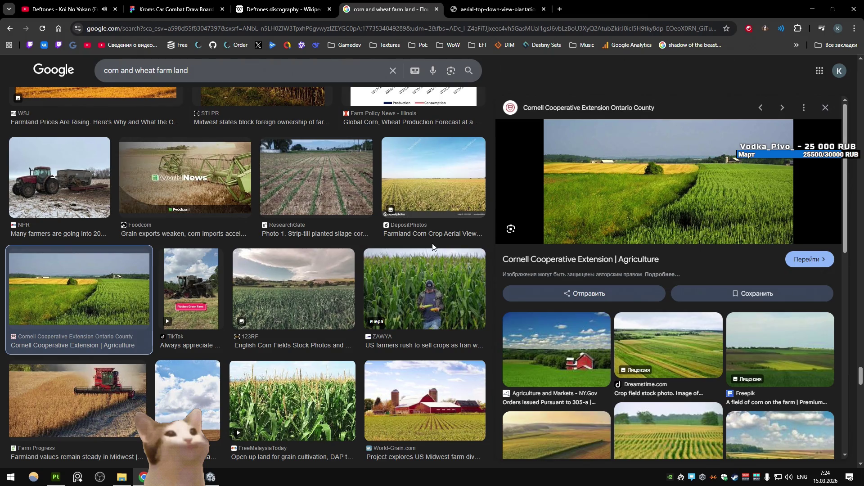
{"action": "left_click", "coordinate": [560, 9]}
{"action": "key", "text": "ctrl+v"}
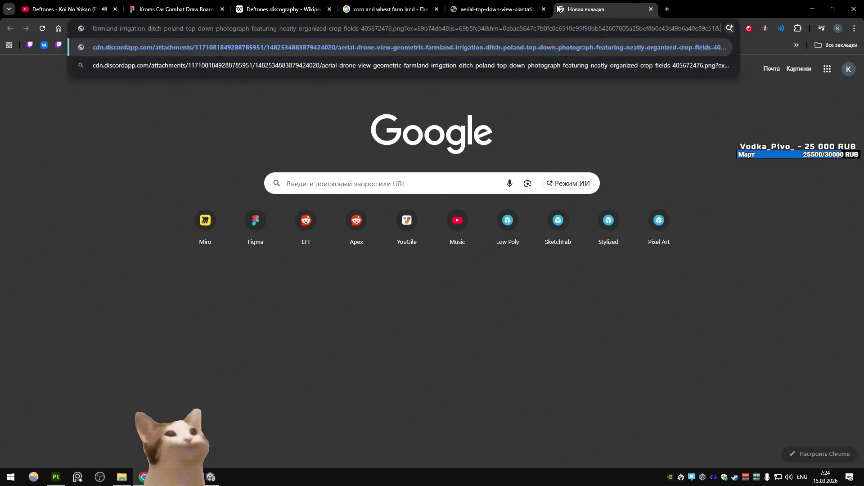
- Load the aerial drone farmland image in Chrome, then bring up PureRef's Open scene dialog
{"action": "key", "text": "Return"}
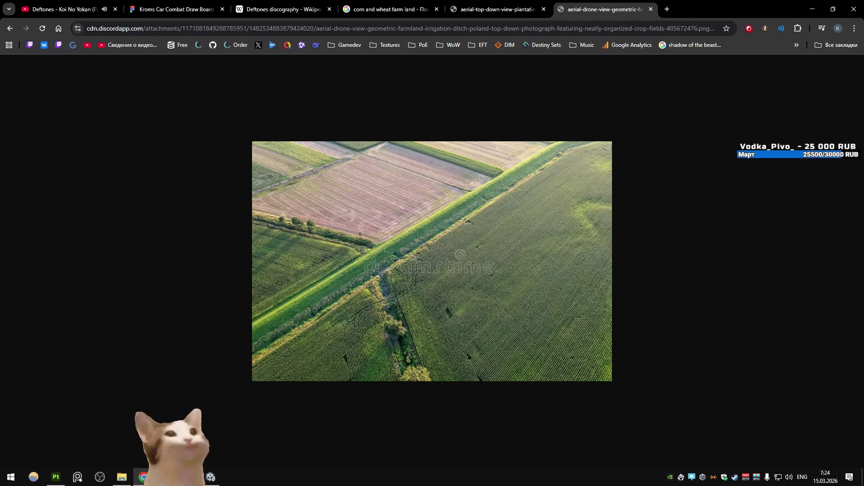
{"action": "left_click", "coordinate": [78, 477]}
{"action": "key", "text": "ctrl+o"}
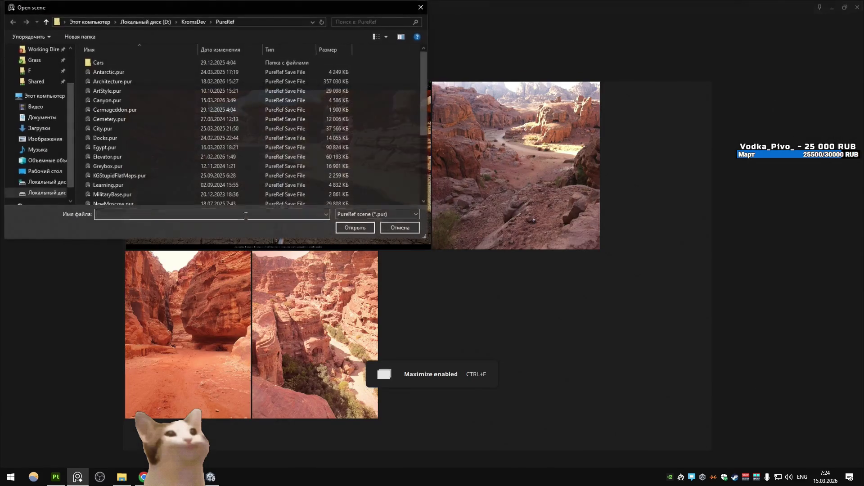
- Open the saved farm reference scene and drag the aerial field image onto the board
{"action": "scroll", "coordinate": [137, 156], "scroll_direction": "down", "scroll_amount": 4}
{"action": "double_click", "coordinate": [126, 180]}
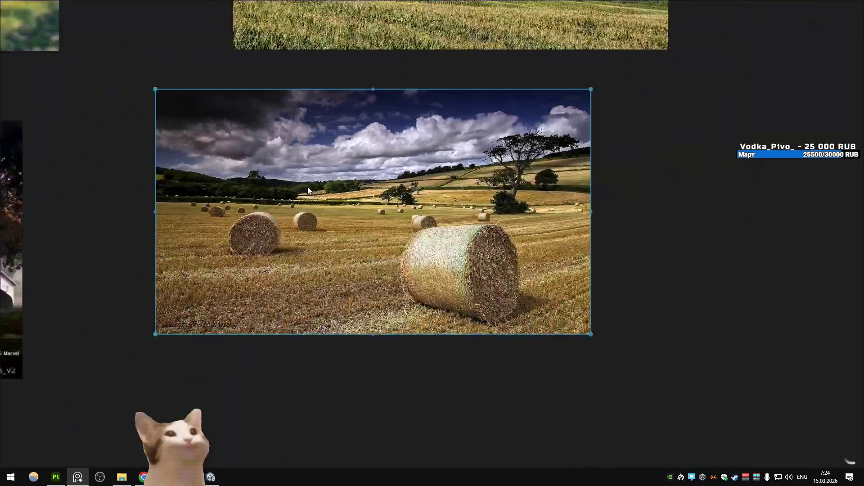
{"action": "scroll", "coordinate": [307, 188], "scroll_direction": "down", "scroll_amount": 10}
{"action": "left_click", "coordinate": [144, 477]}
{"action": "mouse_move", "coordinate": [132, 473]}
{"action": "left_mouse_down"}
{"action": "mouse_move", "coordinate": [79, 475]}
{"action": "mouse_move", "coordinate": [211, 263]}
{"action": "mouse_move", "coordinate": [235, 274]}
{"action": "left_mouse_up"}
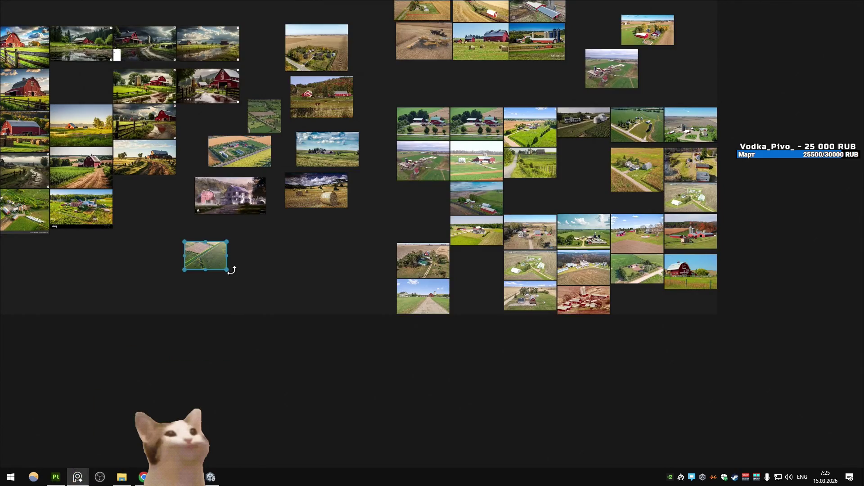
- Inspect the farm rows image up close, then return to the board overview
{"action": "middle_click_drag", "start_coordinate": [232, 270], "coordinate": [385, 293]}
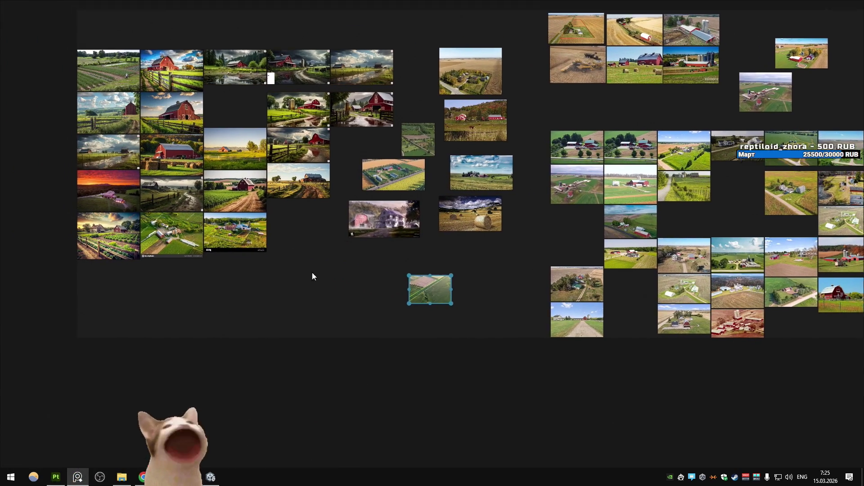
{"action": "scroll", "coordinate": [283, 143], "scroll_direction": "up", "scroll_amount": 8}
{"action": "scroll", "coordinate": [444, 153], "scroll_direction": "up", "scroll_amount": 2}
{"action": "double_click", "coordinate": [446, 153]}
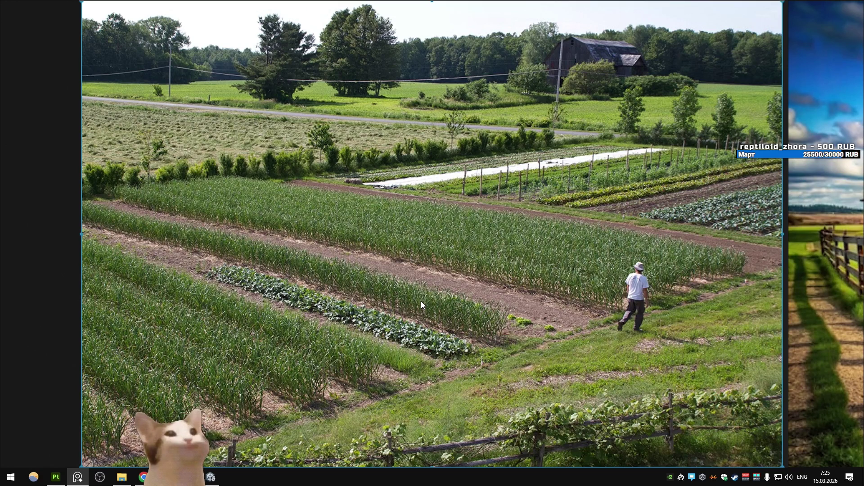
{"action": "double_click", "coordinate": [421, 302]}
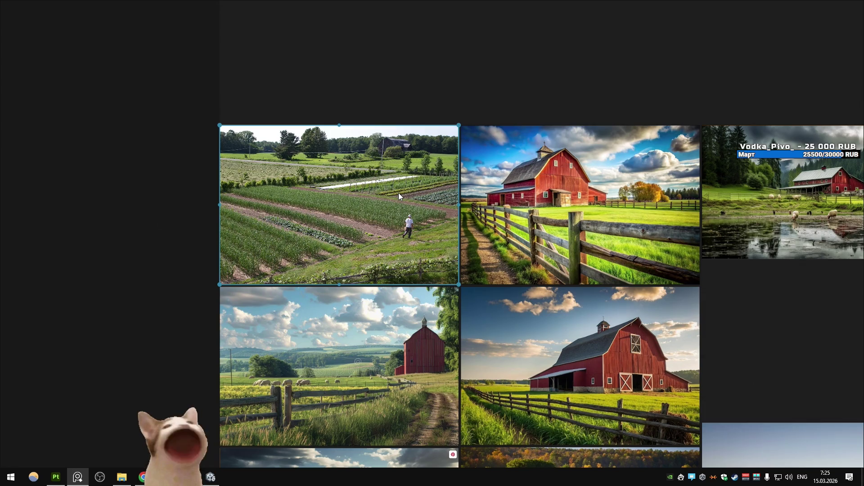
{"action": "scroll", "coordinate": [402, 197], "scroll_direction": "down", "scroll_amount": 3}
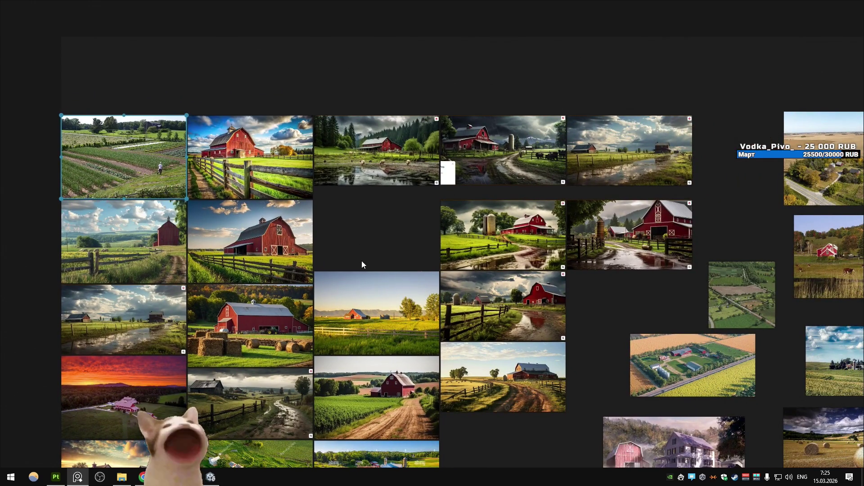
{"action": "middle_click_drag", "start_coordinate": [361, 261], "coordinate": [383, 237]}
{"action": "scroll", "coordinate": [390, 224], "scroll_direction": "down", "scroll_amount": 3}
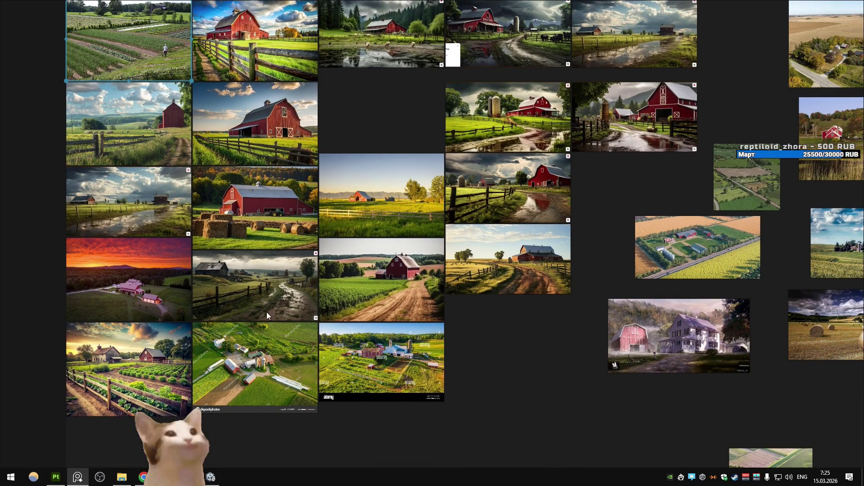
- Inspect the fenced vegetable garden, aerial farm with silos and cloudy-sky farm images
{"action": "double_click", "coordinate": [176, 378]}
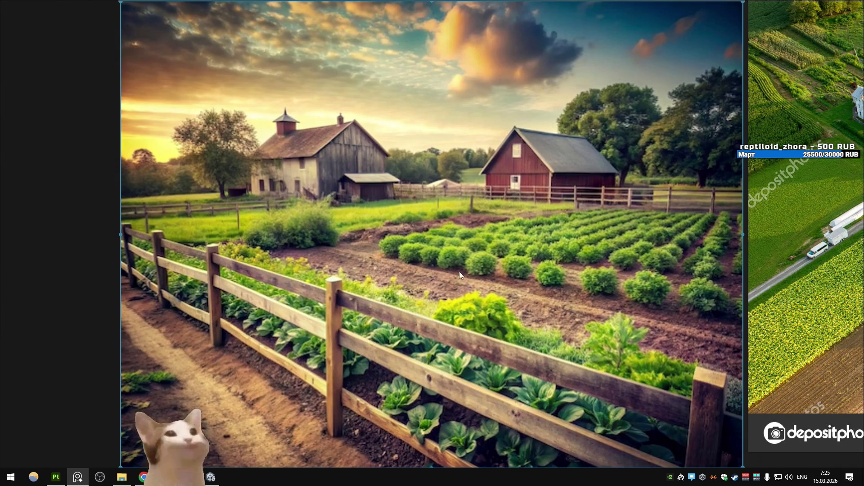
{"action": "double_click", "coordinate": [374, 274]}
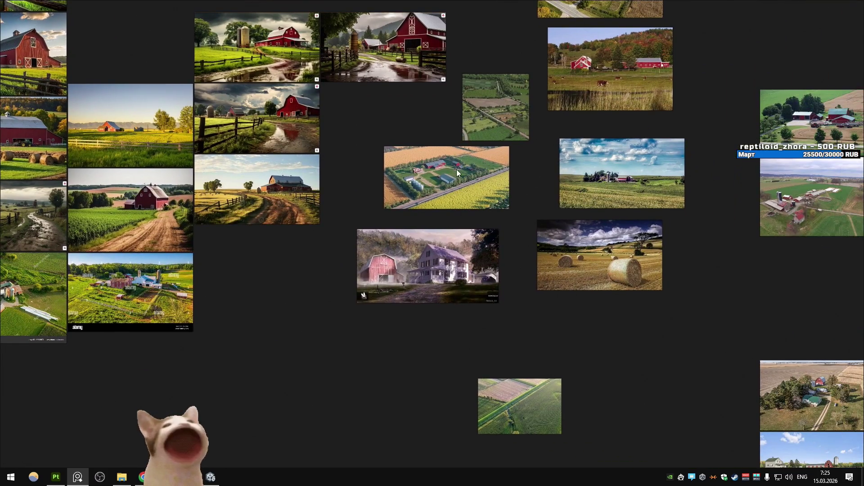
{"action": "double_click", "coordinate": [456, 168]}
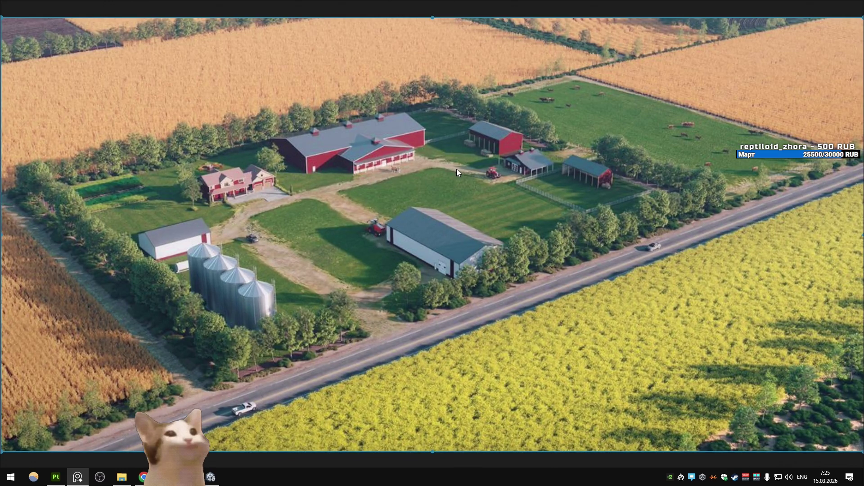
{"action": "double_click", "coordinate": [423, 234]}
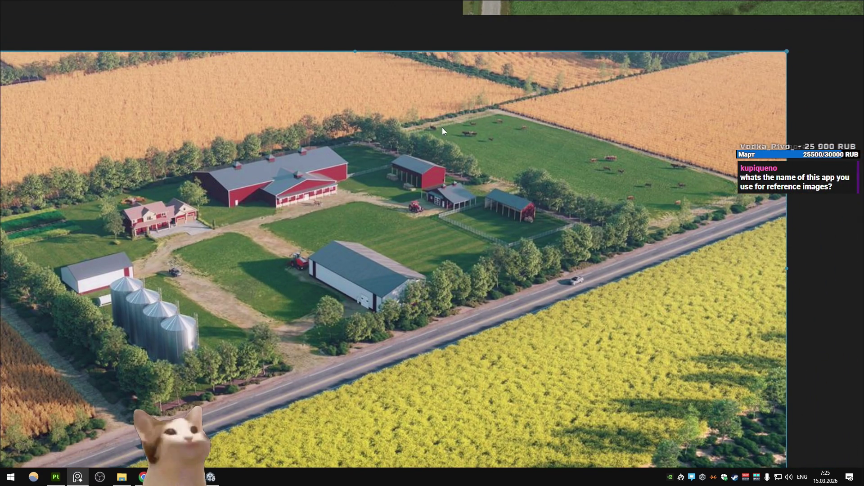
{"action": "scroll", "coordinate": [442, 128], "scroll_direction": "down", "scroll_amount": 5}
{"action": "double_click", "coordinate": [504, 128]}
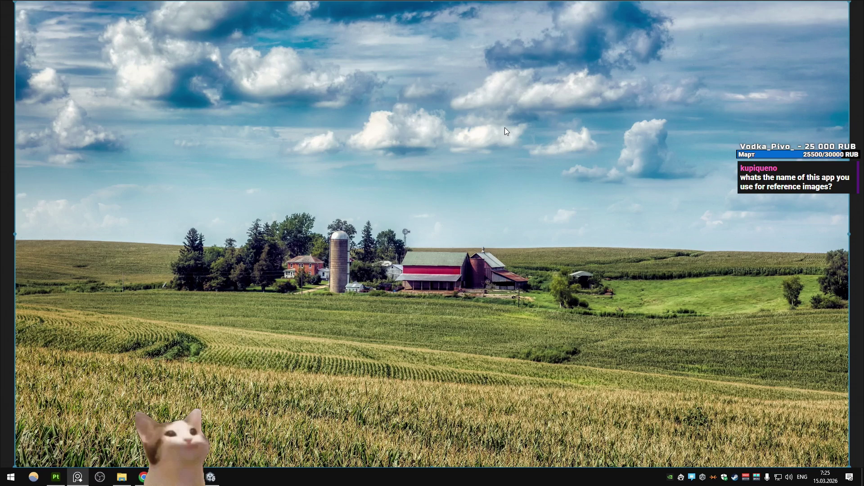
{"action": "double_click", "coordinate": [504, 128]}
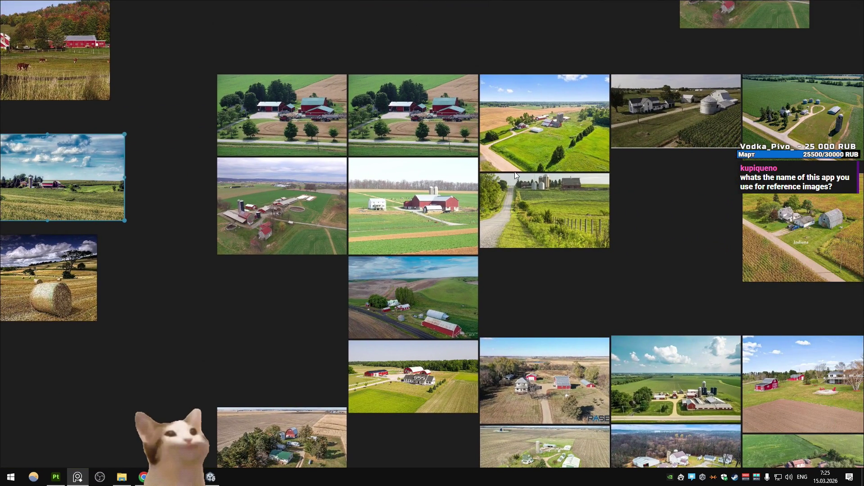
- Pack all board images into a tight grid with Ctrl+P
{"action": "key", "text": "ctrl+p"}
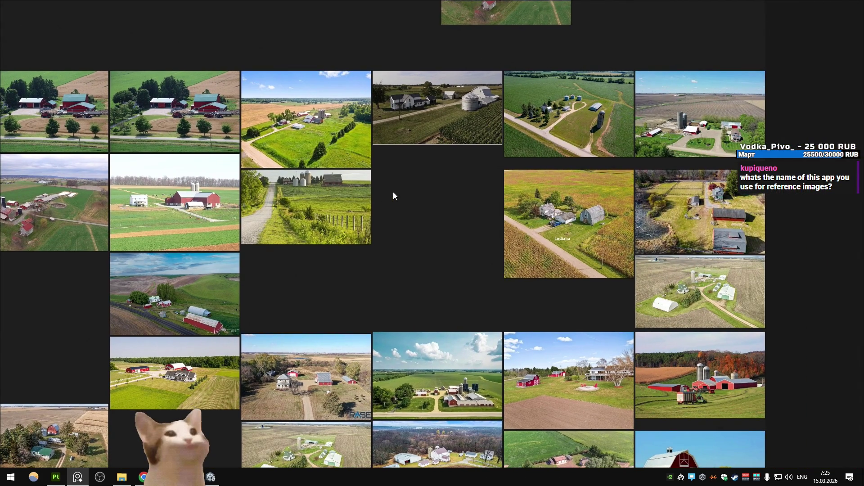
{"action": "scroll", "coordinate": [393, 192], "scroll_direction": "down", "scroll_amount": 5}
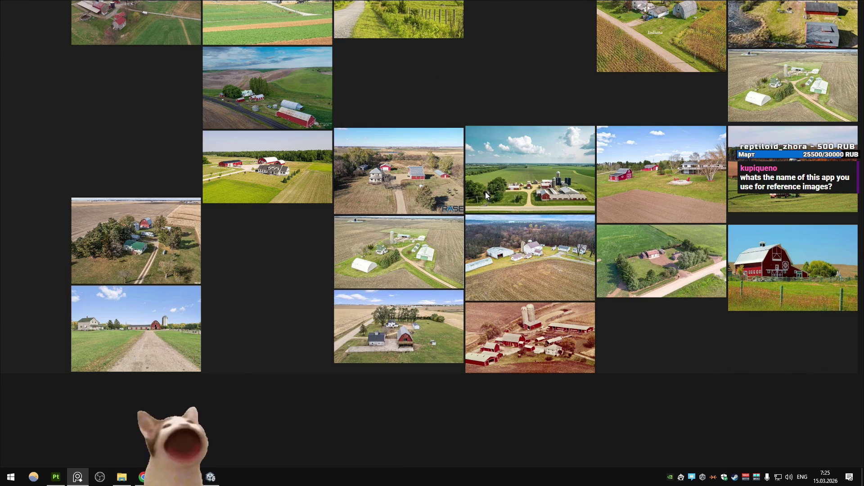
{"action": "scroll", "coordinate": [420, 218], "scroll_direction": "left", "scroll_amount": 2}
{"action": "scroll", "coordinate": [370, 211], "scroll_direction": "left", "scroll_amount": 4}
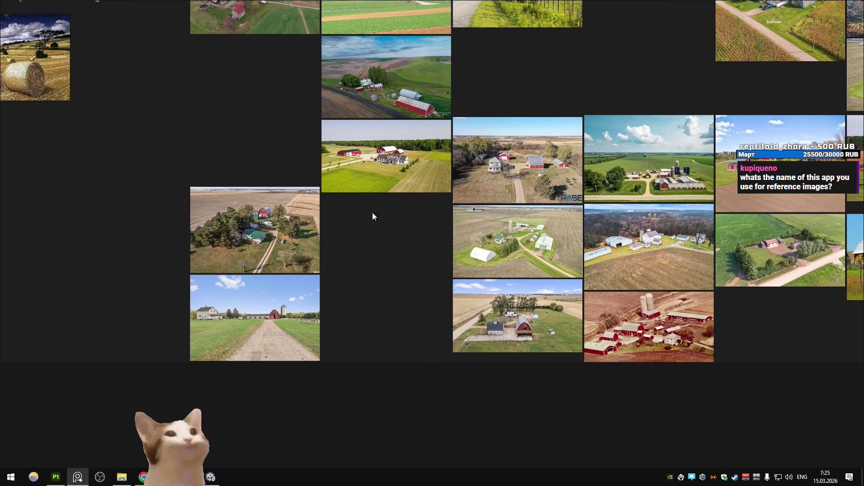
{"action": "right_click", "coordinate": [422, 255]}
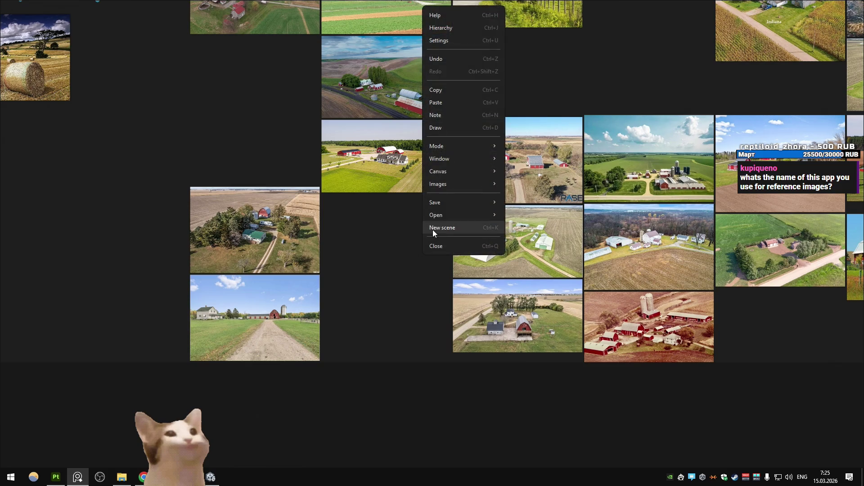
- Scale up the small aerial field image and shift it up-right among the farm references
{"action": "left_click", "coordinate": [444, 18]}
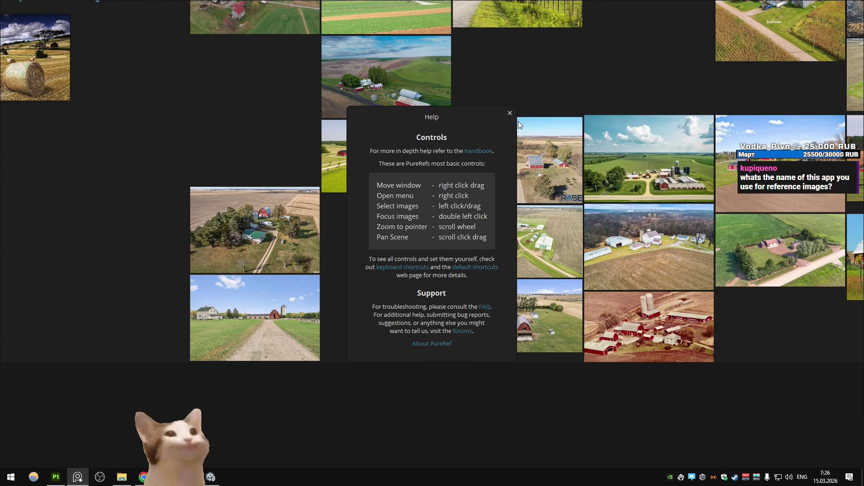
{"action": "left_click", "coordinate": [510, 113]}
{"action": "scroll", "coordinate": [402, 211], "scroll_direction": "left", "scroll_amount": 3}
{"action": "scroll", "coordinate": [292, 201], "scroll_direction": "up", "scroll_amount": 5}
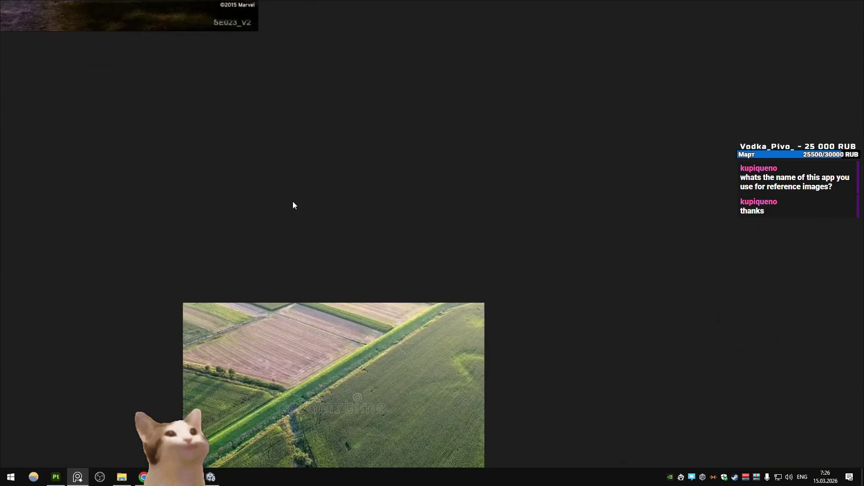
{"action": "scroll", "coordinate": [293, 201], "scroll_direction": "down", "scroll_amount": 5}
{"action": "scroll", "coordinate": [313, 228], "scroll_direction": "up", "scroll_amount": 5}
{"action": "scroll", "coordinate": [336, 226], "scroll_direction": "down", "scroll_amount": 5}
{"action": "scroll", "coordinate": [330, 217], "scroll_direction": "up", "scroll_amount": 8}
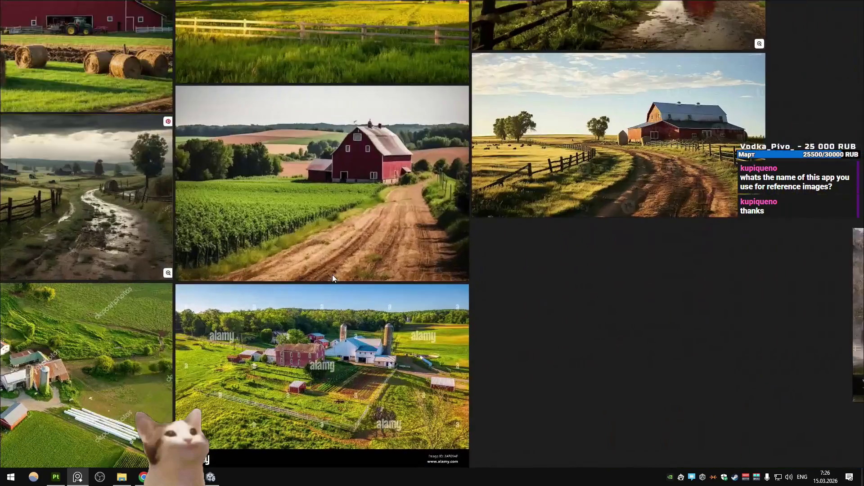
{"action": "scroll", "coordinate": [333, 274], "scroll_direction": "down", "scroll_amount": 5}
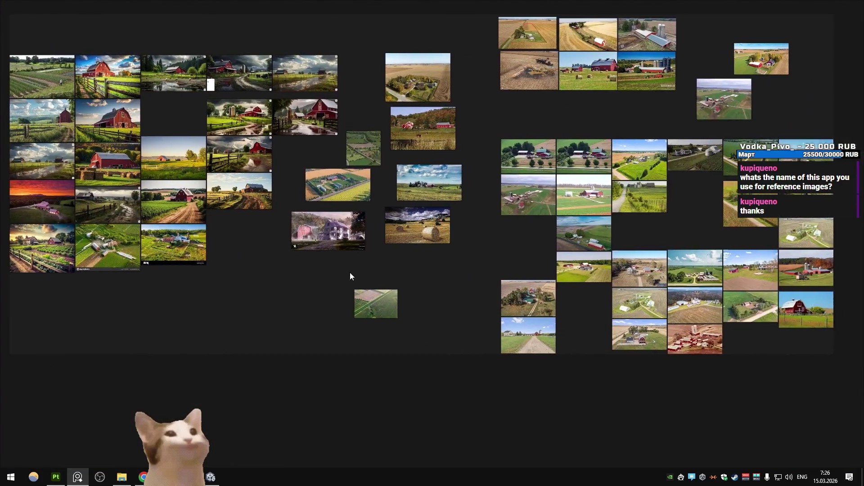
{"action": "scroll", "coordinate": [351, 275], "scroll_direction": "up", "scroll_amount": 3}
{"action": "mouse_move", "coordinate": [439, 359]}
{"action": "left_mouse_down"}
{"action": "mouse_move", "coordinate": [485, 384]}
{"action": "mouse_move", "coordinate": [478, 321]}
{"action": "left_mouse_up"}
{"action": "middle_click_drag", "start_coordinate": [354, 309], "coordinate": [374, 301]}
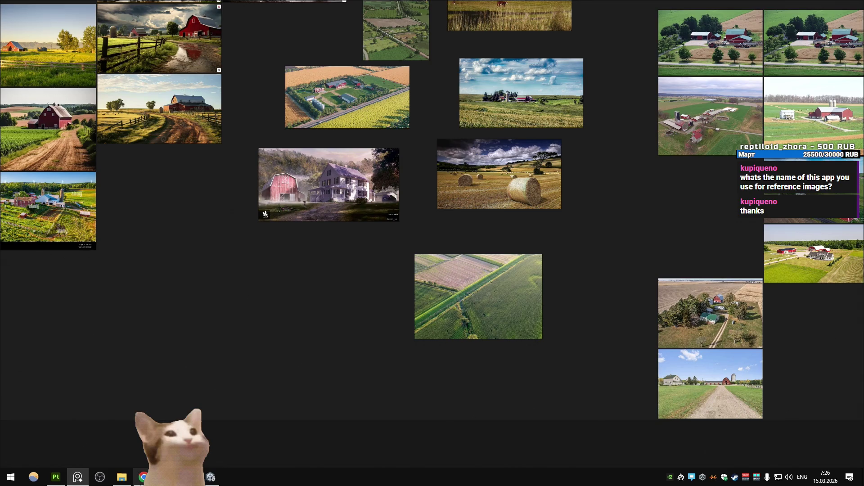
- Paste the aerial farmland photo with the red-roofed farmhouse onto PureRef and zoom to fit
{"action": "left_click", "coordinate": [142, 478]}
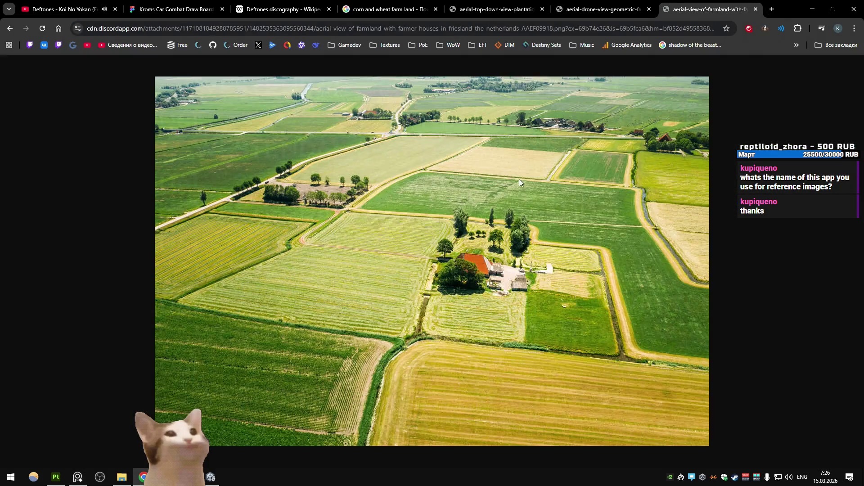
{"action": "left_click", "coordinate": [77, 477]}
{"action": "key", "text": "ctrl+v"}
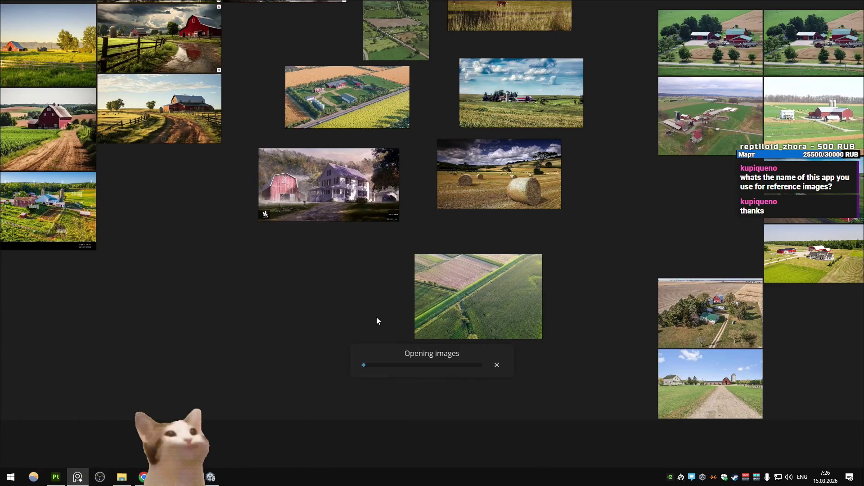
{"action": "double_click", "coordinate": [328, 302]}
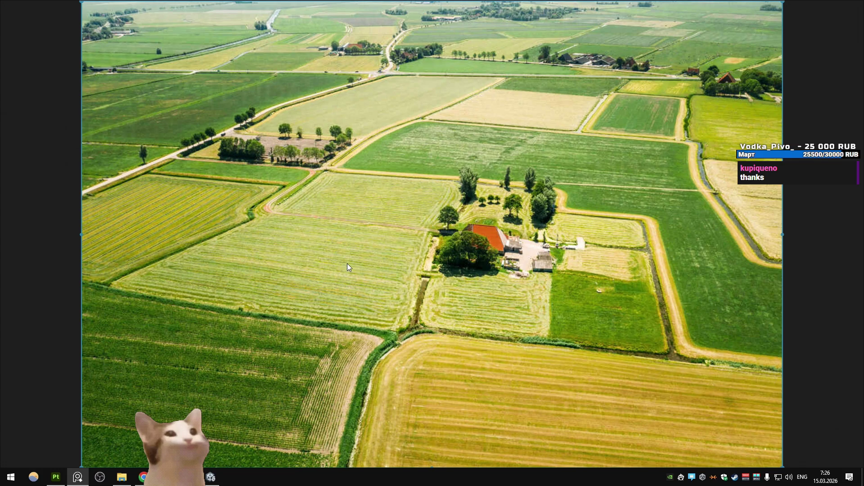
{"action": "key", "text": "super"}
- Paste the farmland screenshot into Paint and set a thick red pencil
{"action": "type", "text": "pa"}
{"action": "key", "text": "Return"}
{"action": "key", "text": "ctrl+v"}
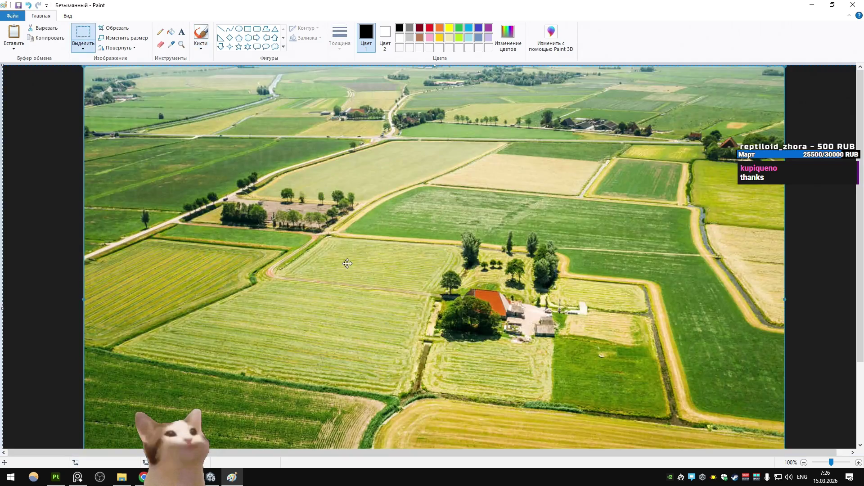
{"action": "left_click", "coordinate": [160, 32]}
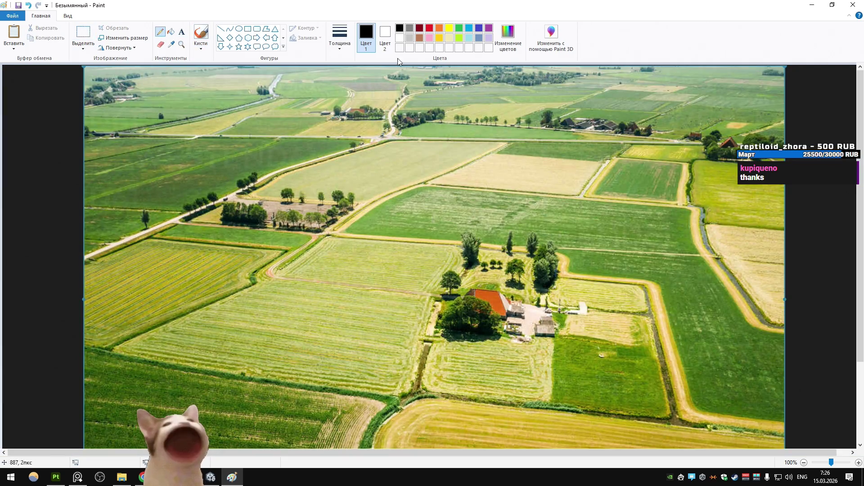
{"action": "left_click", "coordinate": [429, 28]}
{"action": "left_click", "coordinate": [340, 36]}
{"action": "left_click", "coordinate": [357, 110]}
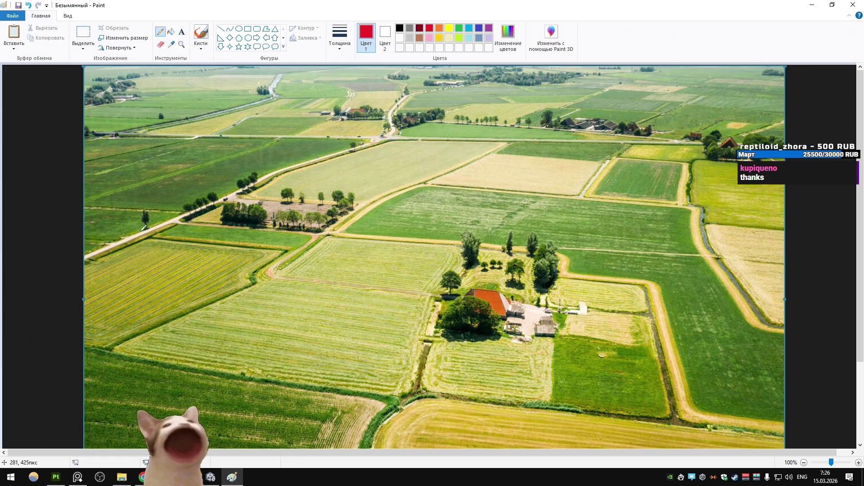
- Trace the left road in red, undoing the stray loops on the fields
{"action": "mouse_move", "coordinate": [79, 268]}
{"action": "left_mouse_down"}
{"action": "mouse_move", "coordinate": [387, 135]}
{"action": "mouse_move", "coordinate": [635, 146]}
{"action": "mouse_move", "coordinate": [577, 215]}
{"action": "mouse_move", "coordinate": [410, 466]}
{"action": "left_mouse_up"}
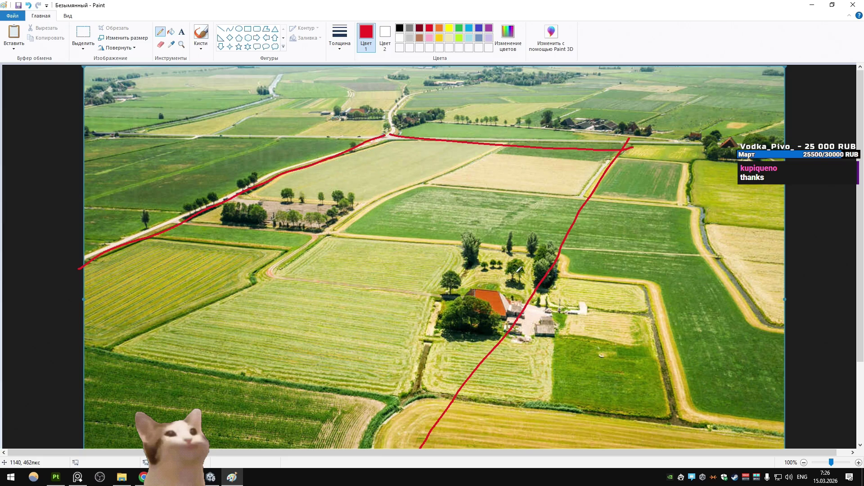
{"action": "mouse_move", "coordinate": [526, 258]}
{"action": "left_mouse_down"}
{"action": "mouse_move", "coordinate": [500, 246]}
{"action": "mouse_move", "coordinate": [478, 259]}
{"action": "left_mouse_up"}
{"action": "left_click_drag", "start_coordinate": [335, 185], "coordinate": [342, 194]}
{"action": "key", "text": "ctrl+z"}
{"action": "key", "text": "ctrl+z"}
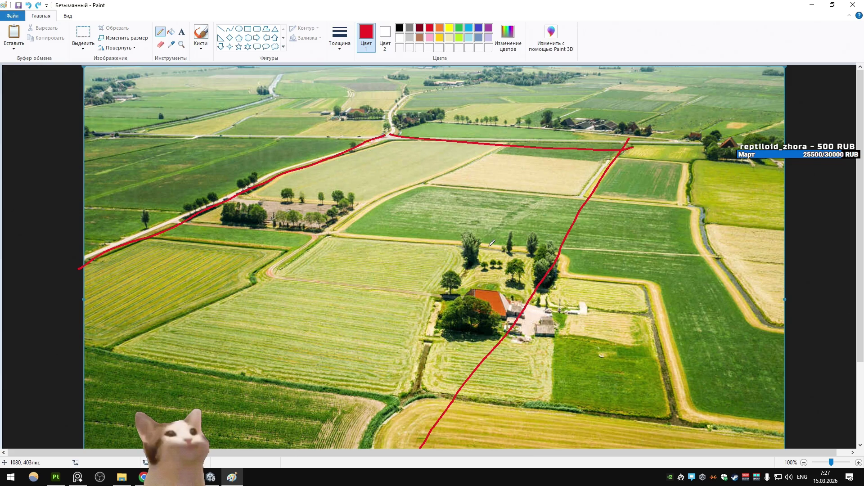
{"action": "mouse_move", "coordinate": [356, 250]}
{"action": "left_mouse_down"}
{"action": "mouse_move", "coordinate": [396, 288]}
{"action": "mouse_move", "coordinate": [369, 279]}
{"action": "left_mouse_up"}
{"action": "key", "text": "ctrl+z"}
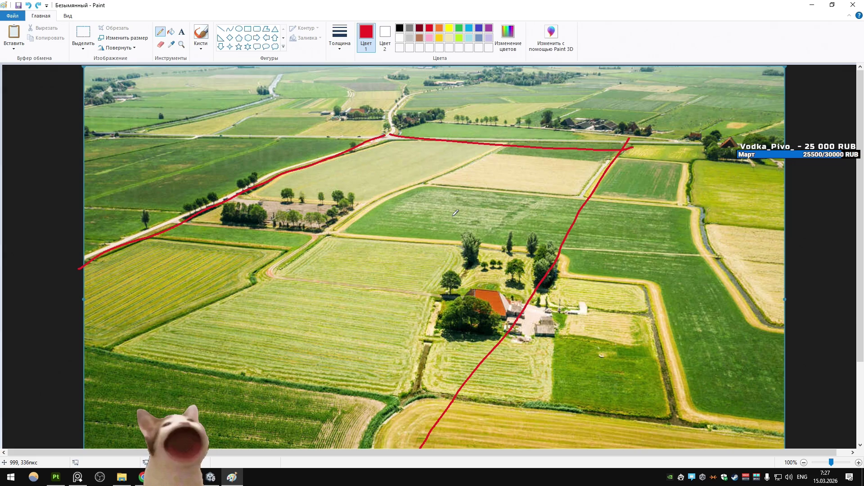
- Trace the top road, right field edge and central field in red, undoing stray loops
{"action": "mouse_move", "coordinate": [390, 134]}
{"action": "left_mouse_down"}
{"action": "mouse_move", "coordinate": [589, 145]}
{"action": "mouse_move", "coordinate": [615, 187]}
{"action": "mouse_move", "coordinate": [608, 199]}
{"action": "left_mouse_up"}
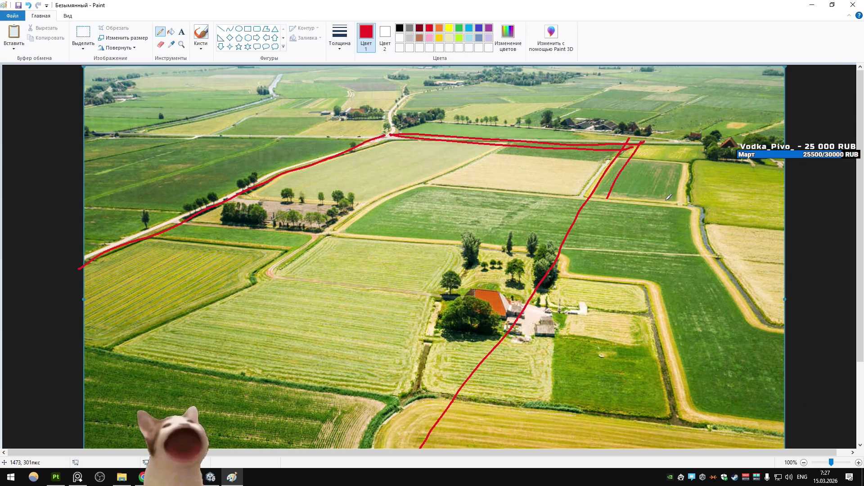
{"action": "mouse_move", "coordinate": [549, 142]}
{"action": "left_mouse_down"}
{"action": "mouse_move", "coordinate": [603, 143]}
{"action": "mouse_move", "coordinate": [559, 203]}
{"action": "left_mouse_up"}
{"action": "left_click_drag", "start_coordinate": [422, 186], "coordinate": [425, 191]}
{"action": "left_click_drag", "start_coordinate": [419, 149], "coordinate": [432, 180]}
{"action": "key", "text": "ctrl+z"}
{"action": "key", "text": "ctrl+z"}
{"action": "key", "text": "ctrl+z"}
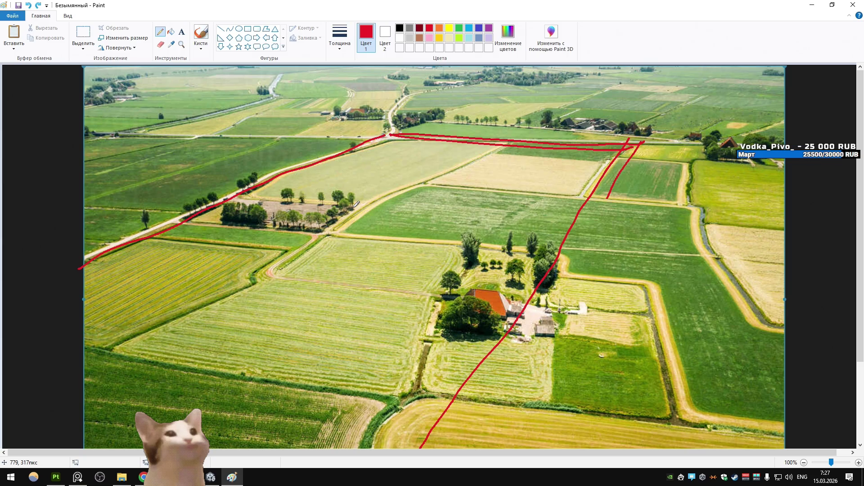
{"action": "left_click_drag", "start_coordinate": [353, 208], "coordinate": [485, 150]}
- Cover the upper fields with yellow strokes, including a yellow X on the right field
{"action": "key", "text": "ctrl+z"}
{"action": "left_click", "coordinate": [449, 28]}
{"action": "left_click_drag", "start_coordinate": [267, 195], "coordinate": [481, 150]}
{"action": "left_click_drag", "start_coordinate": [380, 140], "coordinate": [351, 203]}
{"action": "mouse_move", "coordinate": [275, 197]}
{"action": "left_mouse_down"}
{"action": "mouse_move", "coordinate": [354, 211]}
{"action": "mouse_move", "coordinate": [500, 137]}
{"action": "left_mouse_up"}
{"action": "left_click_drag", "start_coordinate": [427, 185], "coordinate": [590, 198]}
{"action": "left_click_drag", "start_coordinate": [447, 188], "coordinate": [588, 159]}
{"action": "left_click_drag", "start_coordinate": [486, 153], "coordinate": [569, 193]}
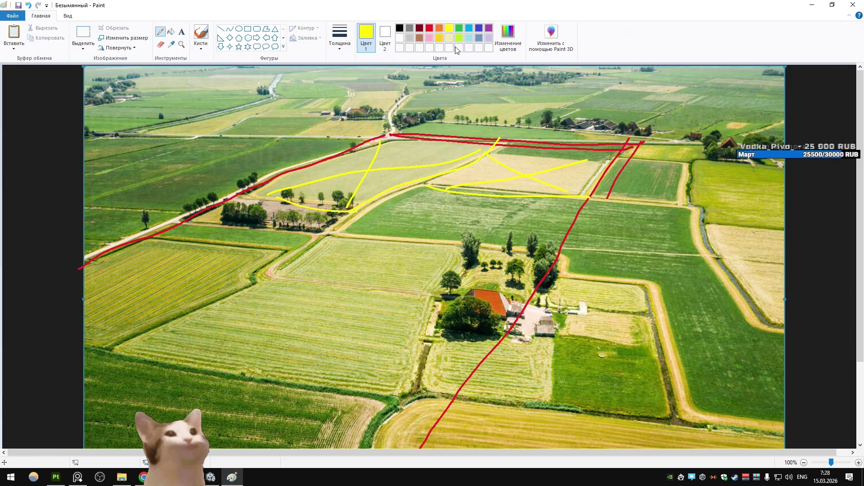
- Mark the green field with light blue outline and crossing lines
{"action": "left_click", "coordinate": [469, 28]}
{"action": "mouse_move", "coordinate": [420, 179]}
{"action": "left_mouse_down"}
{"action": "mouse_move", "coordinate": [391, 199]}
{"action": "mouse_move", "coordinate": [518, 250]}
{"action": "mouse_move", "coordinate": [561, 194]}
{"action": "mouse_move", "coordinate": [423, 185]}
{"action": "left_mouse_up"}
{"action": "left_click_drag", "start_coordinate": [375, 223], "coordinate": [548, 220]}
{"action": "left_click_drag", "start_coordinate": [416, 196], "coordinate": [527, 246]}
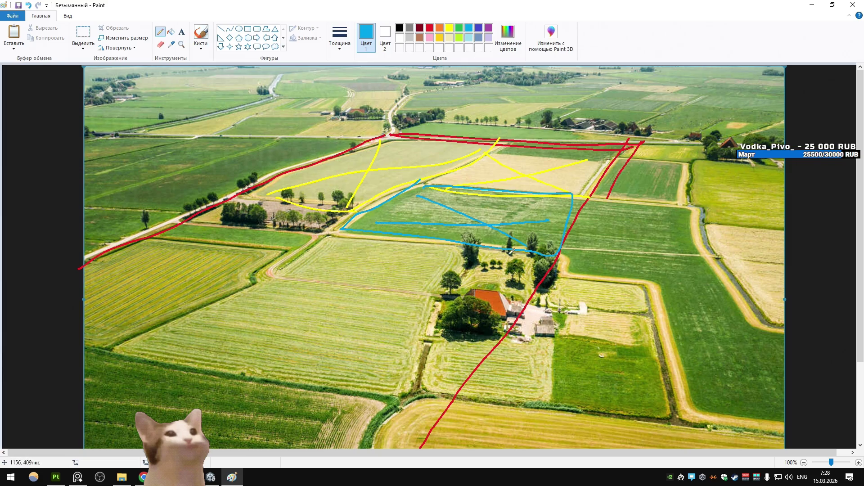
- Outline and cross the lower-left and bottom fields with blue strokes
{"action": "left_click_drag", "start_coordinate": [125, 350], "coordinate": [295, 249]}
{"action": "mouse_move", "coordinate": [151, 331]}
{"action": "left_mouse_down"}
{"action": "mouse_move", "coordinate": [232, 356]}
{"action": "mouse_move", "coordinate": [363, 447]}
{"action": "left_mouse_up"}
{"action": "left_click_drag", "start_coordinate": [221, 232], "coordinate": [306, 233]}
{"action": "left_click_drag", "start_coordinate": [143, 227], "coordinate": [282, 228]}
{"action": "left_click_drag", "start_coordinate": [281, 229], "coordinate": [53, 347]}
{"action": "left_click_drag", "start_coordinate": [159, 227], "coordinate": [203, 335]}
{"action": "left_click_drag", "start_coordinate": [320, 387], "coordinate": [134, 432]}
{"action": "mouse_move", "coordinate": [111, 354]}
{"action": "left_mouse_down"}
{"action": "mouse_move", "coordinate": [135, 380]}
{"action": "mouse_move", "coordinate": [259, 448]}
{"action": "left_mouse_up"}
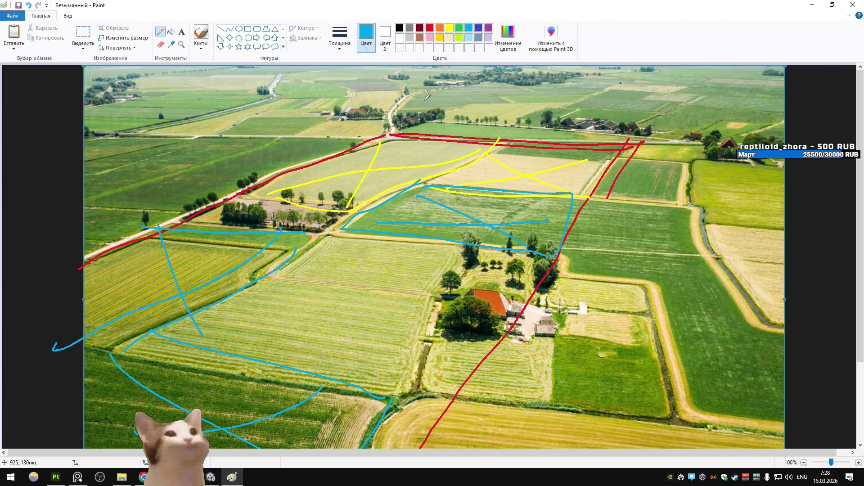
- Try orange outlines around the middle fields, undoing each one
{"action": "left_click", "coordinate": [439, 28]}
{"action": "mouse_move", "coordinate": [497, 398]}
{"action": "left_mouse_down"}
{"action": "mouse_move", "coordinate": [207, 336]}
{"action": "mouse_move", "coordinate": [290, 210]}
{"action": "mouse_move", "coordinate": [396, 383]}
{"action": "left_mouse_up"}
{"action": "key", "text": "ctrl+z"}
{"action": "mouse_move", "coordinate": [463, 243]}
{"action": "left_mouse_down"}
{"action": "mouse_move", "coordinate": [279, 373]}
{"action": "mouse_move", "coordinate": [325, 225]}
{"action": "mouse_move", "coordinate": [463, 246]}
{"action": "left_mouse_up"}
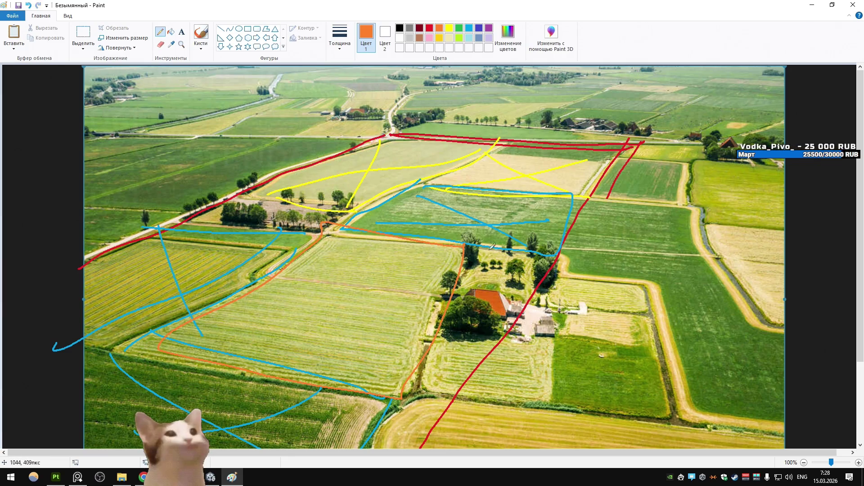
{"action": "key", "text": "ctrl+z"}
{"action": "mouse_move", "coordinate": [251, 280]}
{"action": "left_mouse_down"}
{"action": "mouse_move", "coordinate": [468, 247]}
{"action": "mouse_move", "coordinate": [356, 397]}
{"action": "mouse_move", "coordinate": [198, 351]}
{"action": "left_mouse_up"}
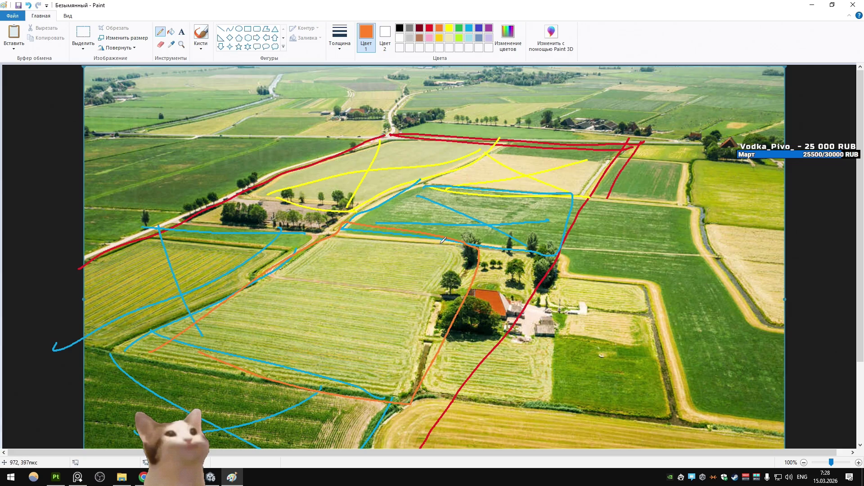
{"action": "key", "text": "ctrl+z"}
{"action": "key", "text": "ctrl+z"}
{"action": "key", "text": "ctrl+z"}
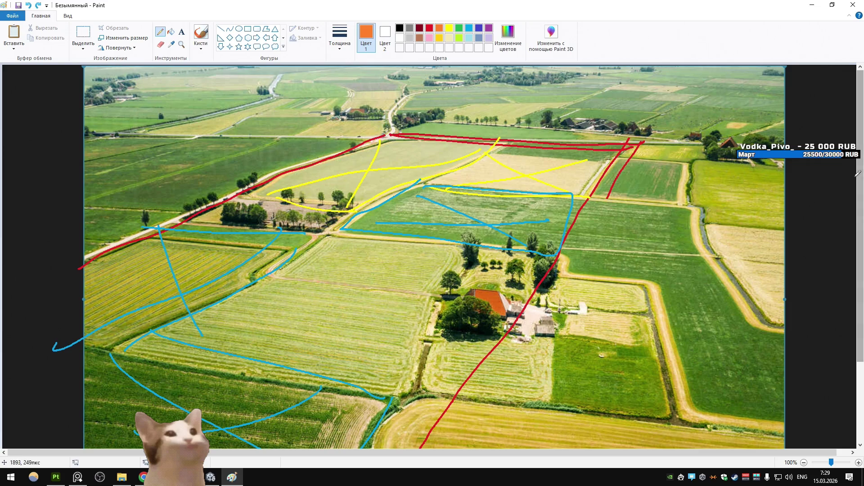
- Copy the whole annotated sketch and paste it beside the original aerial photo in PureRef
{"action": "scroll", "coordinate": [797, 194], "scroll_direction": "down", "scroll_amount": 1}
{"action": "scroll", "coordinate": [797, 194], "scroll_direction": "down", "scroll_amount": 4}
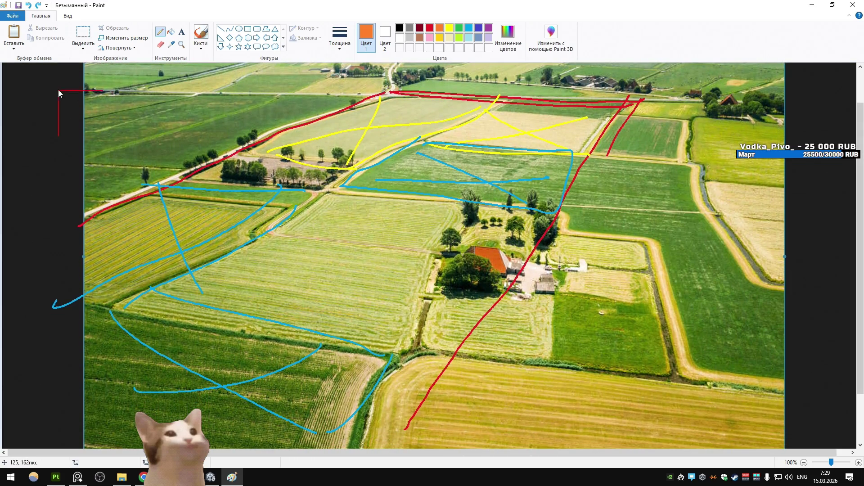
{"action": "mouse_move", "coordinate": [58, 93]}
{"action": "left_mouse_down"}
{"action": "mouse_move", "coordinate": [652, 423]}
{"action": "mouse_move", "coordinate": [723, 444]}
{"action": "left_mouse_up"}
{"action": "left_click", "coordinate": [78, 477]}
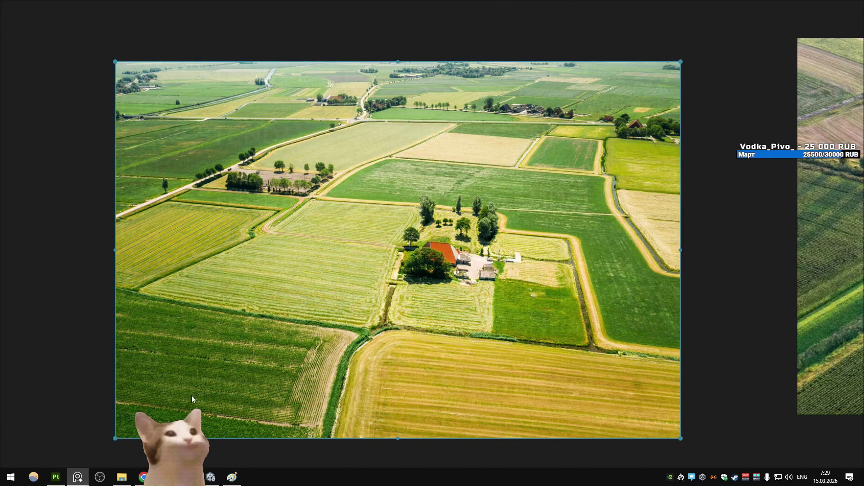
{"action": "key", "text": "ctrl+v"}
{"action": "scroll", "coordinate": [376, 281], "scroll_direction": "down", "scroll_amount": 5}
{"action": "scroll", "coordinate": [315, 266], "scroll_direction": "up", "scroll_amount": 2}
{"action": "mouse_move", "coordinate": [376, 281]}
{"action": "left_mouse_down"}
{"action": "mouse_move", "coordinate": [315, 265]}
{"action": "mouse_move", "coordinate": [276, 187]}
{"action": "left_mouse_up"}
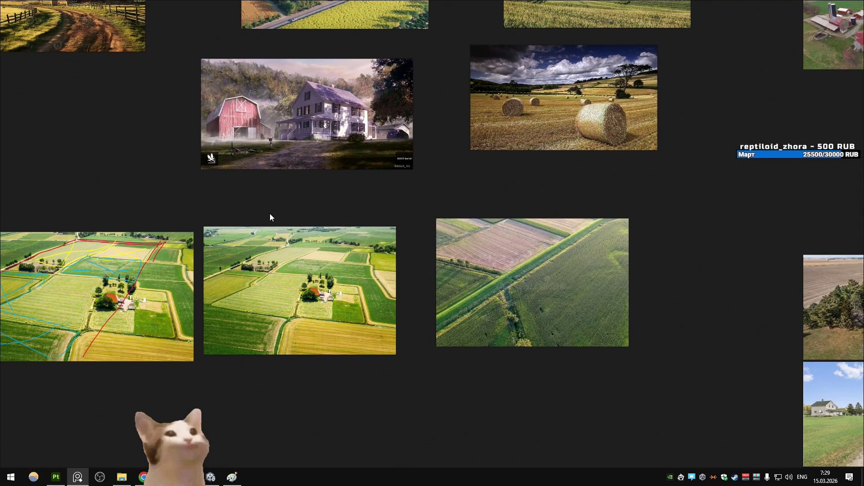
{"action": "middle_click_drag", "start_coordinate": [269, 214], "coordinate": [319, 231]}
- Close Paint without saving the annotated image and switch to the browser
{"action": "key", "text": "alt+Tab"}
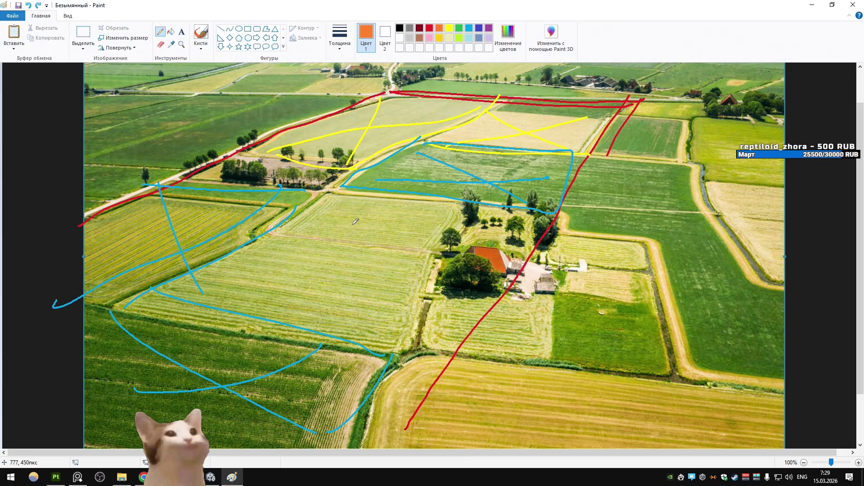
{"action": "key", "text": "ctrl+s"}
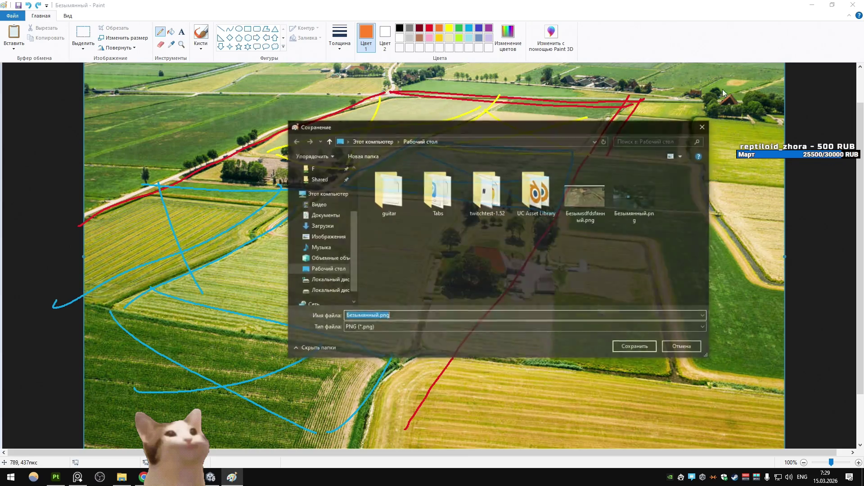
{"action": "key", "text": "Escape"}
{"action": "key", "text": "alt+F4"}
{"action": "left_click", "coordinate": [422, 245]}
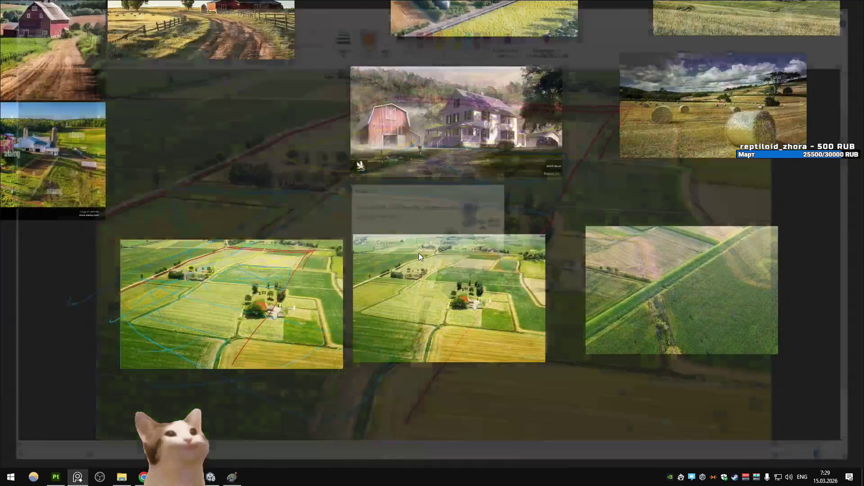
{"action": "key", "text": "alt+Tab"}
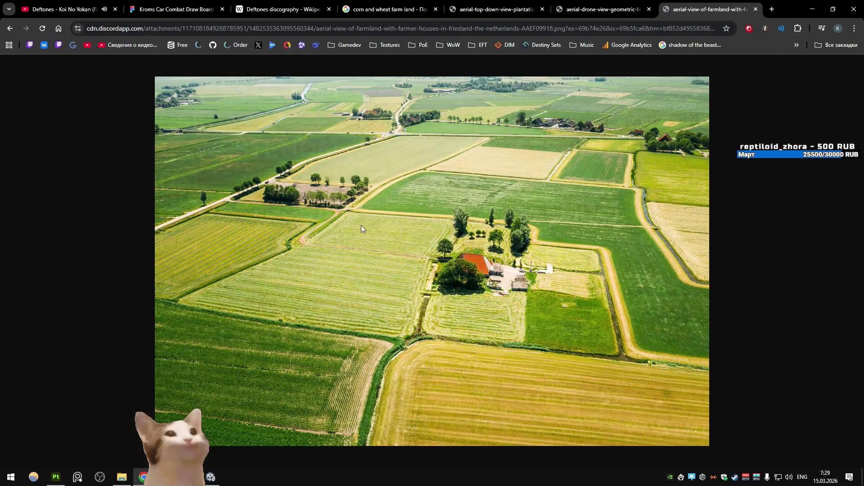
- Close the three aerial image tabs and the corn and wheat farm land search tab
{"action": "middle_click", "coordinate": [715, 4]}
{"action": "middle_click", "coordinate": [612, 5]}
{"action": "middle_click", "coordinate": [517, 6]}
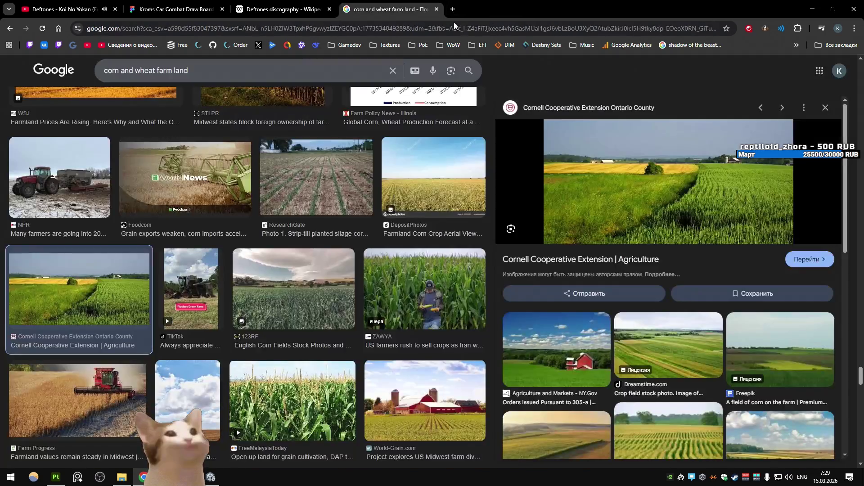
{"action": "middle_click", "coordinate": [420, 10]}
- Drive the car through the cornfield in Unity, accelerating and steering left
{"action": "key", "text": "alt+Tab"}
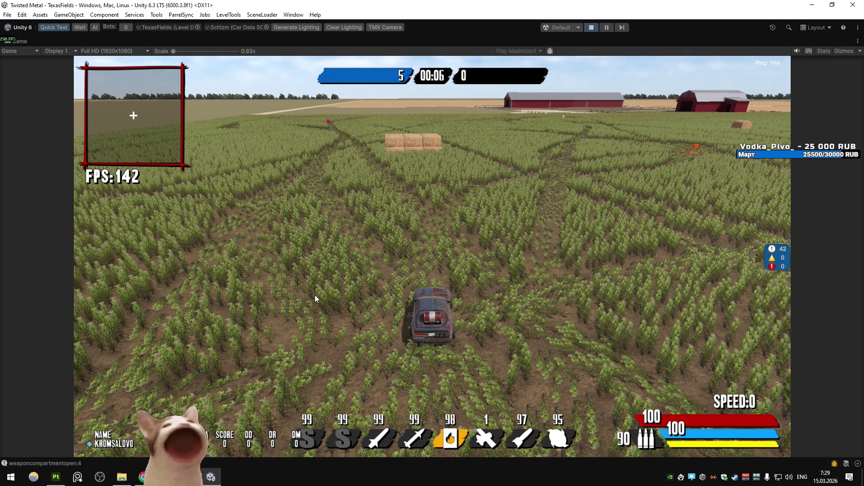
{"action": "key", "text": "w"}
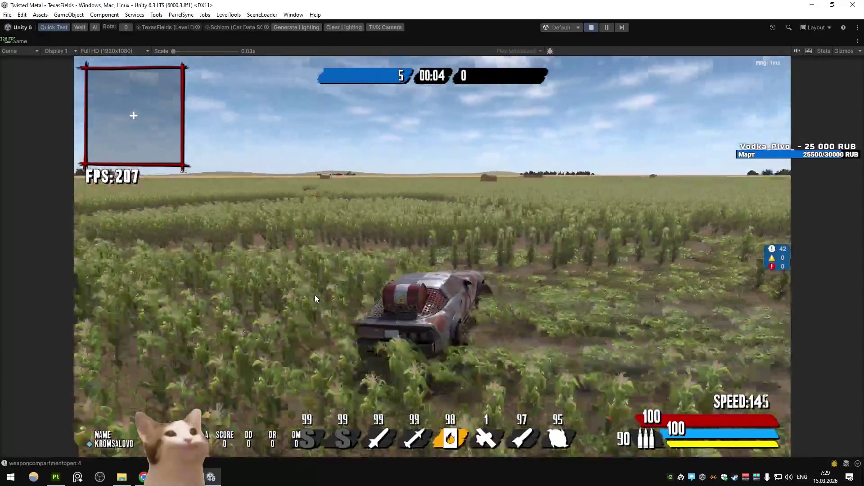
{"action": "key", "text": "a"}
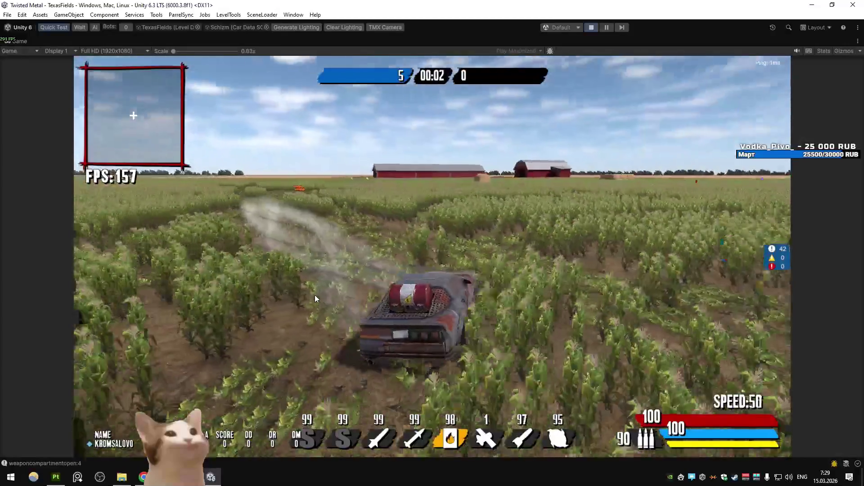
{"action": "key", "text": "w"}
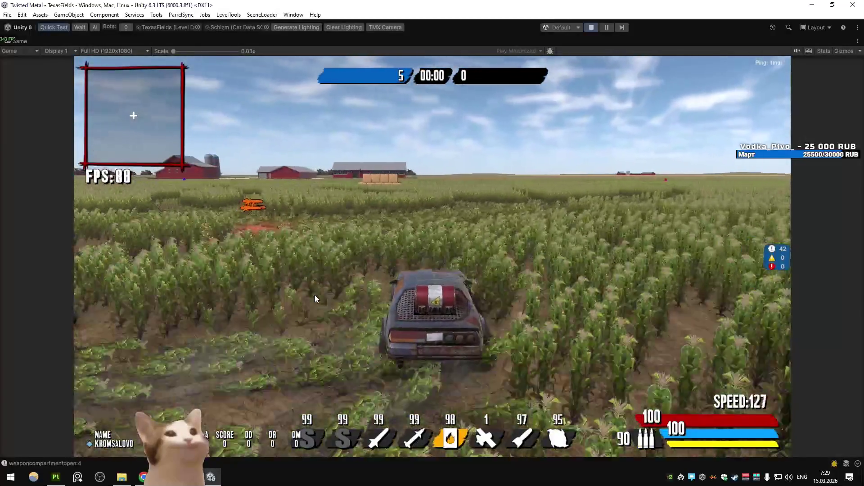
{"action": "key", "text": "a"}
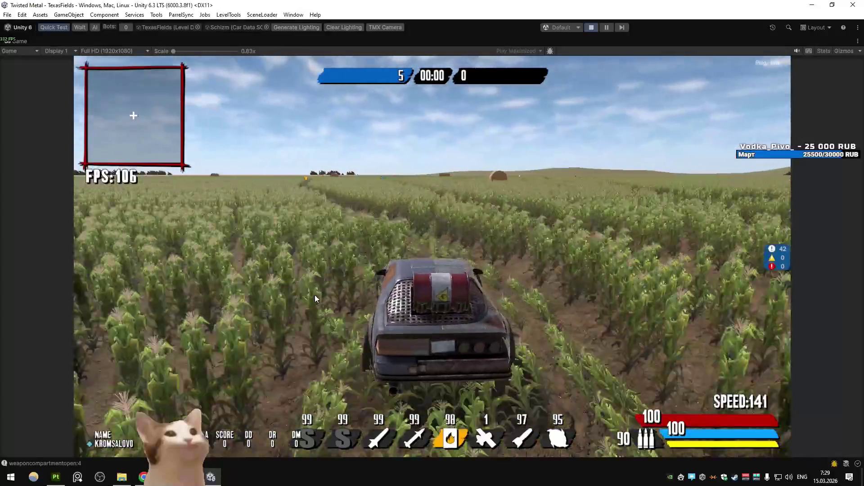
{"action": "scroll", "coordinate": [315, 295], "scroll_direction": "down", "scroll_amount": 2}
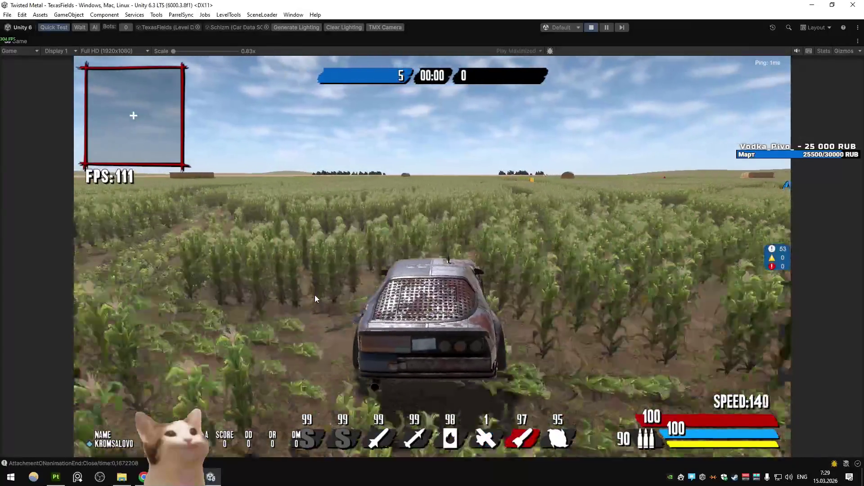
{"action": "scroll", "coordinate": [314, 295], "scroll_direction": "down", "scroll_amount": 1}
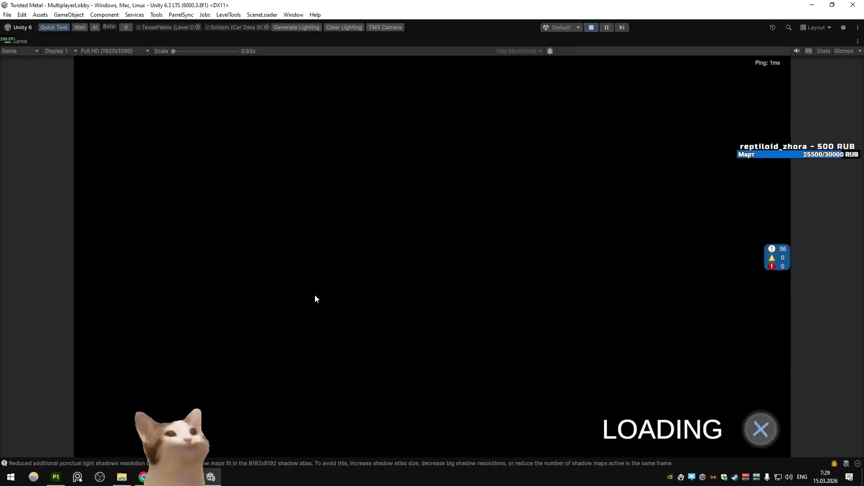
- Drive and steer through the corn as the new match starts, then save the Blender file
{"action": "key", "text": "w"}
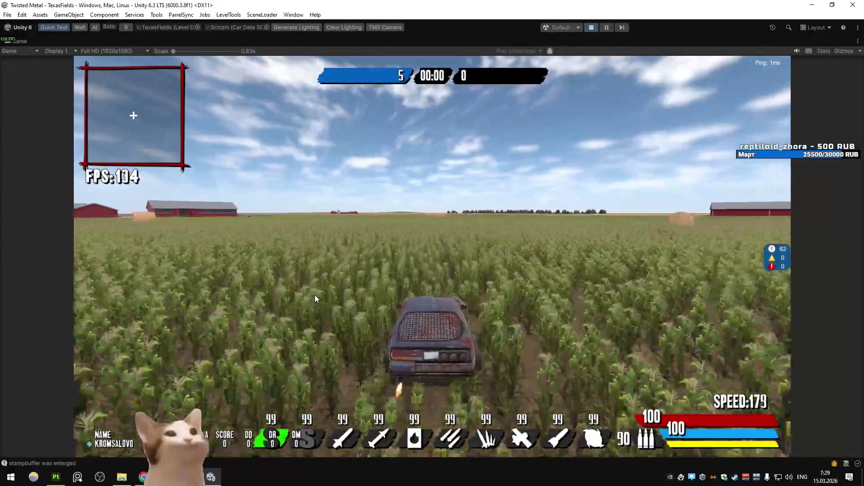
{"action": "key", "text": "a"}
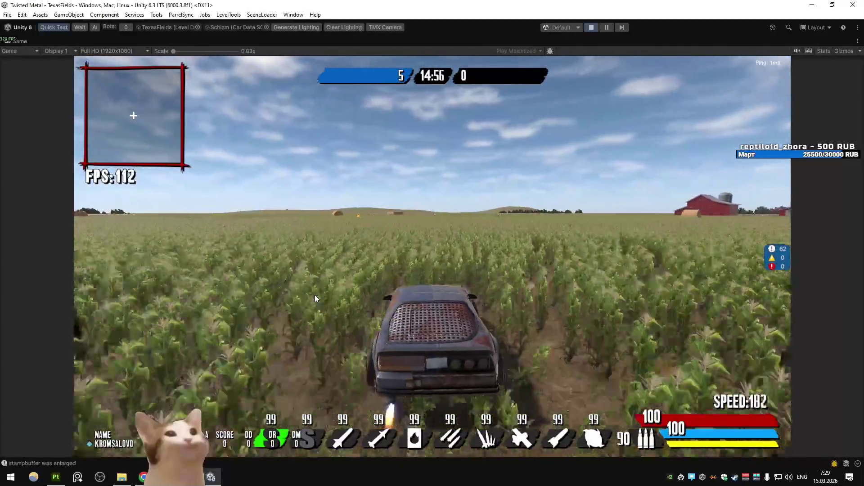
{"action": "key", "text": "d"}
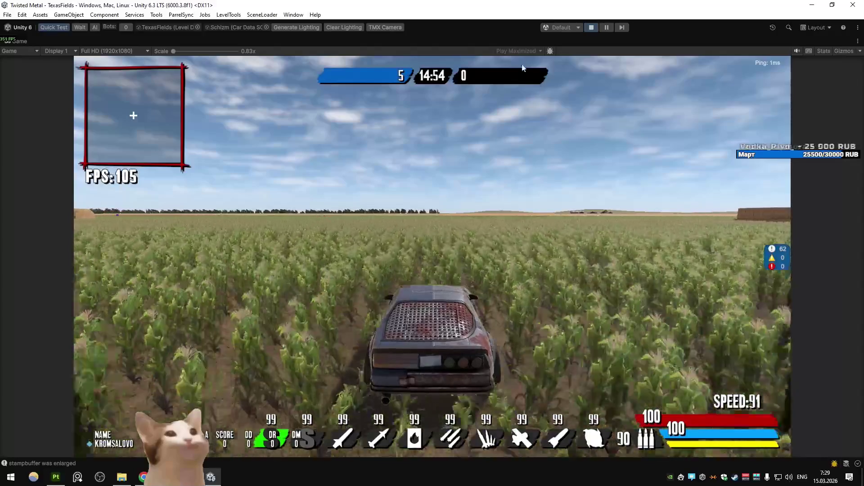
{"action": "key", "text": "alt+Tab"}
{"action": "key", "text": "ctrl+s"}
- Orbit to a frontal three-quarter view of the red car and glance at the Figma board
{"action": "mouse_move", "coordinate": [351, 242]}
{"action": "middle_mouse_down"}
{"action": "mouse_move", "coordinate": [280, 239]}
{"action": "mouse_move", "coordinate": [312, 250]}
{"action": "mouse_move", "coordinate": [257, 295]}
{"action": "mouse_move", "coordinate": [326, 275]}
{"action": "mouse_move", "coordinate": [403, 315]}
{"action": "mouse_move", "coordinate": [391, 318]}
{"action": "middle_mouse_up"}
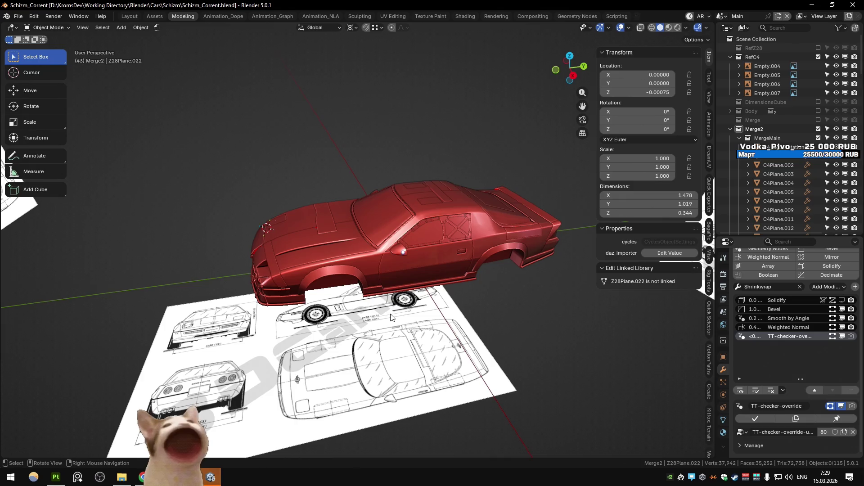
{"action": "middle_click_drag", "start_coordinate": [406, 276], "coordinate": [420, 255]}
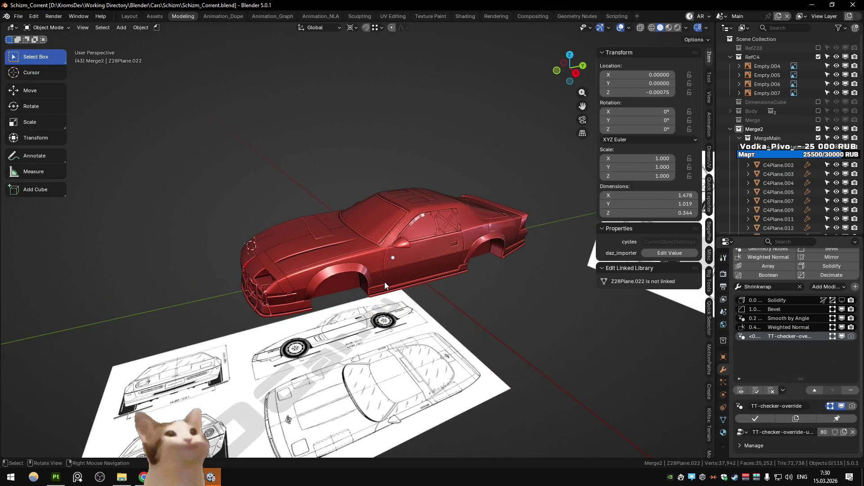
{"action": "key", "text": "alt+Tab"}
{"action": "key", "text": "ctrl+shift+Tab"}
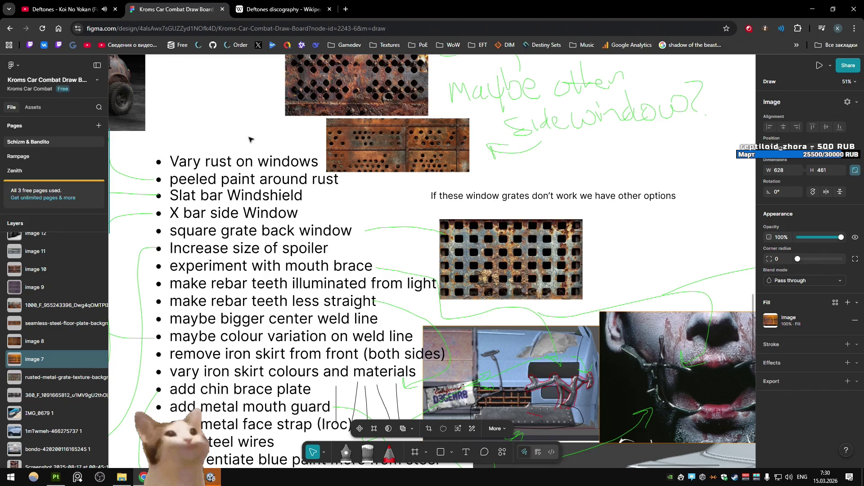
{"action": "scroll", "coordinate": [253, 136], "scroll_direction": "down", "scroll_amount": 1}
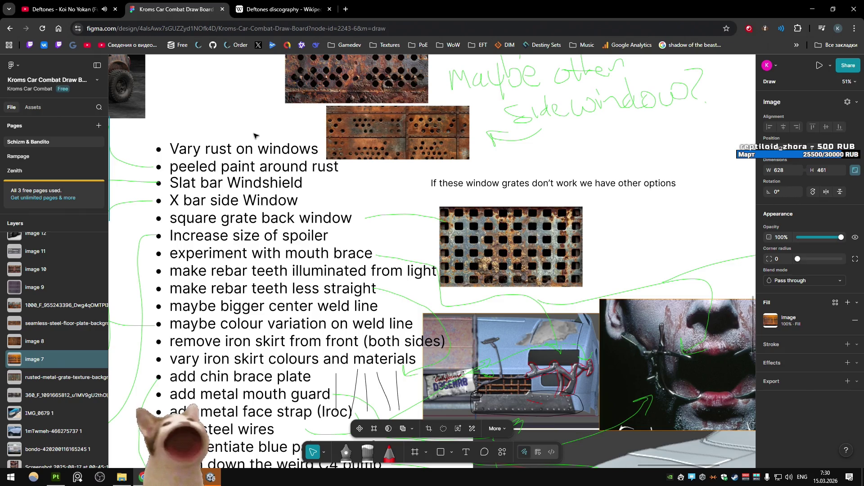
{"action": "key", "text": "alt+Tab"}
- From top view, select the main car body panel and the rear spoiler piece
{"action": "key", "text": "KP_7"}
{"action": "middle_click_drag", "start_coordinate": [415, 164], "coordinate": [331, 222], "text": "shift"}
{"action": "scroll", "coordinate": [332, 223], "scroll_direction": "down", "scroll_amount": 1}
{"action": "left_click", "coordinate": [332, 223]}
{"action": "scroll", "coordinate": [394, 234], "scroll_direction": "up", "scroll_amount": 5}
{"action": "mouse_move", "coordinate": [393, 235]}
{"action": "middle_mouse_down"}
{"action": "mouse_move", "coordinate": [394, 209]}
{"action": "mouse_move", "coordinate": [422, 176]}
{"action": "middle_mouse_up"}
{"action": "scroll", "coordinate": [423, 177], "scroll_direction": "down", "scroll_amount": 6}
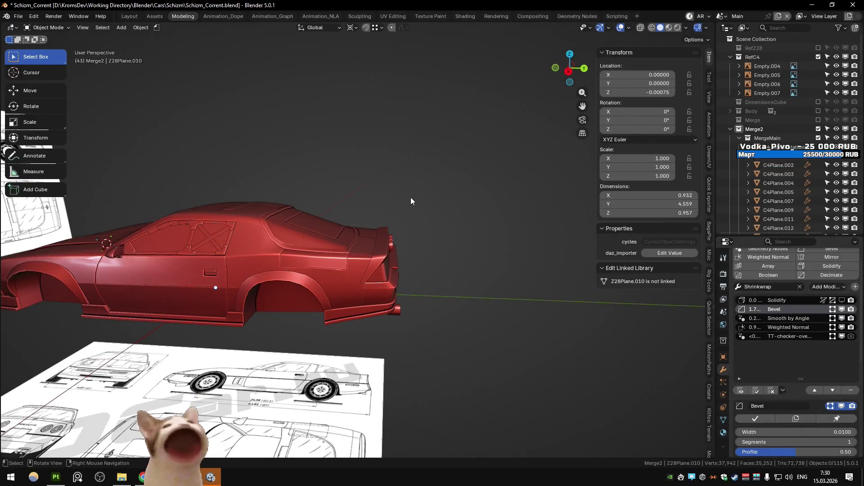
{"action": "scroll", "coordinate": [411, 197], "scroll_direction": "down", "scroll_amount": 2}
{"action": "scroll", "coordinate": [355, 247], "scroll_direction": "up", "scroll_amount": 2}
{"action": "left_click", "coordinate": [355, 247]}
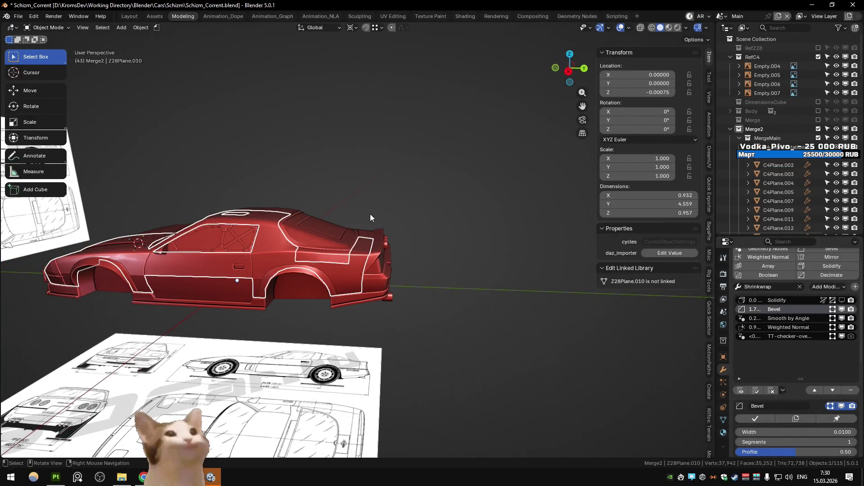
{"action": "left_click", "coordinate": [374, 258]}
{"action": "left_click", "coordinate": [375, 258]}
{"action": "left_click", "coordinate": [375, 259]}
- Deselect everything and save Schizm_Corrent.blend
{"action": "left_click", "coordinate": [371, 209]}
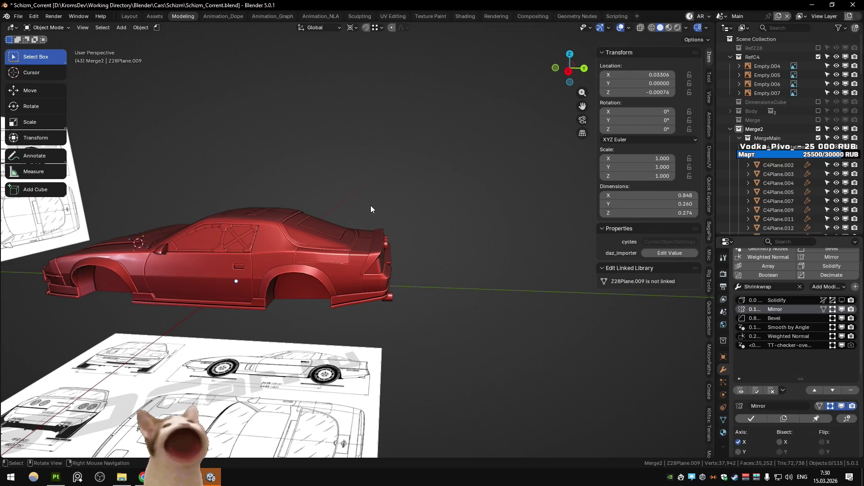
{"action": "key", "text": "ctrl+s"}
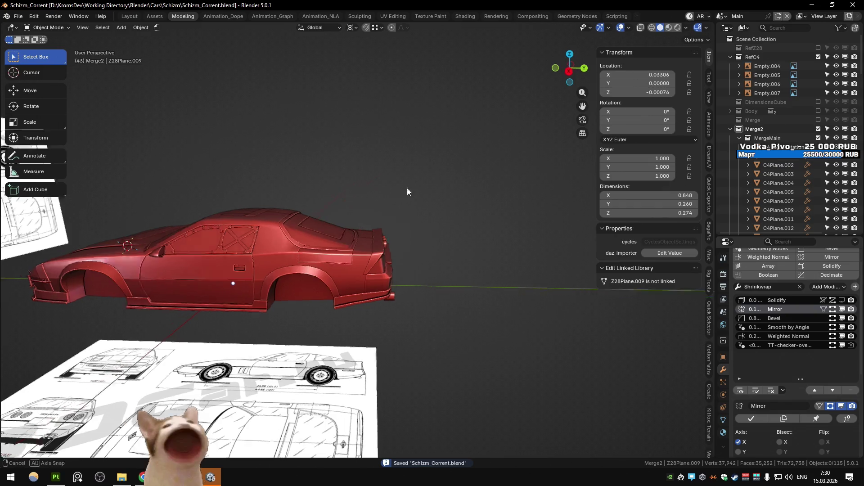
{"action": "mouse_move", "coordinate": [407, 190]}
{"action": "middle_mouse_down"}
{"action": "mouse_move", "coordinate": [296, 193]}
{"action": "mouse_move", "coordinate": [430, 182]}
{"action": "mouse_move", "coordinate": [417, 190]}
{"action": "middle_mouse_up"}
{"action": "scroll", "coordinate": [301, 195], "scroll_direction": "up", "scroll_amount": 2}
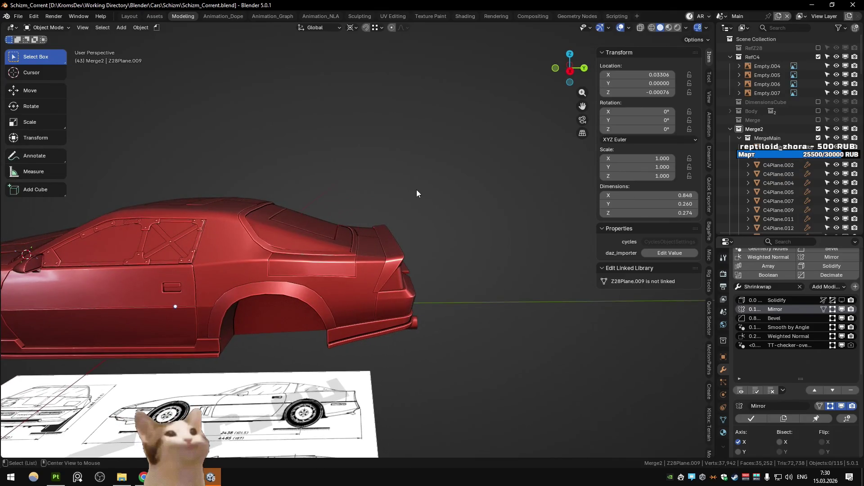
{"action": "key", "text": "alt+Tab"}
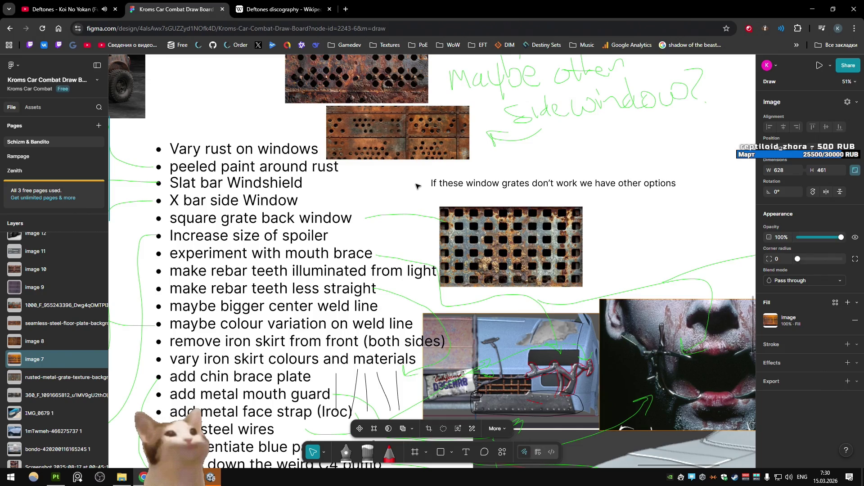
- Select the side skirt piece on the red car in Blender
{"action": "scroll", "coordinate": [417, 186], "scroll_direction": "down", "scroll_amount": 1}
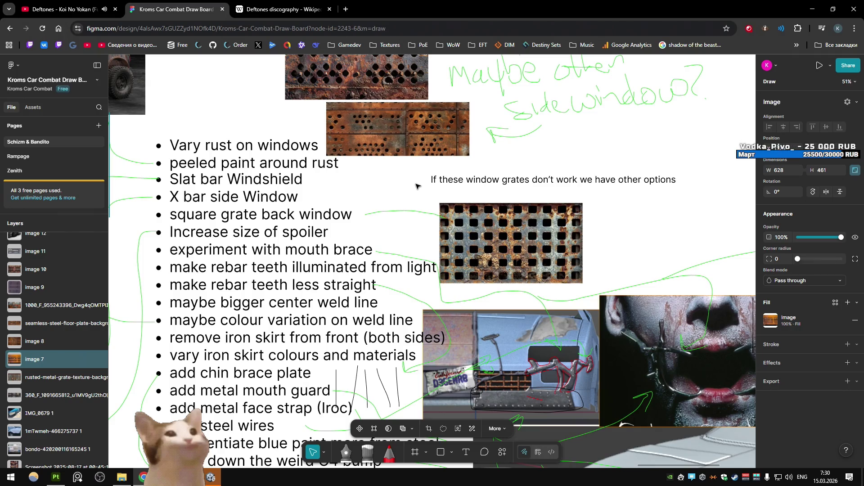
{"action": "key", "text": "alt+Tab"}
{"action": "mouse_move", "coordinate": [416, 185]}
{"action": "middle_mouse_down"}
{"action": "mouse_move", "coordinate": [352, 234]}
{"action": "mouse_move", "coordinate": [420, 194]}
{"action": "mouse_move", "coordinate": [352, 271]}
{"action": "mouse_move", "coordinate": [414, 261]}
{"action": "mouse_move", "coordinate": [361, 260]}
{"action": "mouse_move", "coordinate": [366, 319]}
{"action": "mouse_move", "coordinate": [393, 253]}
{"action": "middle_mouse_up"}
{"action": "scroll", "coordinate": [353, 271], "scroll_direction": "up", "scroll_amount": 2}
{"action": "left_click", "coordinate": [365, 320]}
{"action": "scroll", "coordinate": [393, 253], "scroll_direction": "up", "scroll_amount": 8}
{"action": "scroll", "coordinate": [276, 246], "scroll_direction": "down", "scroll_amount": 10}
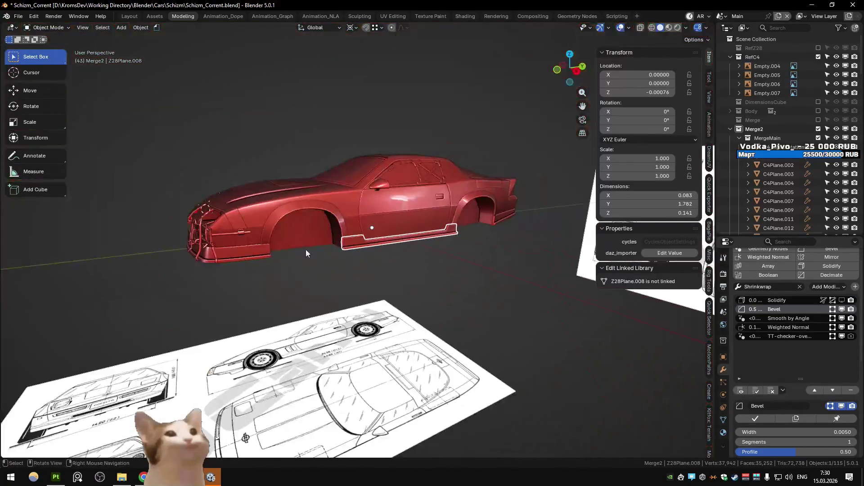
- Scroll the Figma board to the to-do list's lower half, down to 'pop out headlight by default'
{"action": "key", "text": "alt+Tab"}
{"action": "scroll", "coordinate": [377, 223], "scroll_direction": "down", "scroll_amount": 5}
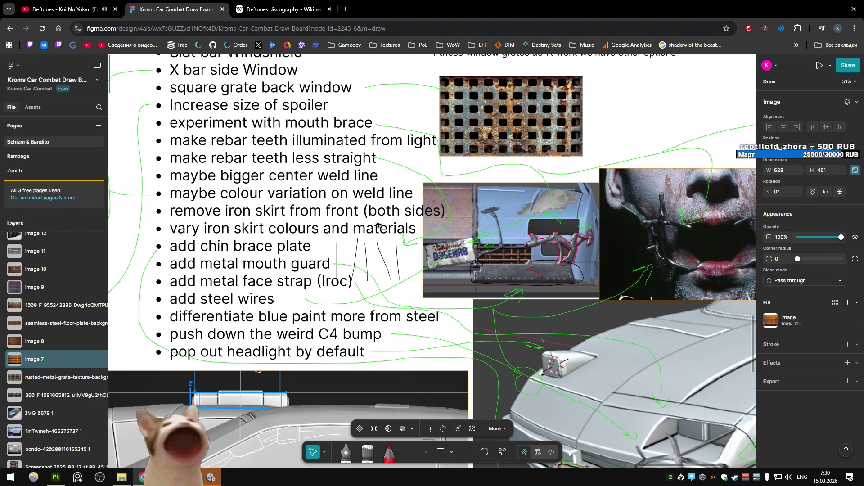
{"action": "scroll", "coordinate": [376, 224], "scroll_direction": "down", "scroll_amount": 8}
{"action": "scroll", "coordinate": [376, 225], "scroll_direction": "down", "scroll_amount": 4}
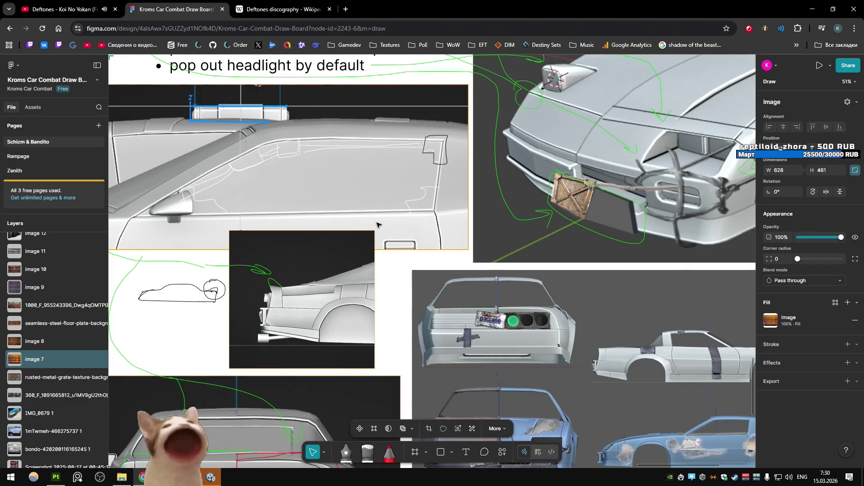
{"action": "scroll", "coordinate": [377, 224], "scroll_direction": "up", "scroll_amount": 12}
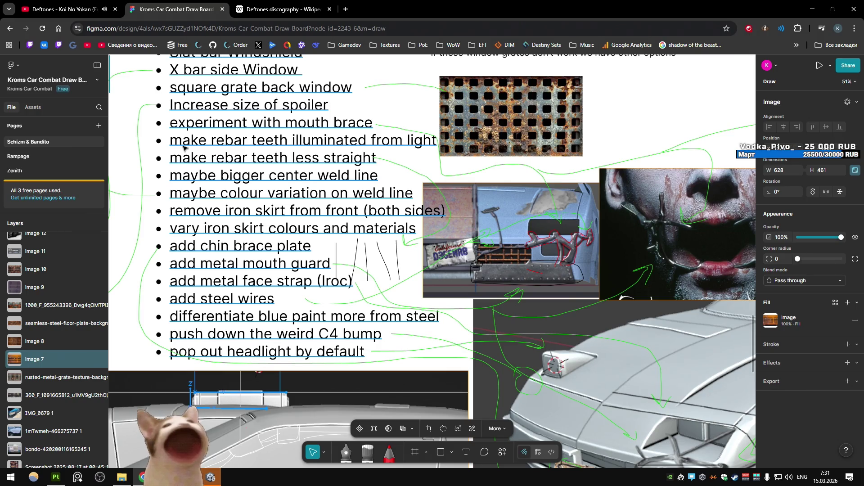
- Select the front grille bars and orbit the car, comparing against the Figma board
{"action": "scroll", "coordinate": [183, 147], "scroll_direction": "down", "scroll_amount": 1}
{"action": "key", "text": "alt+Tab"}
{"action": "mouse_move", "coordinate": [183, 147]}
{"action": "middle_mouse_down"}
{"action": "mouse_move", "coordinate": [222, 167]}
{"action": "mouse_move", "coordinate": [218, 273]}
{"action": "mouse_move", "coordinate": [323, 248]}
{"action": "middle_mouse_up"}
{"action": "left_click", "coordinate": [340, 240]}
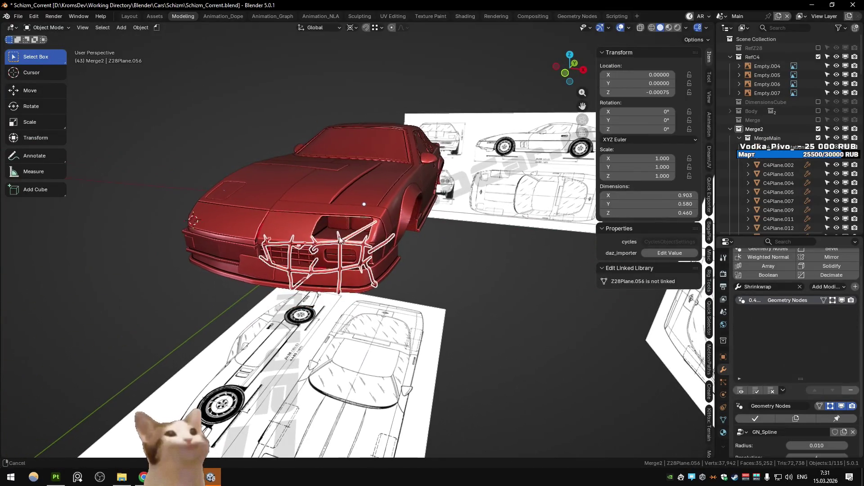
{"action": "key", "text": "alt+Tab"}
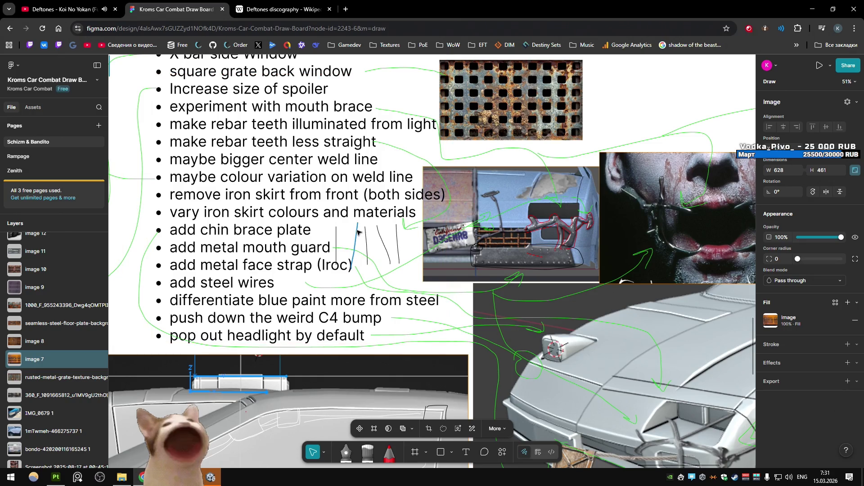
{"action": "key", "text": "alt+Tab"}
{"action": "middle_click_drag", "start_coordinate": [357, 232], "coordinate": [482, 295]}
{"action": "key", "text": "alt+Tab"}
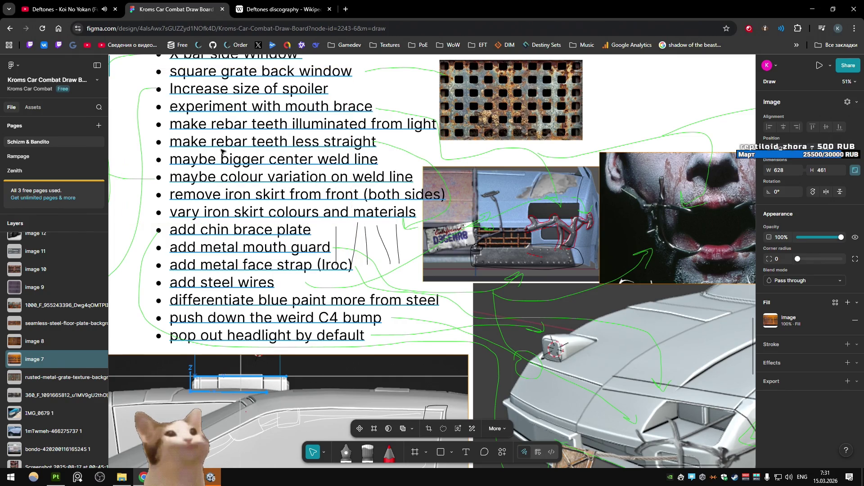
- Frame the view on the front grille mesh, then orbit out to a wider car view
{"action": "key", "text": "alt+Tab"}
{"action": "left_click", "coordinate": [321, 259]}
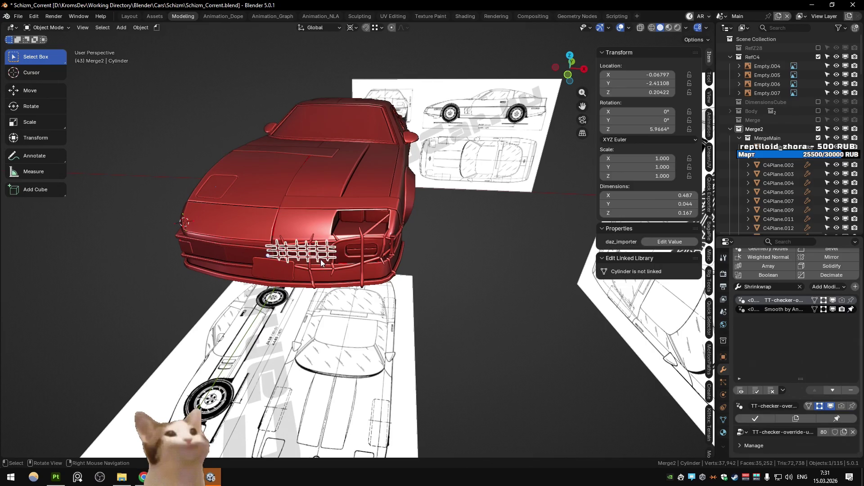
{"action": "key", "text": "KP_Decimal"}
{"action": "mouse_move", "coordinate": [321, 260]}
{"action": "middle_mouse_down"}
{"action": "mouse_move", "coordinate": [334, 230]}
{"action": "mouse_move", "coordinate": [288, 248]}
{"action": "mouse_move", "coordinate": [305, 247]}
{"action": "middle_mouse_up"}
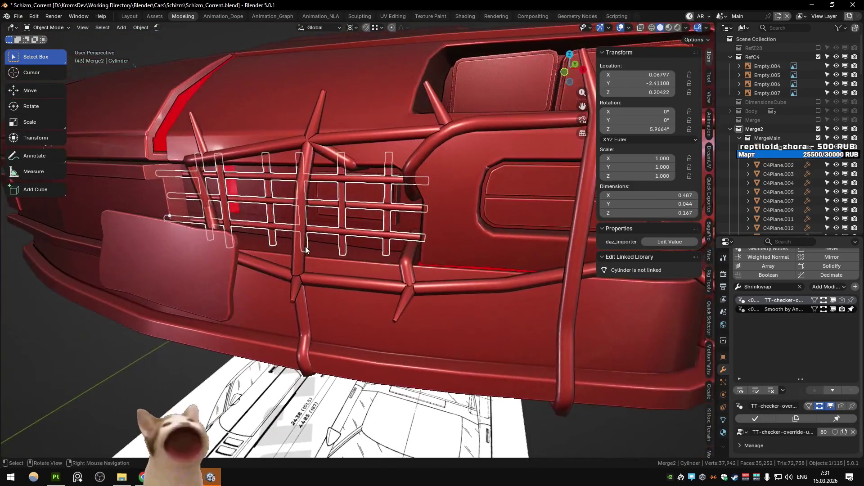
{"action": "key", "text": "alt+Tab"}
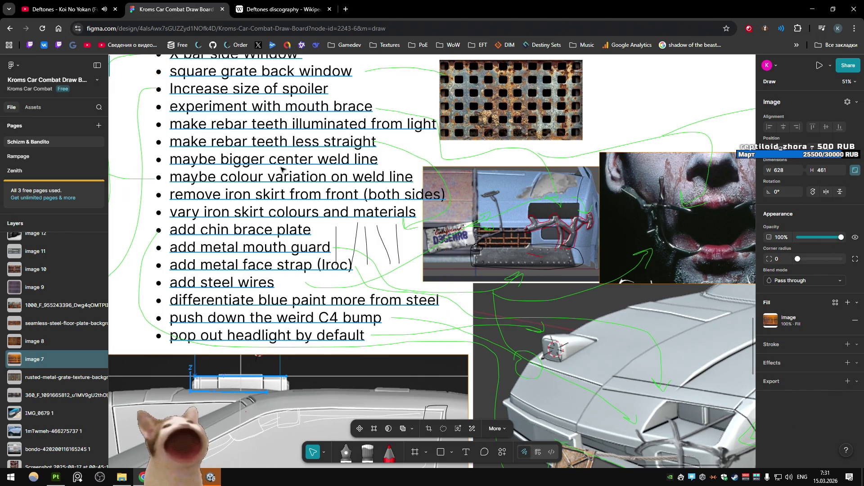
{"action": "key", "text": "alt+Tab"}
{"action": "mouse_move", "coordinate": [281, 168]}
{"action": "middle_mouse_down"}
{"action": "mouse_move", "coordinate": [298, 207]}
{"action": "mouse_move", "coordinate": [475, 304]}
{"action": "middle_mouse_up"}
{"action": "key", "text": "alt+Tab"}
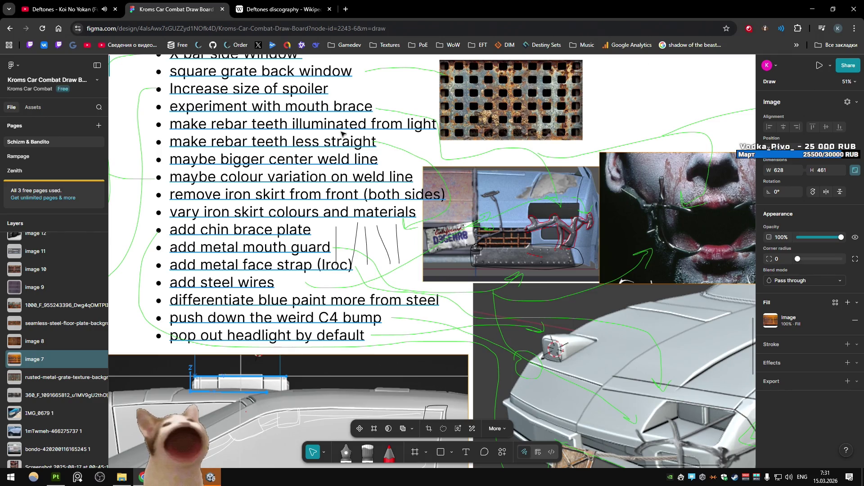
- Zoom the Figma canvas out to the whole board, then centre it on the to-do list
{"action": "scroll", "coordinate": [342, 133], "scroll_direction": "down", "scroll_amount": 5, "text": "ctrl"}
{"action": "scroll", "coordinate": [581, 158], "scroll_direction": "down", "scroll_amount": 5, "text": "ctrl"}
{"action": "middle_click_drag", "start_coordinate": [585, 211], "coordinate": [624, 228]}
{"action": "scroll", "coordinate": [624, 227], "scroll_direction": "up", "scroll_amount": 7, "text": "ctrl"}
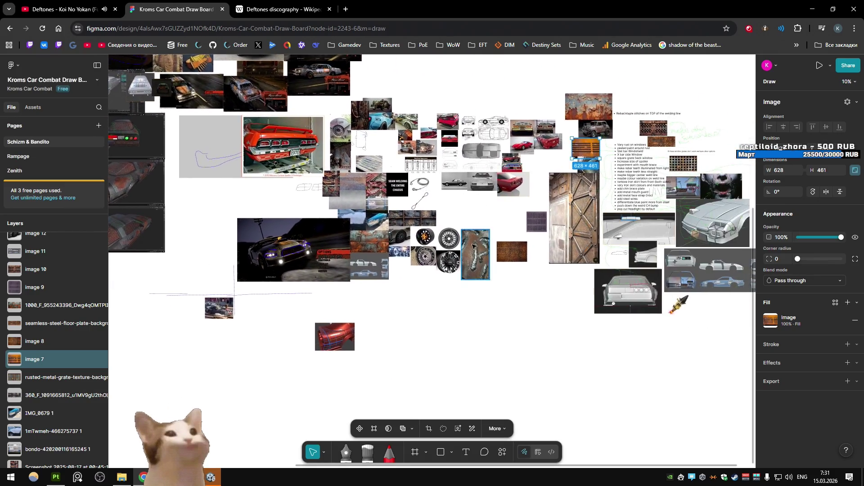
{"action": "scroll", "coordinate": [475, 251], "scroll_direction": "down", "scroll_amount": 5, "text": "ctrl"}
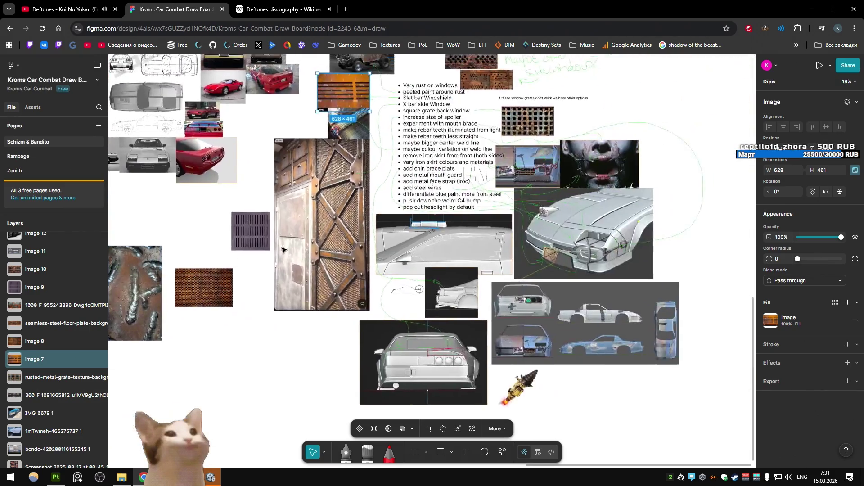
{"action": "scroll", "coordinate": [505, 250], "scroll_direction": "up", "scroll_amount": 6, "text": "ctrl"}
{"action": "scroll", "coordinate": [540, 249], "scroll_direction": "down", "scroll_amount": 1, "text": "ctrl"}
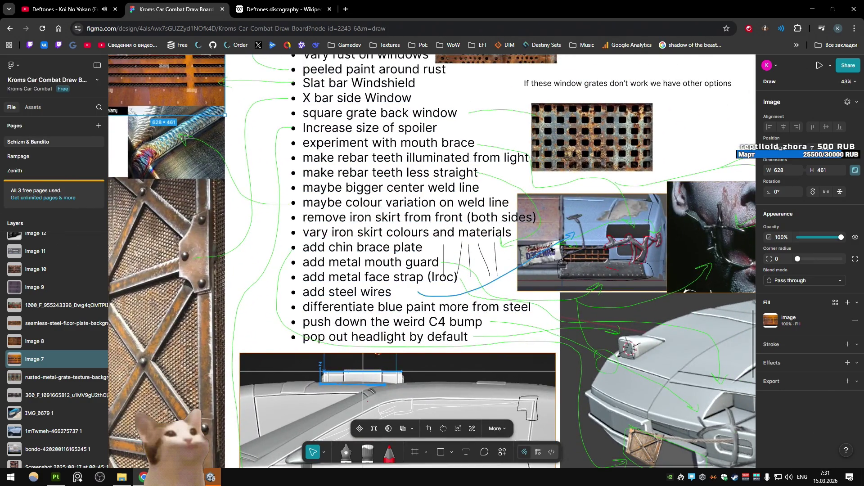
{"action": "middle_click_drag", "start_coordinate": [540, 249], "coordinate": [468, 245]}
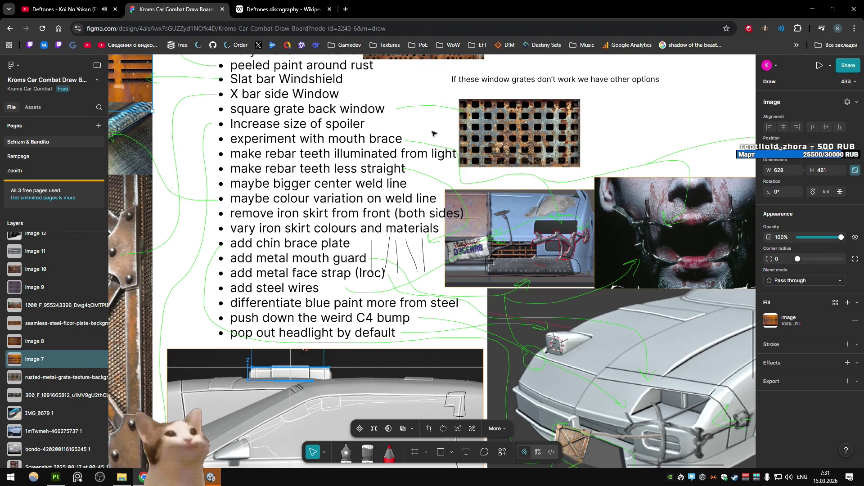
- Inspect the front bumper plate by hiding and unhiding it, then reselect it beside the blueprints
{"action": "key", "text": "alt+Tab"}
{"action": "mouse_move", "coordinate": [405, 192]}
{"action": "middle_mouse_down"}
{"action": "mouse_move", "coordinate": [326, 309]}
{"action": "mouse_move", "coordinate": [366, 291]}
{"action": "mouse_move", "coordinate": [372, 278]}
{"action": "mouse_move", "coordinate": [395, 276]}
{"action": "mouse_move", "coordinate": [367, 271]}
{"action": "middle_mouse_up"}
{"action": "left_click", "coordinate": [329, 285]}
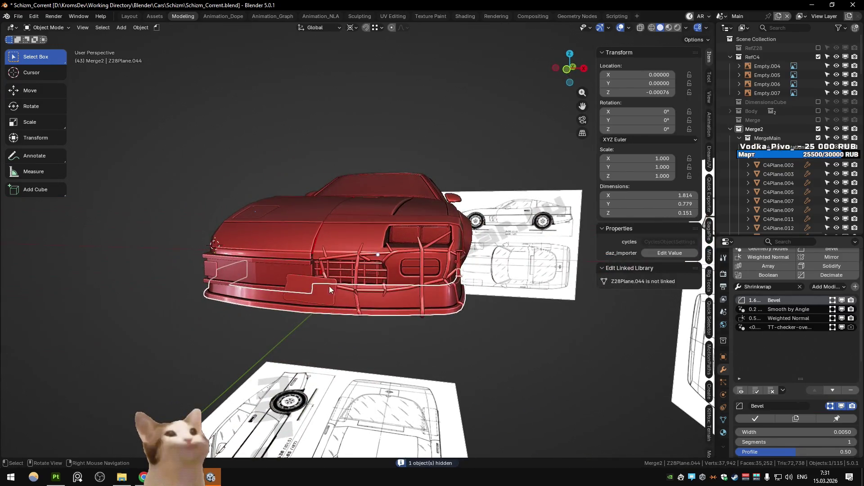
{"action": "mouse_move", "coordinate": [268, 294]}
{"action": "middle_mouse_down"}
{"action": "mouse_move", "coordinate": [296, 296]}
{"action": "mouse_move", "coordinate": [223, 291]}
{"action": "mouse_move", "coordinate": [222, 302]}
{"action": "mouse_move", "coordinate": [374, 322]}
{"action": "mouse_move", "coordinate": [316, 289]}
{"action": "mouse_move", "coordinate": [322, 302]}
{"action": "mouse_move", "coordinate": [207, 281]}
{"action": "mouse_move", "coordinate": [342, 286]}
{"action": "mouse_move", "coordinate": [500, 327]}
{"action": "mouse_move", "coordinate": [431, 333]}
{"action": "middle_mouse_up"}
{"action": "key", "text": "h"}
{"action": "key", "text": "alt+h"}
{"action": "left_click", "coordinate": [450, 315]}
{"action": "left_click", "coordinate": [335, 325]}
{"action": "mouse_move", "coordinate": [336, 325]}
{"action": "middle_mouse_down"}
{"action": "mouse_move", "coordinate": [364, 307]}
{"action": "mouse_move", "coordinate": [337, 313]}
{"action": "mouse_move", "coordinate": [349, 283]}
{"action": "mouse_move", "coordinate": [293, 345]}
{"action": "middle_mouse_up"}
- Zoom the Figma board to 37%, then view the textured car from the side in Substance Painter
{"action": "key", "text": "alt+Tab"}
{"action": "scroll", "coordinate": [380, 236], "scroll_direction": "down", "scroll_amount": 3, "text": "ctrl"}
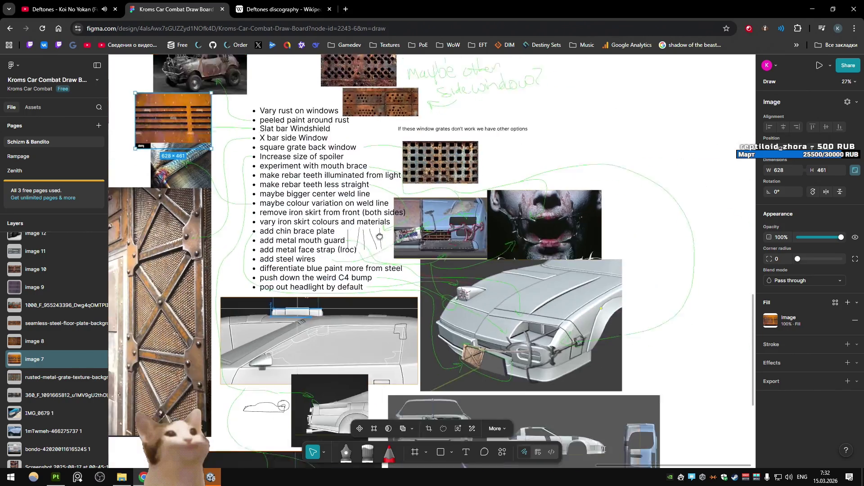
{"action": "scroll", "coordinate": [380, 236], "scroll_direction": "up", "scroll_amount": 2, "text": "ctrl"}
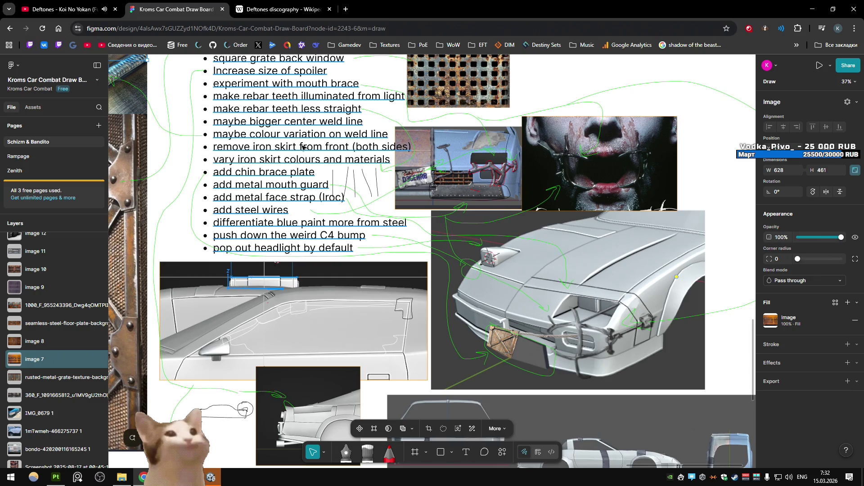
{"action": "scroll", "coordinate": [296, 187], "scroll_direction": "up", "scroll_amount": 1}
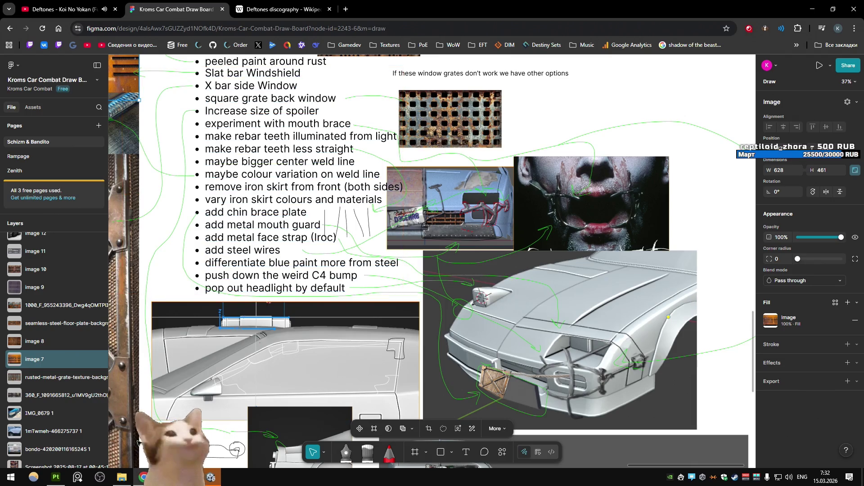
{"action": "left_click", "coordinate": [66, 478]}
{"action": "mouse_move", "coordinate": [356, 218]}
{"action": "left_mouse_down", "text": "alt"}
{"action": "mouse_move", "coordinate": [272, 220]}
{"action": "mouse_move", "coordinate": [440, 175]}
{"action": "left_mouse_up", "text": "alt"}
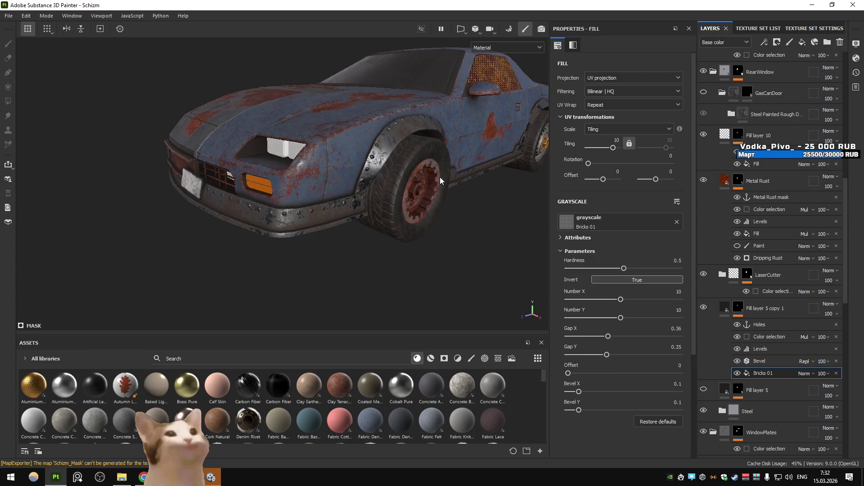
- Return from Substance Painter to the Figma reference board
{"action": "key", "text": "alt+Tab"}
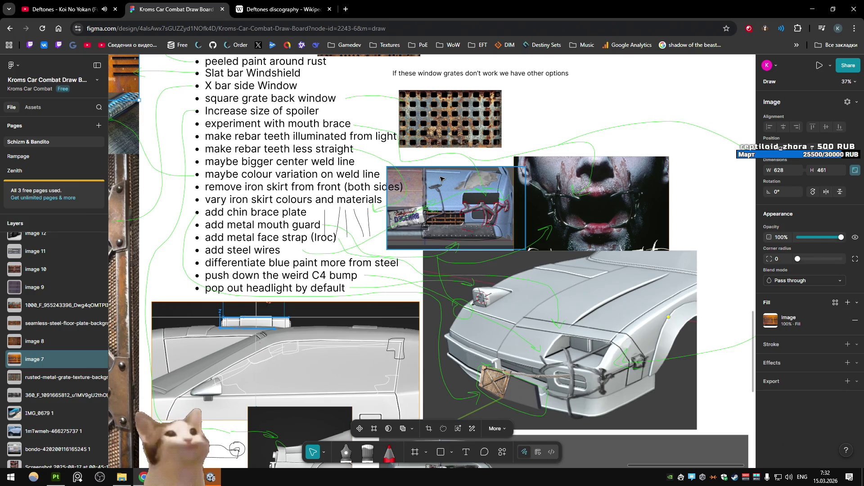
- Zoom the Figma board to 184% on the annotated door-and-plate image, then back to 61%
{"action": "scroll", "coordinate": [440, 179], "scroll_direction": "up", "scroll_amount": 2}
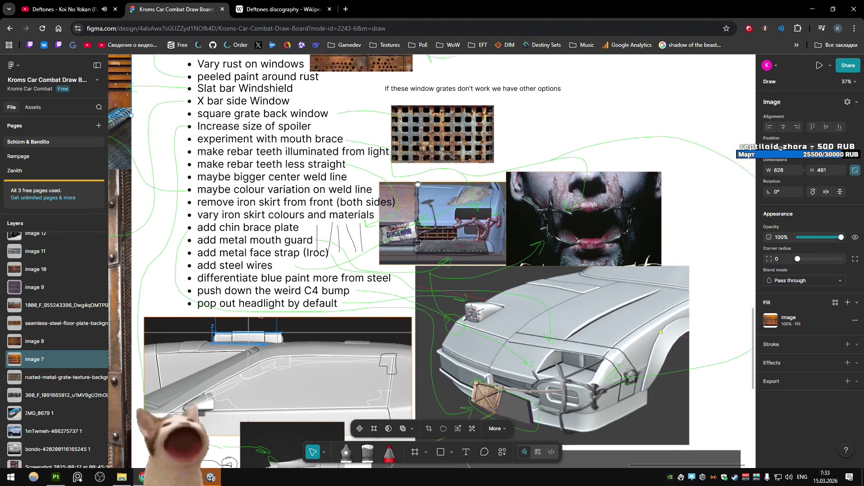
{"action": "scroll", "coordinate": [478, 291], "scroll_direction": "down", "scroll_amount": 1}
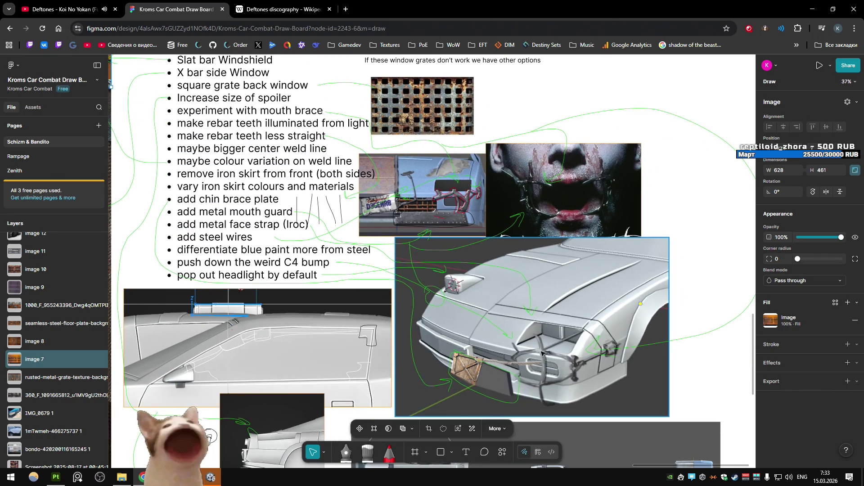
{"action": "scroll", "coordinate": [473, 337], "scroll_direction": "down", "scroll_amount": 1}
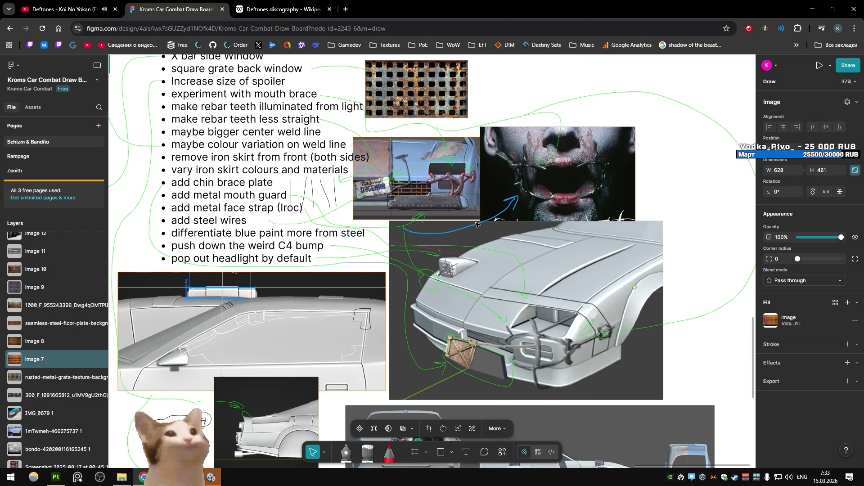
{"action": "scroll", "coordinate": [405, 211], "scroll_direction": "up", "scroll_amount": 10, "text": "ctrl"}
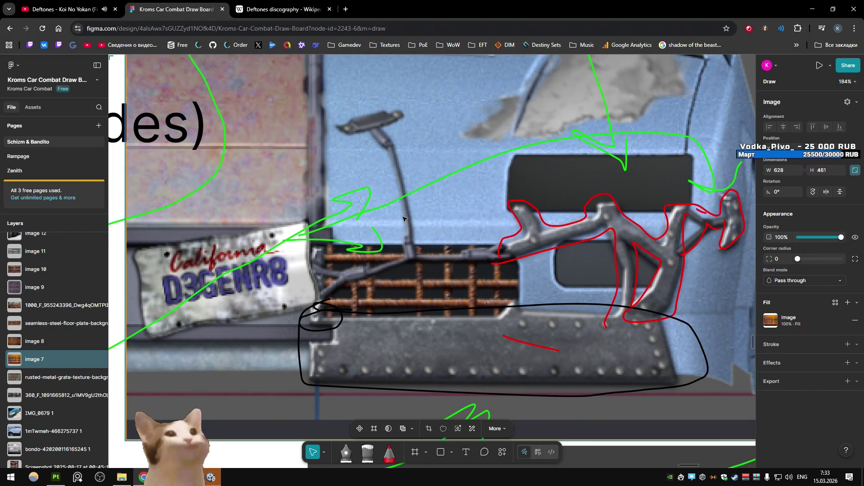
{"action": "scroll", "coordinate": [403, 219], "scroll_direction": "down", "scroll_amount": 5, "text": "ctrl"}
{"action": "scroll", "coordinate": [403, 219], "scroll_direction": "down", "scroll_amount": 1, "text": "ctrl"}
{"action": "key", "text": "alt+Tab"}
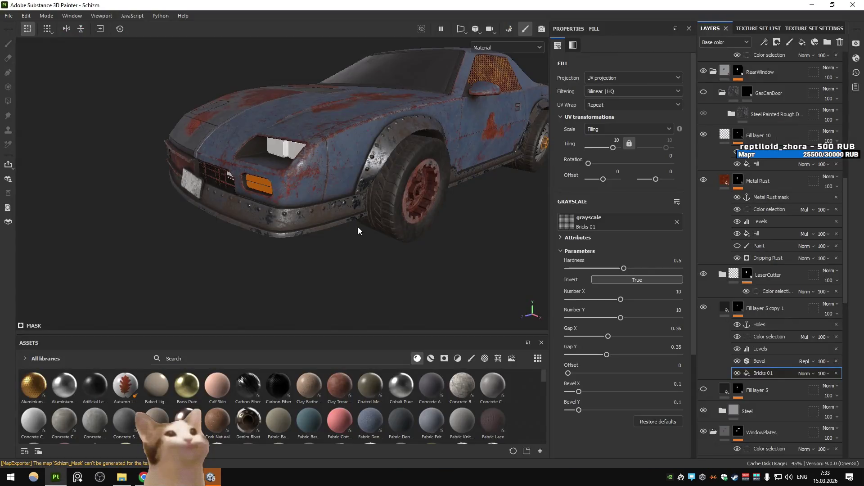
- Orbit and zoom Painter's view to the rusted, riveted front bumper from the front-left
{"action": "mouse_move", "coordinate": [221, 226]}
{"action": "left_mouse_down", "text": "alt"}
{"action": "mouse_move", "coordinate": [420, 216]}
{"action": "mouse_move", "coordinate": [486, 183]}
{"action": "mouse_move", "coordinate": [482, 201]}
{"action": "mouse_move", "coordinate": [411, 231]}
{"action": "left_mouse_up", "text": "alt"}
{"action": "scroll", "coordinate": [410, 231], "scroll_direction": "up", "scroll_amount": 5}
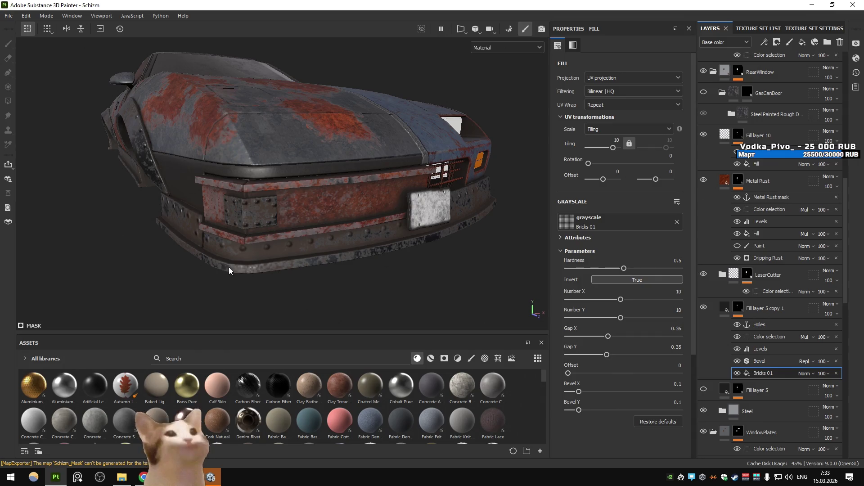
{"action": "scroll", "coordinate": [229, 267], "scroll_direction": "down", "scroll_amount": 4}
{"action": "mouse_move", "coordinate": [229, 266]}
{"action": "left_mouse_down", "text": "alt"}
{"action": "mouse_move", "coordinate": [292, 231]}
{"action": "mouse_move", "coordinate": [321, 246]}
{"action": "mouse_move", "coordinate": [489, 232]}
{"action": "mouse_move", "coordinate": [444, 242]}
{"action": "mouse_move", "coordinate": [366, 239]}
{"action": "mouse_move", "coordinate": [306, 283]}
{"action": "left_mouse_up", "text": "alt"}
{"action": "scroll", "coordinate": [306, 283], "scroll_direction": "up", "scroll_amount": 2}
{"action": "scroll", "coordinate": [310, 251], "scroll_direction": "up", "scroll_amount": 3}
{"action": "left_click_drag", "start_coordinate": [312, 255], "coordinate": [307, 237], "text": "alt"}
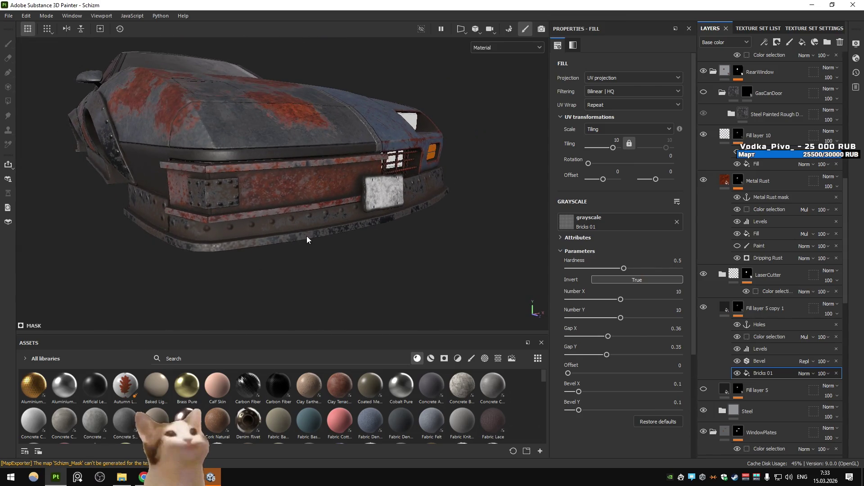
{"action": "key", "text": "alt+Tab"}
{"action": "key", "text": "alt+Tab"}
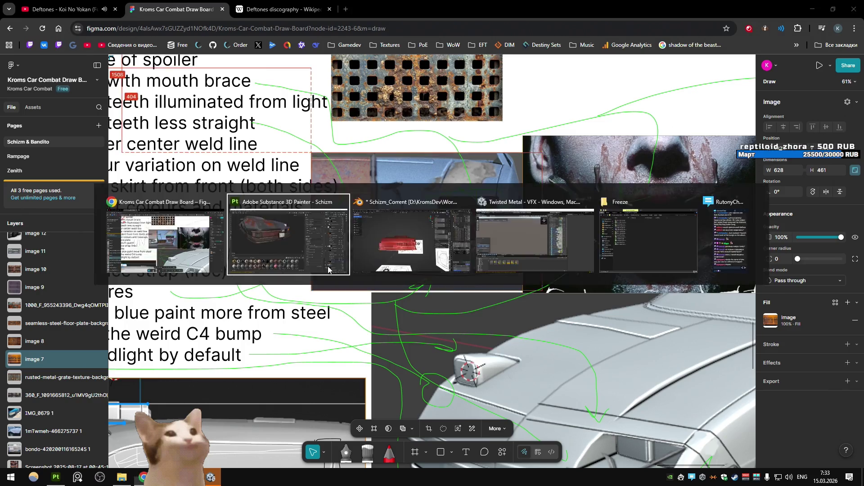
- Try moving a front bumper edge loop vertically, then undo the edit
{"action": "left_click", "coordinate": [288, 288]}
{"action": "key", "text": "Tab"}
{"action": "key", "text": "alt+z"}
{"action": "key", "text": "alt+z"}
{"action": "key", "text": "g"}
{"action": "key", "text": "z"}
{"action": "left_click", "coordinate": [417, 326]}
{"action": "key", "text": "Tab"}
{"action": "left_click", "coordinate": [401, 258]}
{"action": "mouse_move", "coordinate": [401, 259]}
{"action": "middle_mouse_down"}
{"action": "mouse_move", "coordinate": [376, 344]}
{"action": "mouse_move", "coordinate": [383, 333]}
{"action": "mouse_move", "coordinate": [426, 331]}
{"action": "mouse_move", "coordinate": [373, 354]}
{"action": "mouse_move", "coordinate": [426, 342]}
{"action": "middle_mouse_up"}
{"action": "key", "text": "ctrl+z"}
{"action": "key", "text": "ctrl+z"}
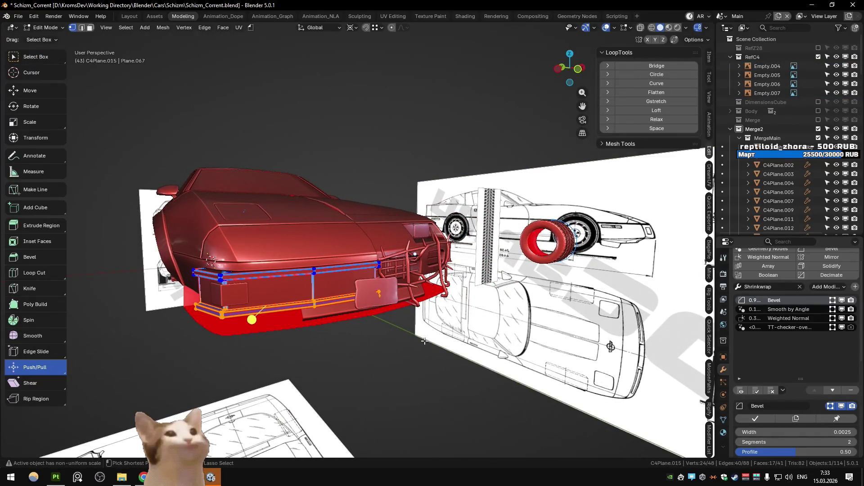
{"action": "key", "text": "ctrl+z"}
{"action": "key", "text": "ctrl+z"}
{"action": "key", "text": "ctrl+z"}
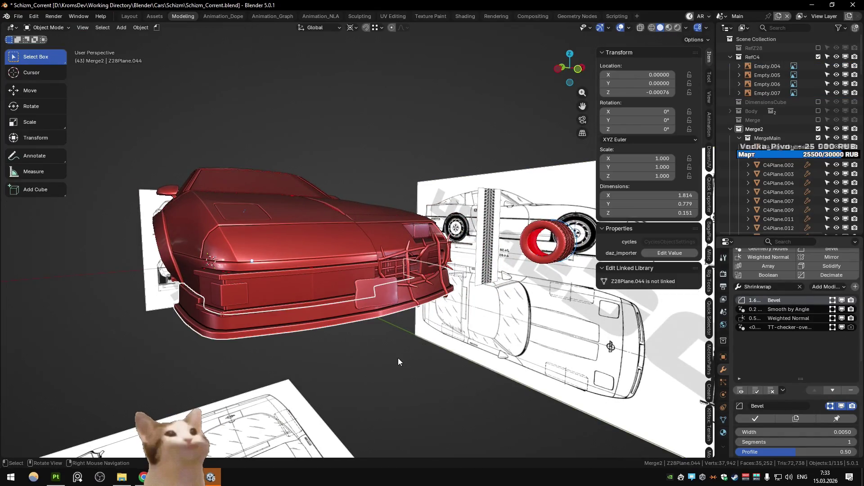
- Check the front bumper against the references and hide the front lip piece
{"action": "left_click", "coordinate": [320, 285]}
{"action": "mouse_move", "coordinate": [320, 285]}
{"action": "middle_mouse_down"}
{"action": "mouse_move", "coordinate": [410, 281]}
{"action": "mouse_move", "coordinate": [357, 300]}
{"action": "mouse_move", "coordinate": [394, 297]}
{"action": "middle_mouse_up"}
{"action": "key", "text": "alt+Tab"}
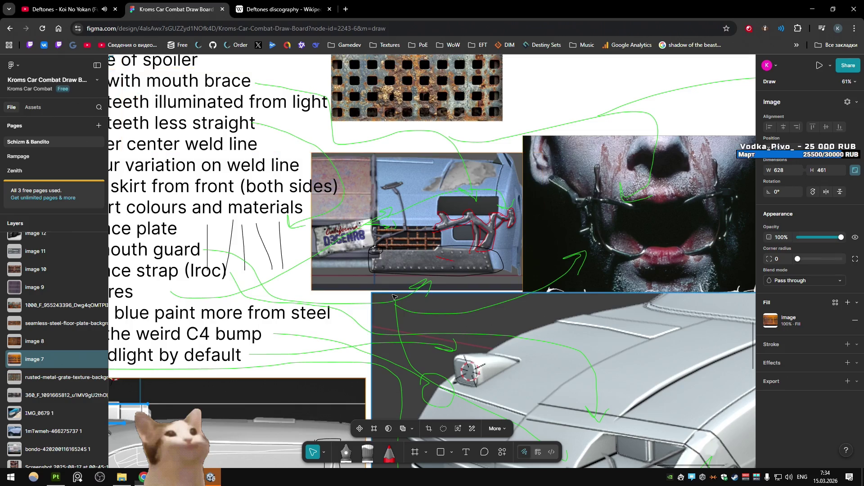
{"action": "key", "text": "alt+Tab"}
{"action": "mouse_move", "coordinate": [390, 298]}
{"action": "middle_mouse_down"}
{"action": "mouse_move", "coordinate": [347, 315]}
{"action": "mouse_move", "coordinate": [560, 298]}
{"action": "middle_mouse_up"}
{"action": "key", "text": "h"}
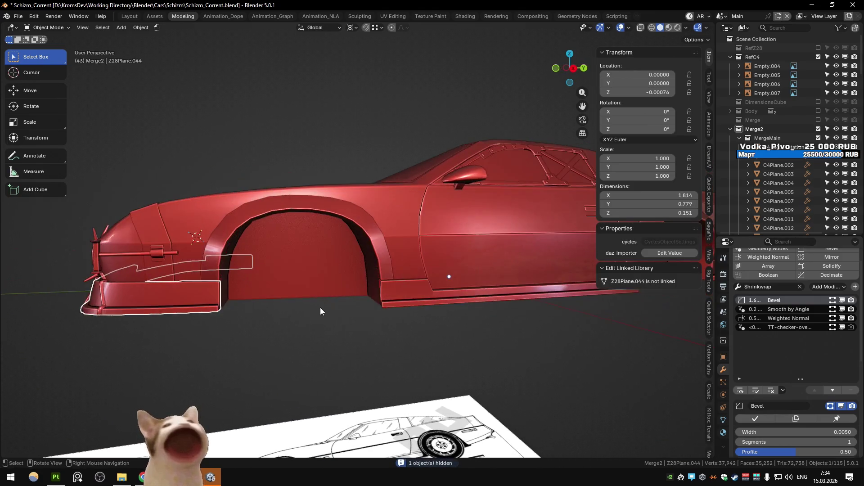
- Inspect the side skirt and rear bumper, then hide the front bumper plate
{"action": "left_click", "coordinate": [560, 298]}
{"action": "scroll", "coordinate": [560, 298], "scroll_direction": "down", "scroll_amount": 5}
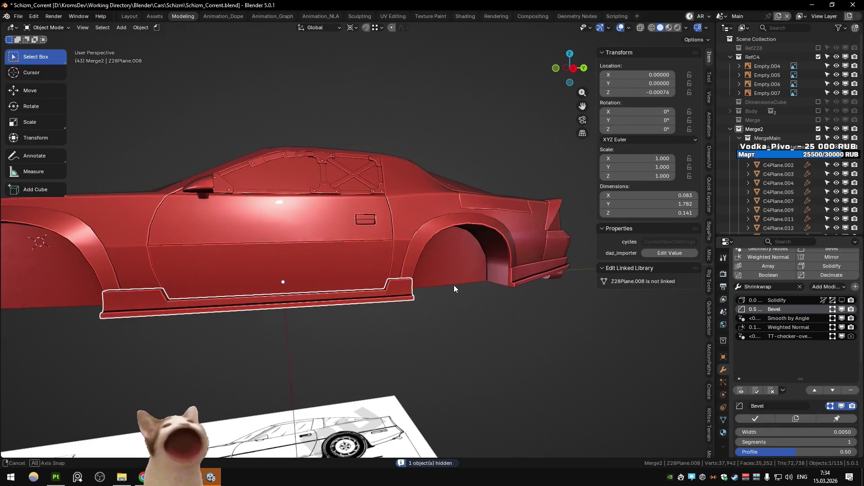
{"action": "middle_click_drag", "start_coordinate": [454, 285], "coordinate": [482, 308]}
{"action": "left_click", "coordinate": [495, 276]}
{"action": "mouse_move", "coordinate": [528, 273]}
{"action": "middle_mouse_down"}
{"action": "mouse_move", "coordinate": [552, 331]}
{"action": "mouse_move", "coordinate": [510, 309]}
{"action": "mouse_move", "coordinate": [479, 310]}
{"action": "mouse_move", "coordinate": [527, 306]}
{"action": "mouse_move", "coordinate": [351, 326]}
{"action": "mouse_move", "coordinate": [393, 314]}
{"action": "middle_mouse_up"}
{"action": "left_click", "coordinate": [247, 288]}
{"action": "mouse_move", "coordinate": [247, 289]}
{"action": "middle_mouse_down"}
{"action": "mouse_move", "coordinate": [213, 288]}
{"action": "mouse_move", "coordinate": [438, 327]}
{"action": "mouse_move", "coordinate": [384, 330]}
{"action": "mouse_move", "coordinate": [381, 310]}
{"action": "mouse_move", "coordinate": [432, 318]}
{"action": "mouse_move", "coordinate": [417, 321]}
{"action": "mouse_move", "coordinate": [416, 301]}
{"action": "mouse_move", "coordinate": [397, 307]}
{"action": "mouse_move", "coordinate": [357, 236]}
{"action": "mouse_move", "coordinate": [353, 273]}
{"action": "mouse_move", "coordinate": [375, 270]}
{"action": "middle_mouse_up"}
{"action": "key", "text": "h"}
{"action": "scroll", "coordinate": [372, 296], "scroll_direction": "up", "scroll_amount": 2}
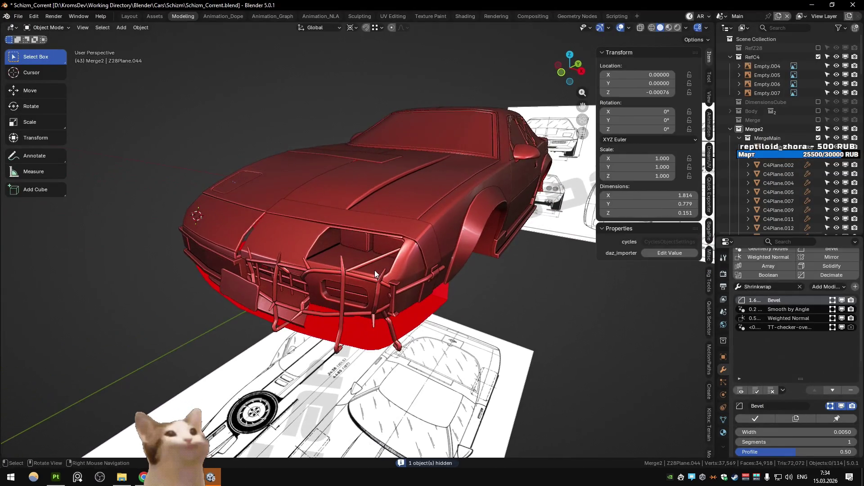
- Hide the floor and right-side blueprints, then compare material preview with solid shading
{"action": "left_click", "coordinate": [470, 360]}
{"action": "key", "text": "h"}
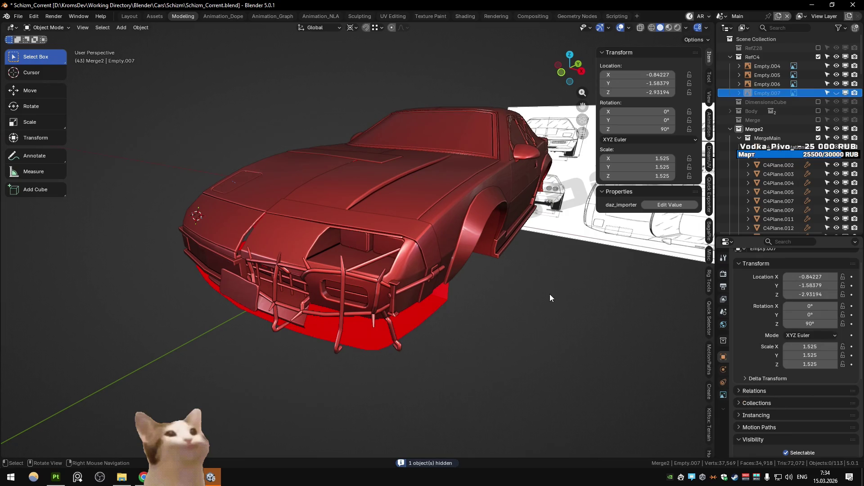
{"action": "left_click", "coordinate": [590, 226]}
{"action": "key", "text": "h"}
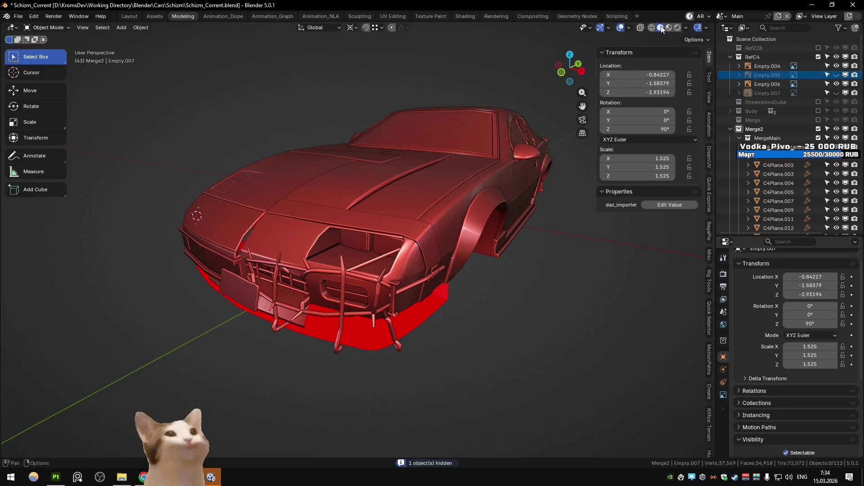
{"action": "left_click", "coordinate": [669, 28]}
{"action": "left_click", "coordinate": [661, 28]}
{"action": "left_click", "coordinate": [687, 27]}
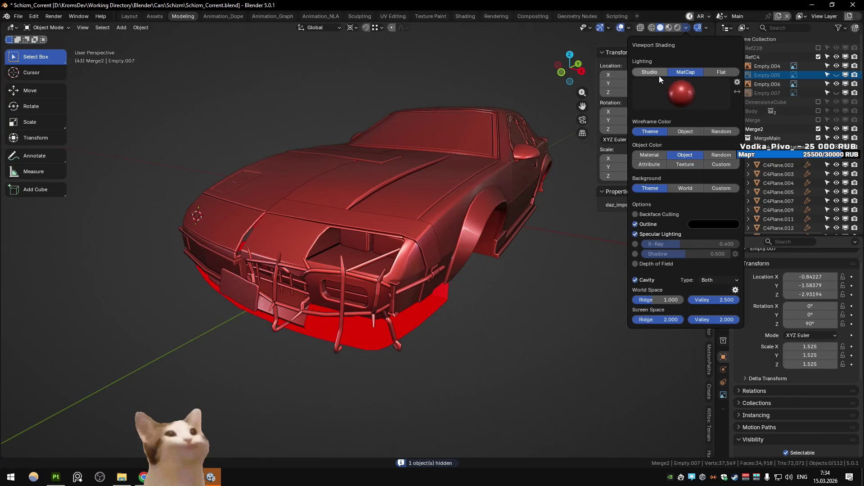
- Switch viewport lighting from MatCap to Studio so the car displays white
{"action": "left_click", "coordinate": [658, 73]}
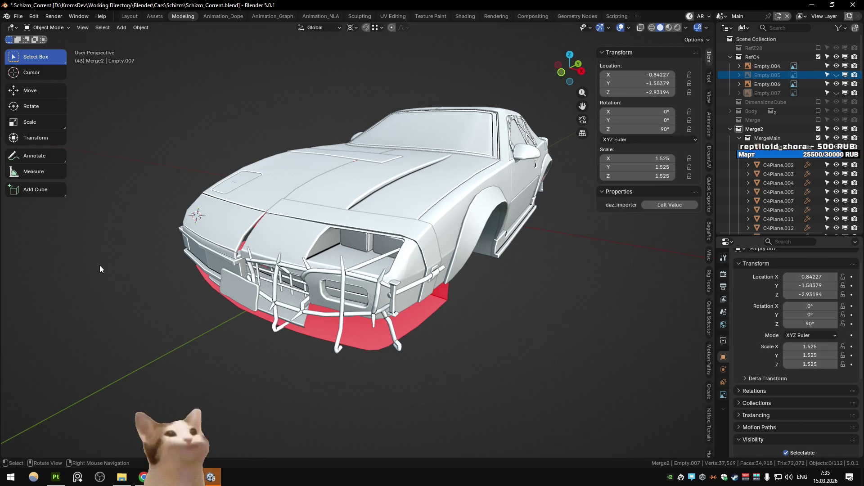
- Duplicate the rebar cage's left struts and shift the copies along the vertical axis
{"action": "mouse_move", "coordinate": [103, 266]}
{"action": "middle_mouse_down"}
{"action": "mouse_move", "coordinate": [178, 254]}
{"action": "mouse_move", "coordinate": [371, 263]}
{"action": "mouse_move", "coordinate": [324, 257]}
{"action": "mouse_move", "coordinate": [414, 255]}
{"action": "middle_mouse_up"}
{"action": "left_click", "coordinate": [434, 261]}
{"action": "key", "text": "Tab"}
{"action": "left_click_drag", "start_coordinate": [331, 228], "coordinate": [390, 309]}
{"action": "key", "text": "shift+d"}
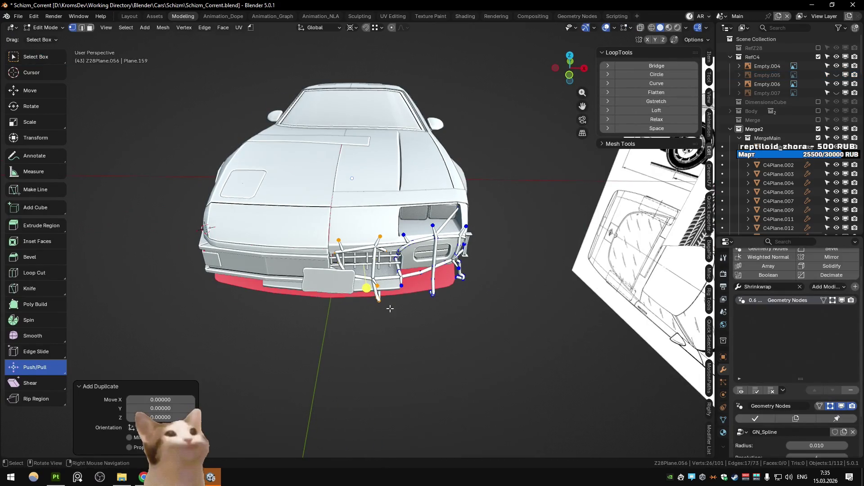
{"action": "key", "text": "shift+z"}
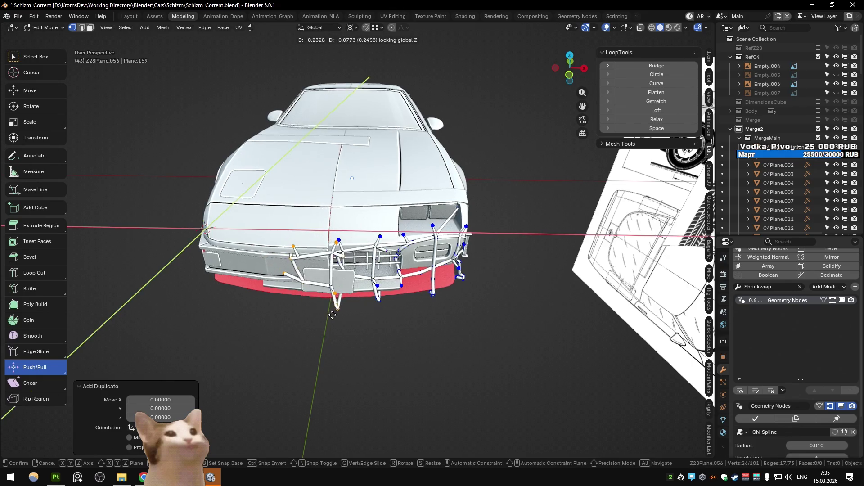
{"action": "left_click", "coordinate": [329, 315]}
{"action": "left_click", "coordinate": [379, 300]}
{"action": "middle_click_drag", "start_coordinate": [379, 301], "coordinate": [393, 308]}
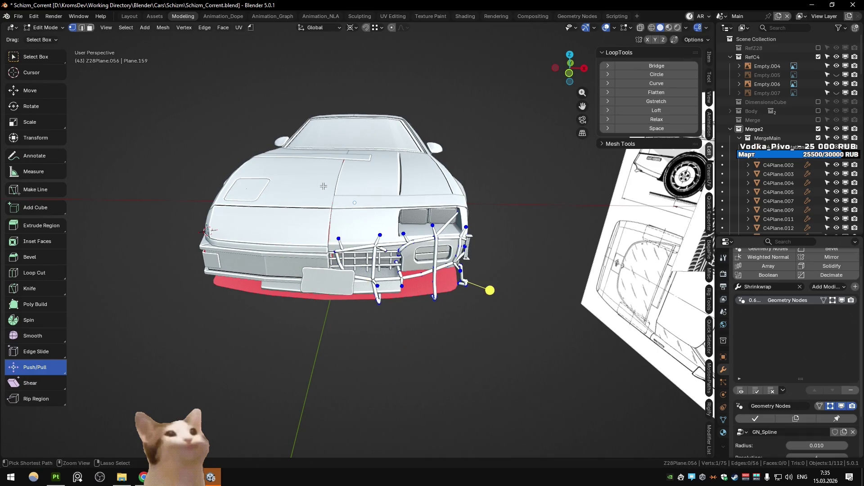
{"action": "key", "text": "Tab"}
- Widen the front bumper by moving its edge loops sideways along X
{"action": "mouse_move", "coordinate": [289, 331]}
{"action": "middle_mouse_down"}
{"action": "mouse_move", "coordinate": [264, 318]}
{"action": "mouse_move", "coordinate": [278, 269]}
{"action": "mouse_move", "coordinate": [264, 284]}
{"action": "mouse_move", "coordinate": [324, 277]}
{"action": "mouse_move", "coordinate": [273, 280]}
{"action": "mouse_move", "coordinate": [272, 290]}
{"action": "middle_mouse_up"}
{"action": "key", "text": "alt+Tab"}
{"action": "key", "text": "alt+Tab"}
{"action": "key", "text": "alt+Tab"}
{"action": "key", "text": "alt+Tab"}
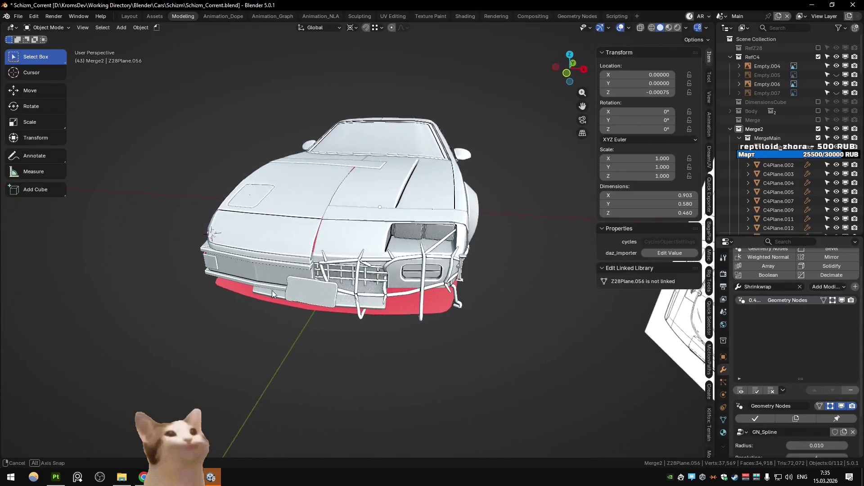
{"action": "left_click", "coordinate": [272, 290]}
{"action": "key", "text": "Tab"}
{"action": "key", "text": "g"}
{"action": "key", "text": "x"}
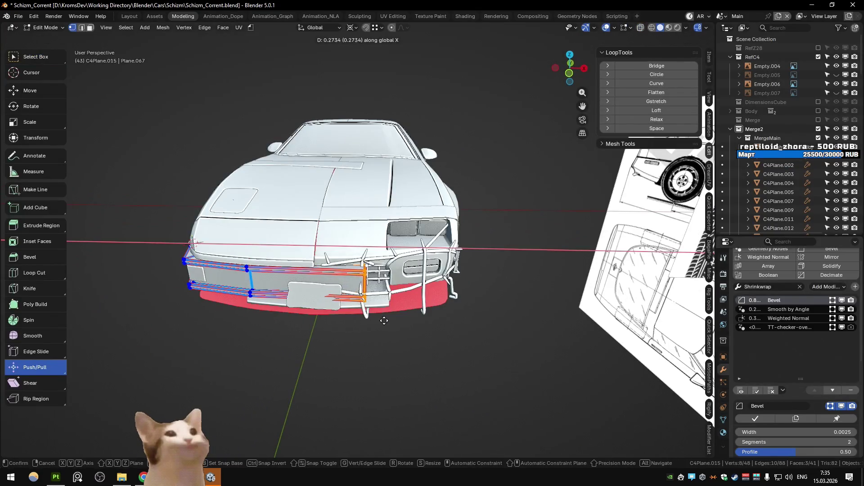
{"action": "left_click", "coordinate": [379, 319]}
{"action": "key", "text": "Tab"}
- Orbit to a higher front view of the car and switch back to Substance Painter
{"action": "left_click", "coordinate": [360, 270]}
{"action": "middle_click_drag", "start_coordinate": [361, 270], "coordinate": [439, 194]}
{"action": "mouse_move", "coordinate": [270, 194]}
{"action": "middle_mouse_down"}
{"action": "mouse_move", "coordinate": [264, 188]}
{"action": "mouse_move", "coordinate": [296, 193]}
{"action": "mouse_move", "coordinate": [306, 205]}
{"action": "mouse_move", "coordinate": [280, 201]}
{"action": "middle_mouse_up"}
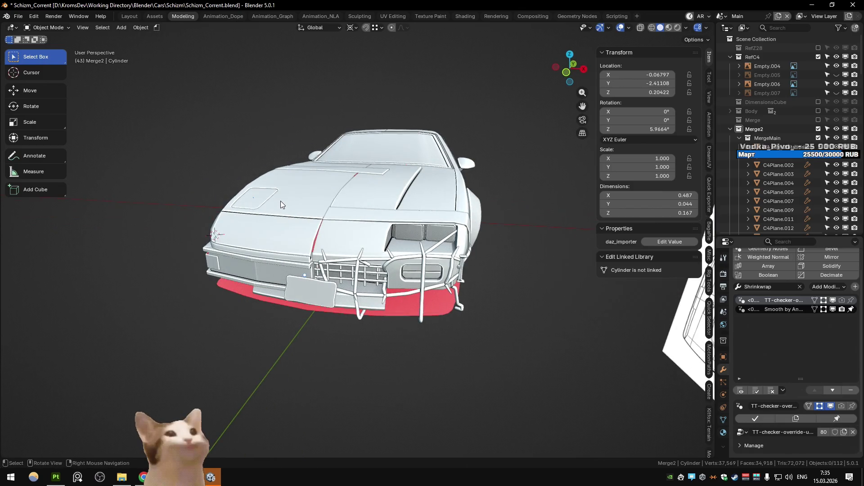
{"action": "key", "text": "alt+Tab"}
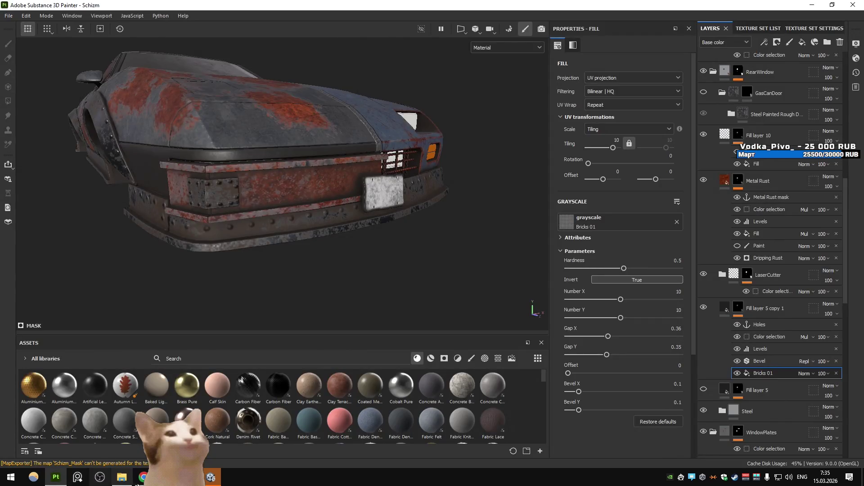
- Bring up the Figma reference board and scroll around it
{"action": "left_click", "coordinate": [142, 477]}
{"action": "scroll", "coordinate": [494, 316], "scroll_direction": "down", "scroll_amount": 5, "text": "ctrl"}
{"action": "scroll", "coordinate": [494, 316], "scroll_direction": "up", "scroll_amount": 3, "text": "ctrl"}
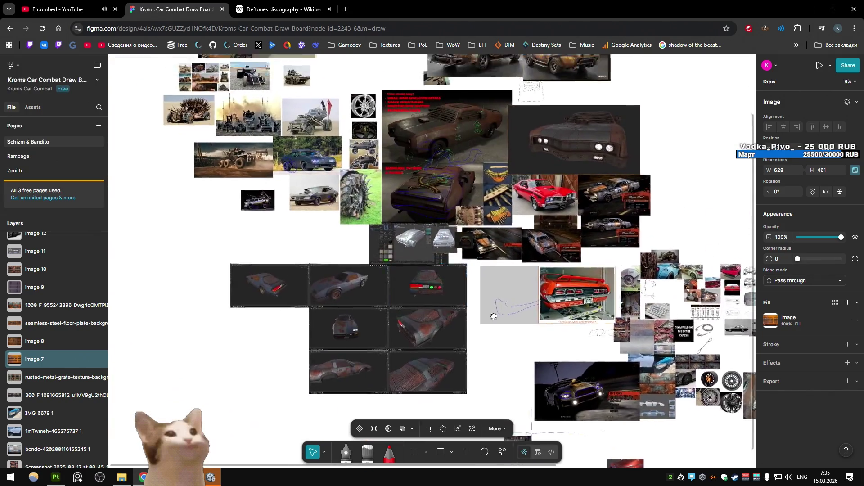
{"action": "scroll", "coordinate": [493, 317], "scroll_direction": "down", "scroll_amount": 2, "text": "ctrl"}
{"action": "scroll", "coordinate": [453, 257], "scroll_direction": "up", "scroll_amount": 4, "text": "ctrl"}
{"action": "scroll", "coordinate": [515, 162], "scroll_direction": "down", "scroll_amount": 3, "text": "ctrl"}
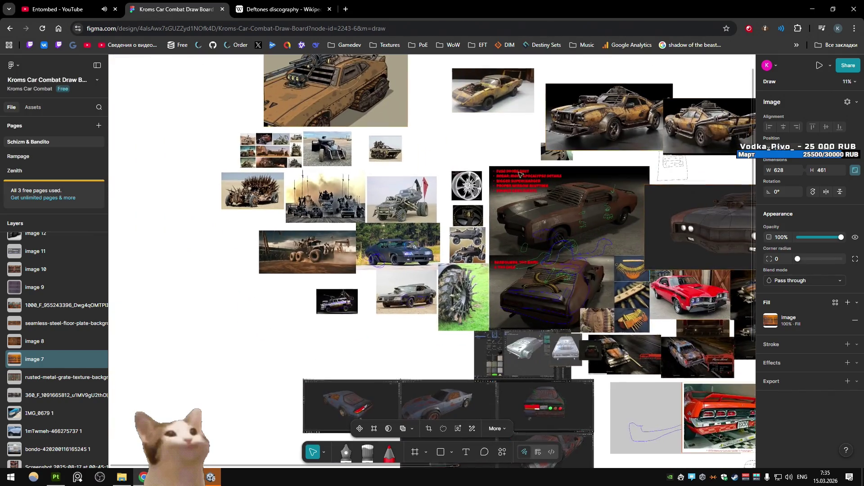
{"action": "scroll", "coordinate": [520, 174], "scroll_direction": "down", "scroll_amount": 4}
{"action": "scroll", "coordinate": [520, 174], "scroll_direction": "right", "scroll_amount": 4, "text": "shift"}
{"action": "scroll", "coordinate": [439, 200], "scroll_direction": "down", "scroll_amount": 3}
{"action": "scroll", "coordinate": [439, 200], "scroll_direction": "right", "scroll_amount": 2, "text": "shift"}
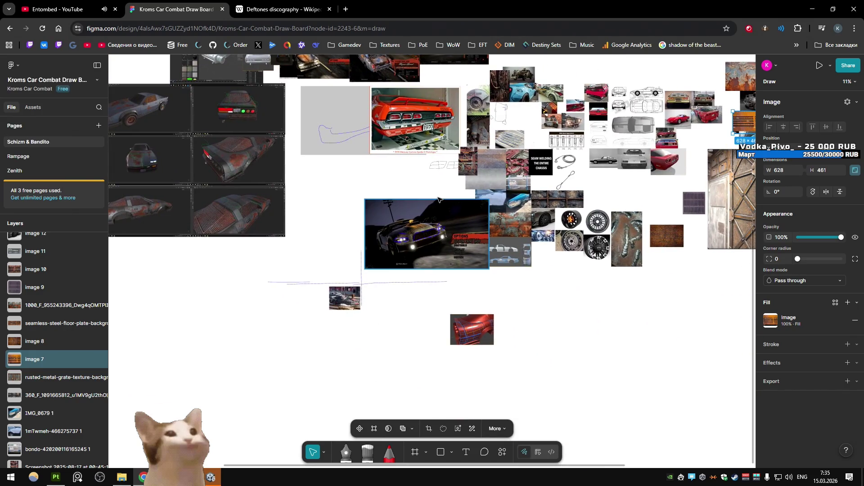
{"action": "scroll", "coordinate": [454, 173], "scroll_direction": "up", "scroll_amount": 2}
{"action": "scroll", "coordinate": [431, 188], "scroll_direction": "right", "scroll_amount": 2, "text": "shift"}
{"action": "scroll", "coordinate": [430, 188], "scroll_direction": "up", "scroll_amount": 4}
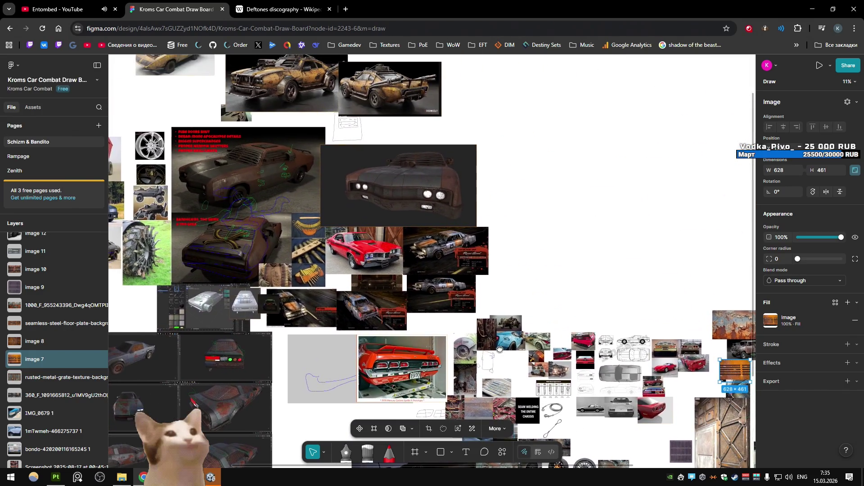
{"action": "scroll", "coordinate": [462, 256], "scroll_direction": "down", "scroll_amount": 2}
{"action": "scroll", "coordinate": [462, 255], "scroll_direction": "right", "scroll_amount": 2, "text": "shift"}
{"action": "scroll", "coordinate": [462, 255], "scroll_direction": "down", "scroll_amount": 4}
{"action": "scroll", "coordinate": [462, 256], "scroll_direction": "right", "scroll_amount": 5, "text": "shift"}
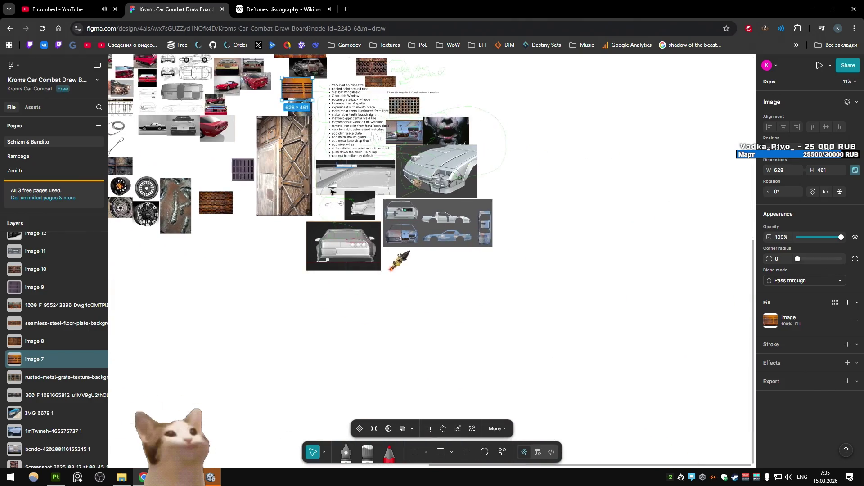
{"action": "scroll", "coordinate": [529, 293], "scroll_direction": "up", "scroll_amount": 1}
{"action": "scroll", "coordinate": [529, 294], "scroll_direction": "left", "scroll_amount": 2, "text": "shift"}
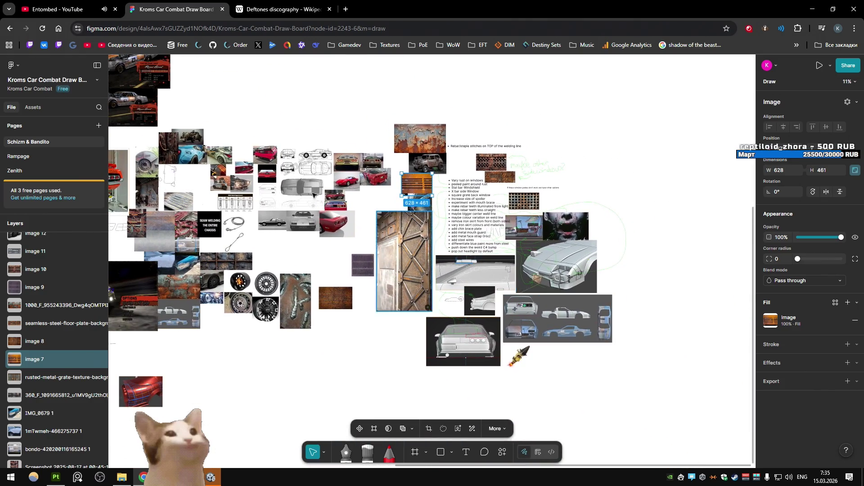
{"action": "scroll", "coordinate": [314, 194], "scroll_direction": "up", "scroll_amount": 5, "text": "ctrl"}
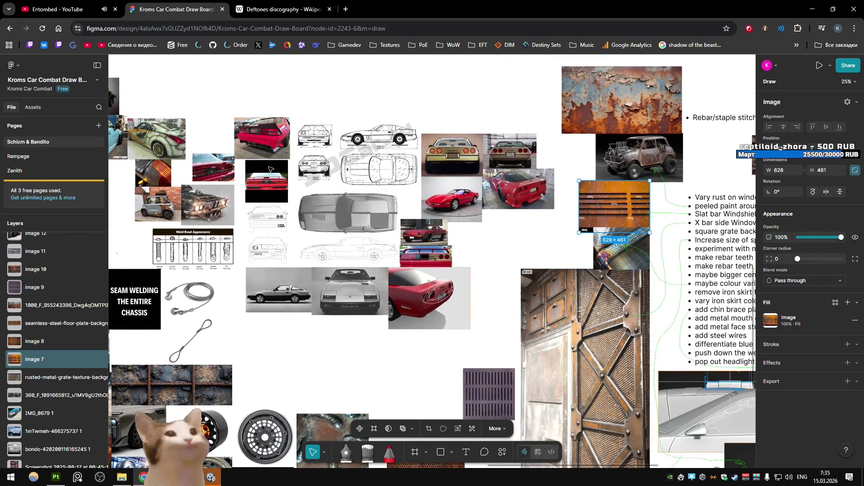
{"action": "scroll", "coordinate": [270, 169], "scroll_direction": "down", "scroll_amount": 4, "text": "ctrl"}
{"action": "scroll", "coordinate": [431, 196], "scroll_direction": "up", "scroll_amount": 2, "text": "ctrl"}
- Pan and zoom over to the notes and the car reference clusters
{"action": "mouse_move", "coordinate": [638, 262]}
{"action": "middle_mouse_down"}
{"action": "mouse_move", "coordinate": [413, 219]}
{"action": "mouse_move", "coordinate": [409, 243]}
{"action": "middle_mouse_up"}
{"action": "scroll", "coordinate": [387, 211], "scroll_direction": "up", "scroll_amount": 8, "text": "ctrl"}
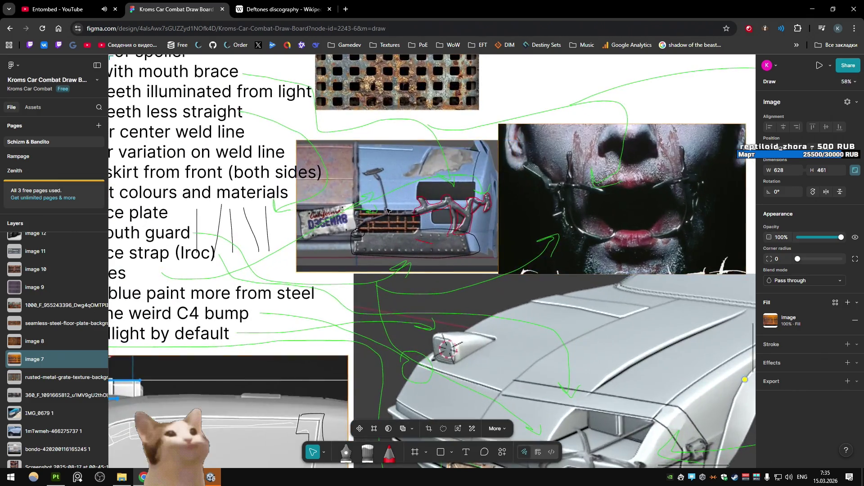
{"action": "scroll", "coordinate": [387, 211], "scroll_direction": "down", "scroll_amount": 8, "text": "ctrl"}
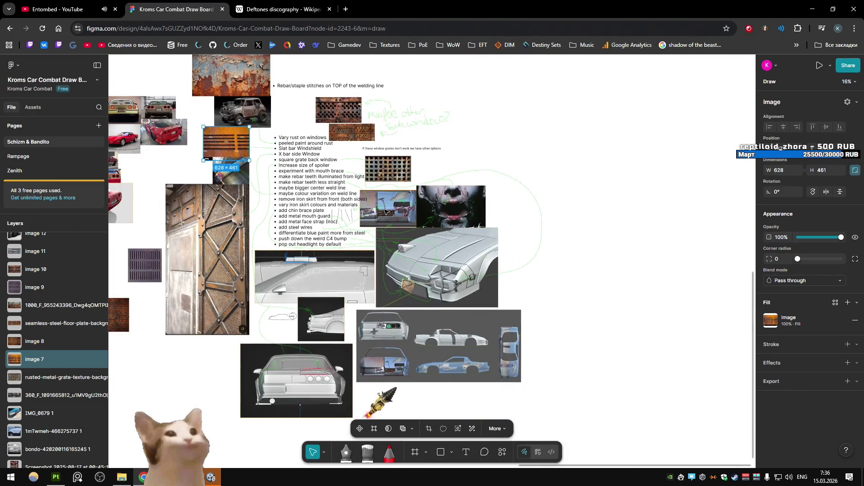
{"action": "scroll", "coordinate": [385, 212], "scroll_direction": "down", "scroll_amount": 5, "text": "ctrl"}
{"action": "scroll", "coordinate": [592, 354], "scroll_direction": "down", "scroll_amount": 5}
{"action": "mouse_move", "coordinate": [592, 354]}
{"action": "middle_mouse_down"}
{"action": "mouse_move", "coordinate": [421, 273]}
{"action": "mouse_move", "coordinate": [272, 244]}
{"action": "middle_mouse_up"}
{"action": "scroll", "coordinate": [421, 273], "scroll_direction": "up", "scroll_amount": 3, "text": "ctrl"}
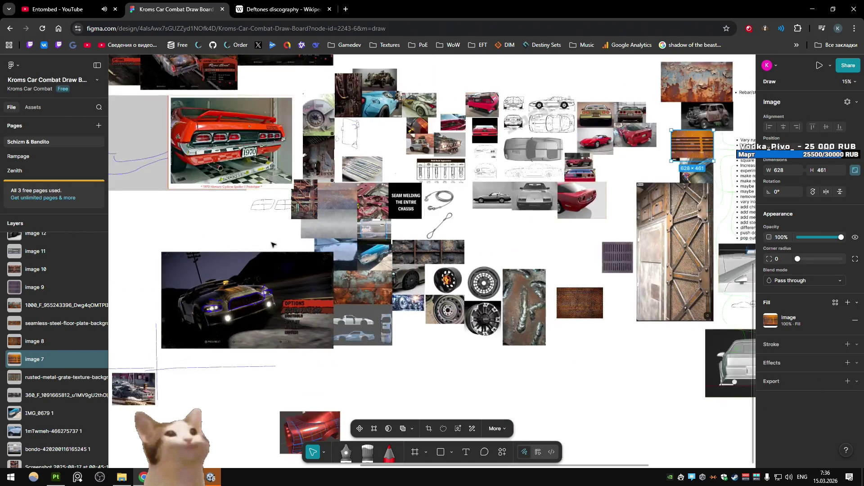
{"action": "scroll", "coordinate": [272, 244], "scroll_direction": "up", "scroll_amount": 3, "text": "ctrl"}
{"action": "scroll", "coordinate": [289, 245], "scroll_direction": "down", "scroll_amount": 5, "text": "ctrl"}
{"action": "scroll", "coordinate": [297, 265], "scroll_direction": "up", "scroll_amount": 2, "text": "ctrl"}
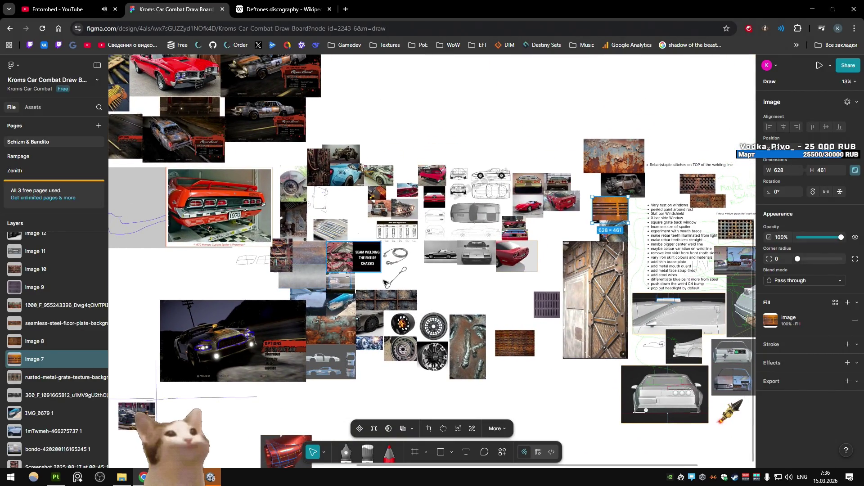
{"action": "scroll", "coordinate": [299, 268], "scroll_direction": "down", "scroll_amount": 3}
{"action": "scroll", "coordinate": [376, 316], "scroll_direction": "up", "scroll_amount": 3, "text": "ctrl"}
{"action": "scroll", "coordinate": [377, 315], "scroll_direction": "up", "scroll_amount": 6, "text": "ctrl"}
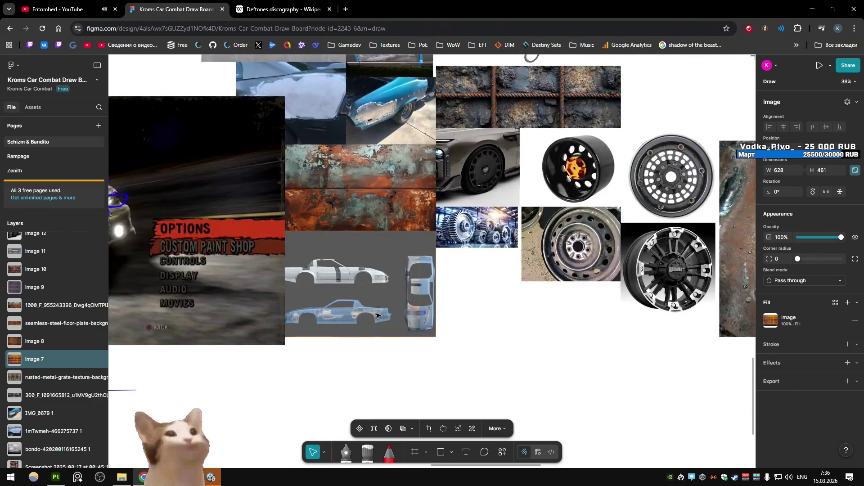
{"action": "scroll", "coordinate": [369, 245], "scroll_direction": "down", "scroll_amount": 10}
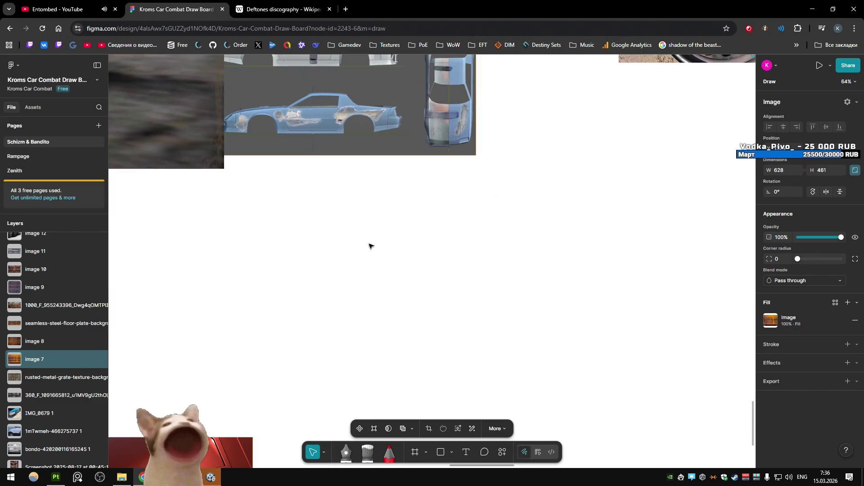
{"action": "scroll", "coordinate": [387, 293], "scroll_direction": "down", "scroll_amount": 5, "text": "ctrl"}
- Drag the grey blueprint sheet clear of the wheel pictures and zoom in on it
{"action": "left_click_drag", "start_coordinate": [367, 189], "coordinate": [398, 254]}
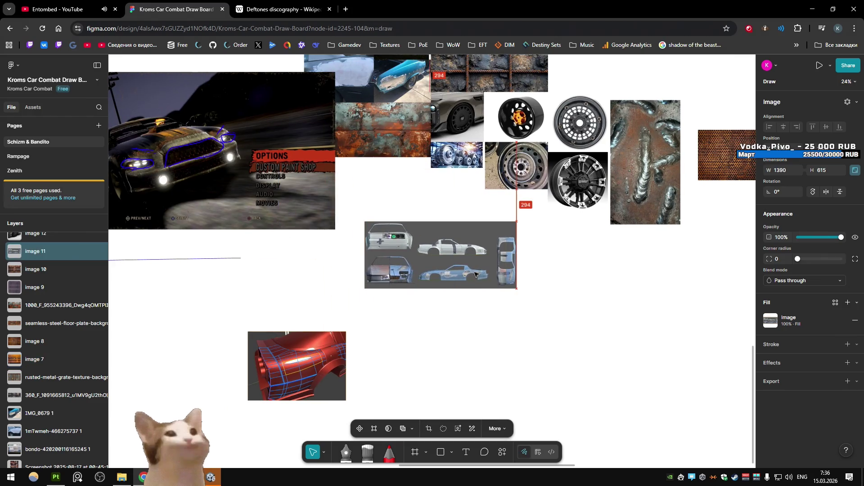
{"action": "scroll", "coordinate": [397, 253], "scroll_direction": "up", "scroll_amount": 8, "text": "ctrl"}
{"action": "scroll", "coordinate": [397, 251], "scroll_direction": "right", "scroll_amount": 3}
{"action": "key", "text": "Escape"}
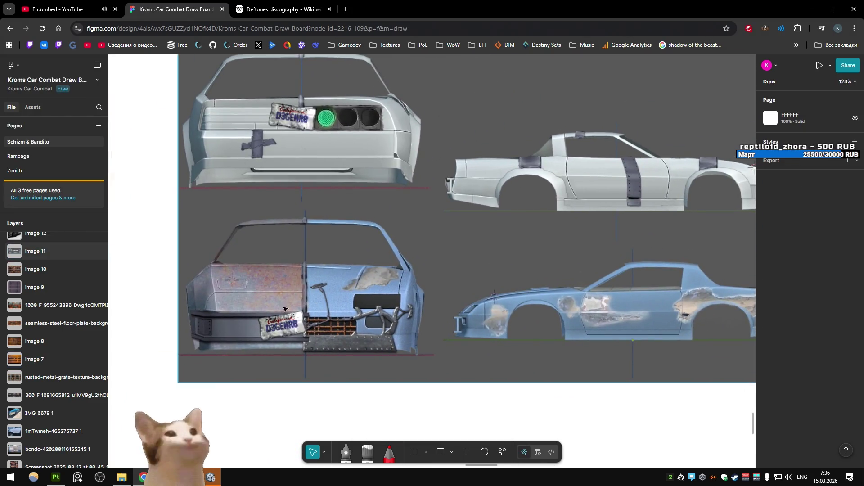
{"action": "scroll", "coordinate": [381, 298], "scroll_direction": "left", "scroll_amount": 2}
{"action": "scroll", "coordinate": [381, 297], "scroll_direction": "up", "scroll_amount": 1, "text": "ctrl"}
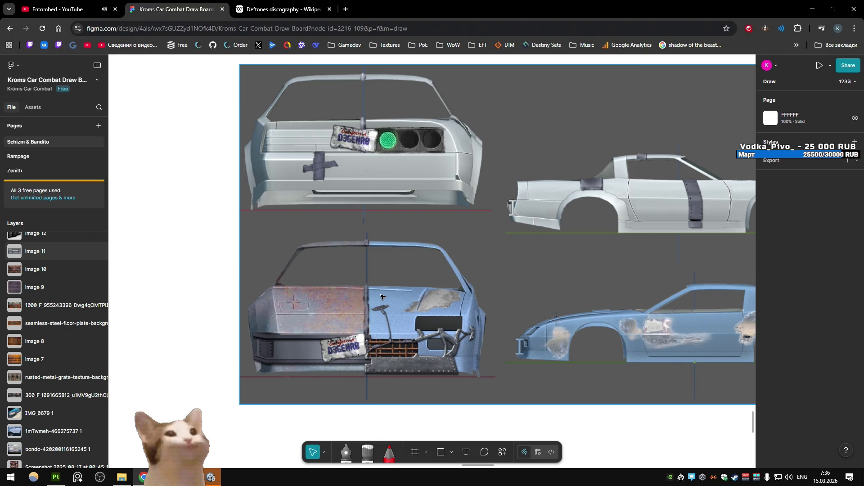
{"action": "key", "text": "alt+Tab"}
{"action": "mouse_move", "coordinate": [176, 192]}
{"action": "left_mouse_down", "text": "alt"}
{"action": "mouse_move", "coordinate": [216, 189]}
{"action": "mouse_move", "coordinate": [212, 202]}
{"action": "left_mouse_up", "text": "alt"}
{"action": "key", "text": "alt+Tab"}
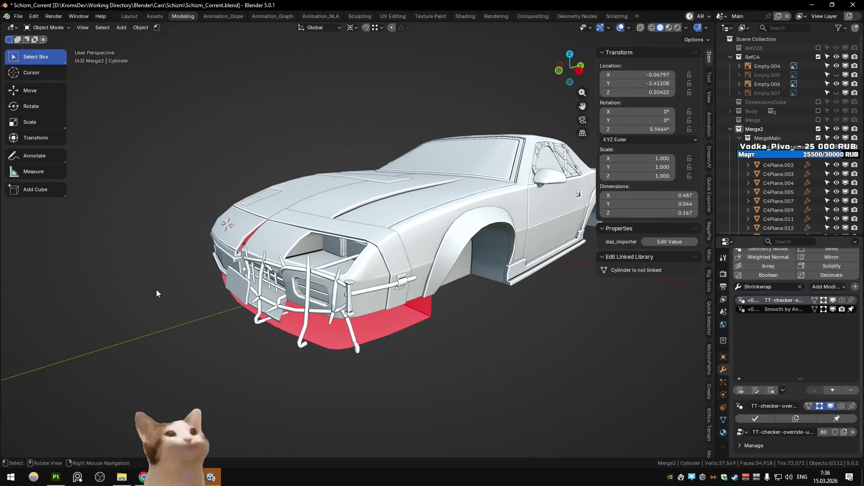
{"action": "key", "text": "alt+Tab"}
{"action": "key", "text": "alt+Tab"}
{"action": "key", "text": "Tab"}
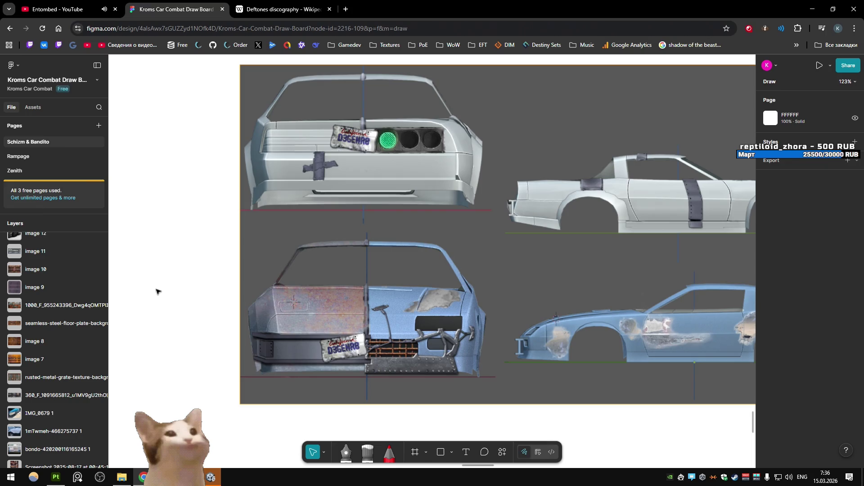
{"action": "key", "text": "alt+Tab"}
{"action": "key", "text": "alt+Tab"}
{"action": "key", "text": "Tab"}
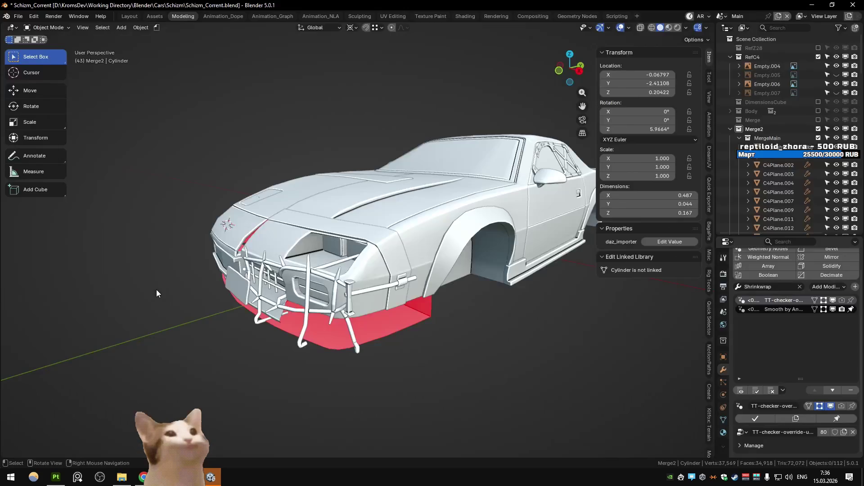
{"action": "key", "text": "alt+Tab"}
{"action": "key", "text": "Tab"}
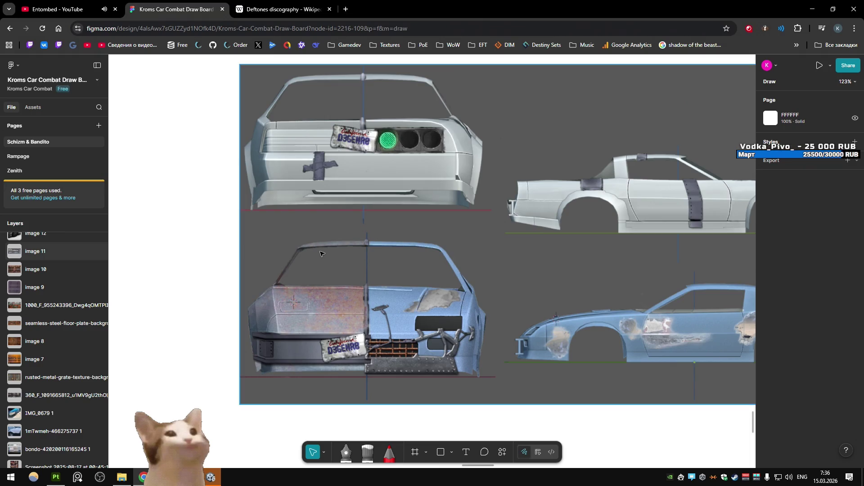
{"action": "key", "text": "shift+p"}
{"action": "left_click_drag", "start_coordinate": [455, 369], "coordinate": [479, 295]}
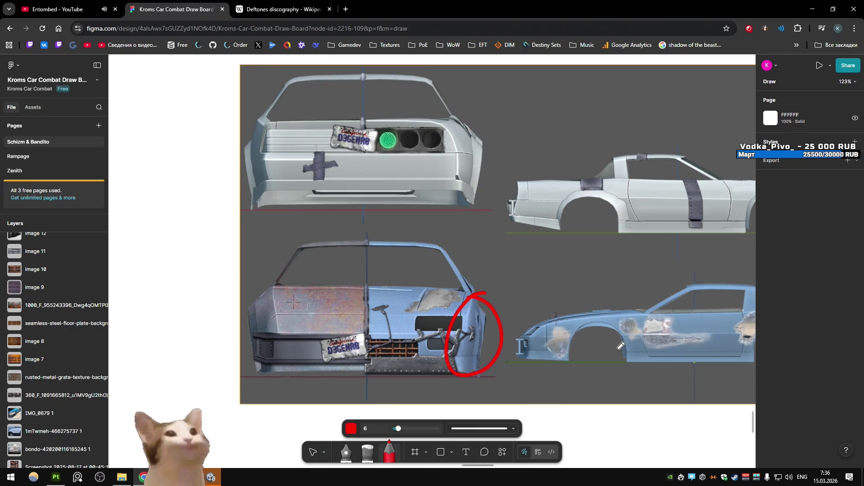
{"action": "key", "text": "ctrl+z"}
{"action": "mouse_move", "coordinate": [460, 340]}
{"action": "left_mouse_down"}
{"action": "mouse_move", "coordinate": [255, 342]}
{"action": "mouse_move", "coordinate": [450, 374]}
{"action": "left_mouse_up"}
{"action": "key", "text": "ctrl+z"}
{"action": "key", "text": "alt+Tab"}
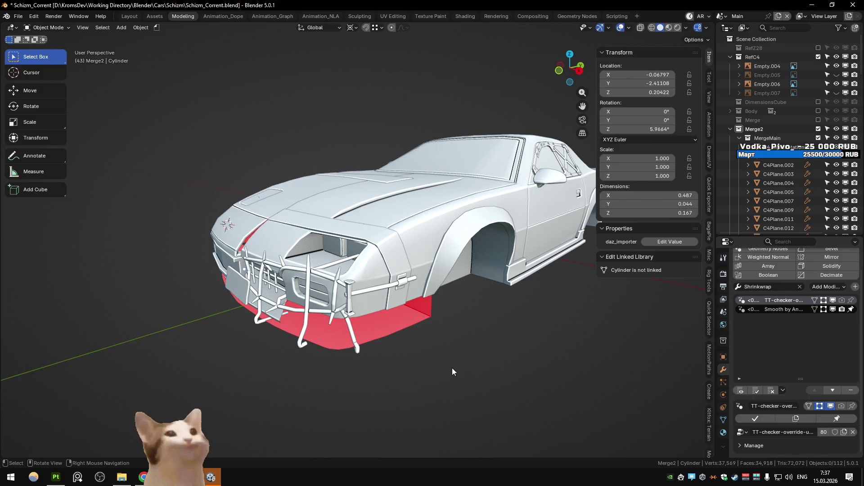
{"action": "mouse_move", "coordinate": [405, 344]}
{"action": "middle_mouse_down"}
{"action": "mouse_move", "coordinate": [413, 328]}
{"action": "mouse_move", "coordinate": [388, 310]}
{"action": "mouse_move", "coordinate": [428, 339]}
{"action": "mouse_move", "coordinate": [214, 222]}
{"action": "middle_mouse_up"}
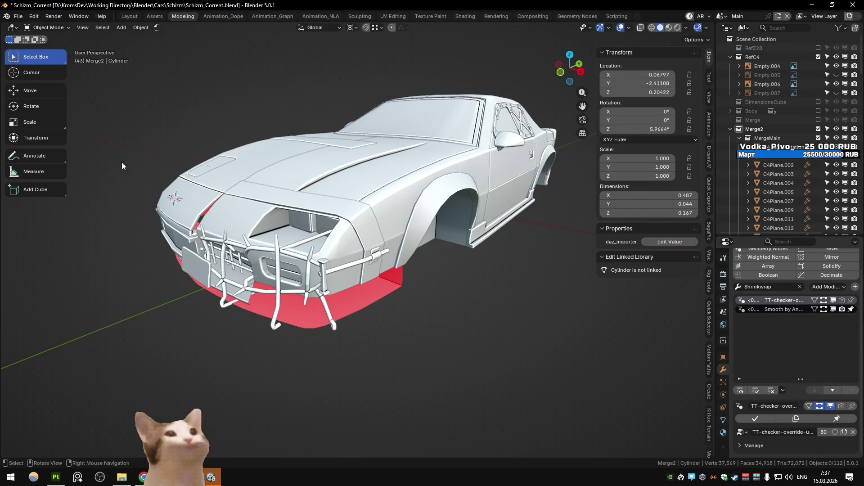
{"action": "left_click", "coordinate": [28, 156]}
{"action": "left_click_drag", "start_coordinate": [180, 240], "coordinate": [194, 293]}
{"action": "key", "text": "ctrl+z"}
{"action": "left_click_drag", "start_coordinate": [198, 249], "coordinate": [260, 269]}
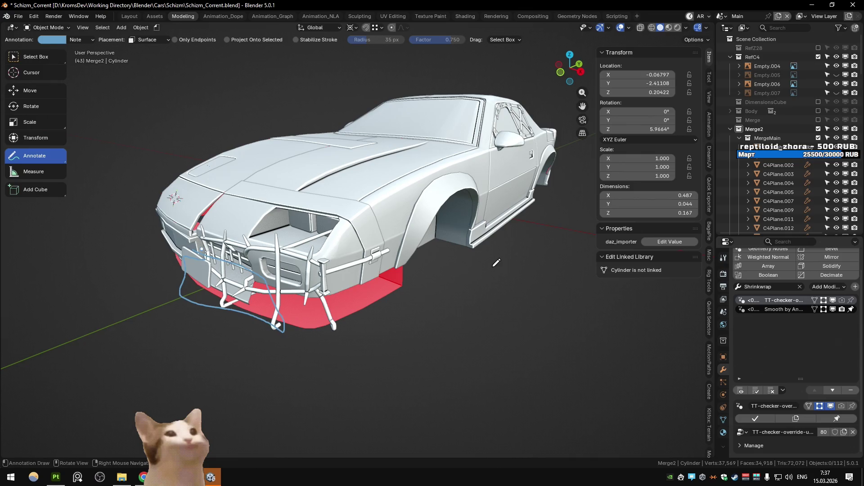
{"action": "key", "text": "ctrl+z"}
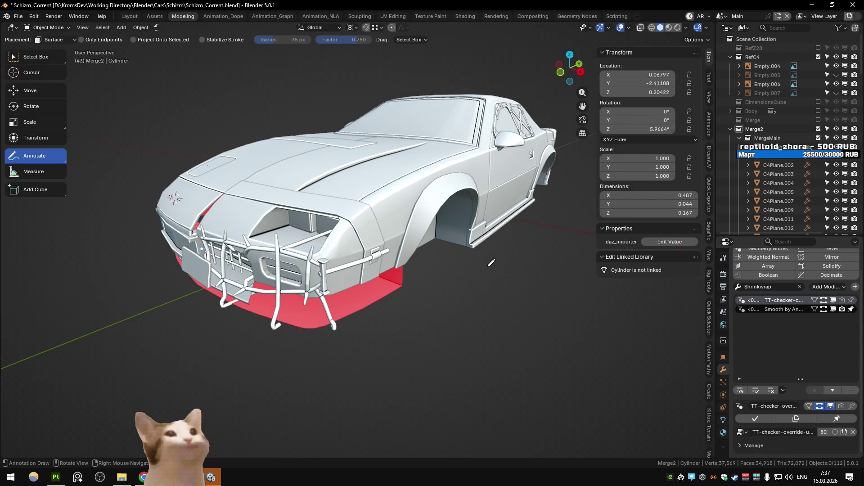
{"action": "key", "text": "alt+Tab"}
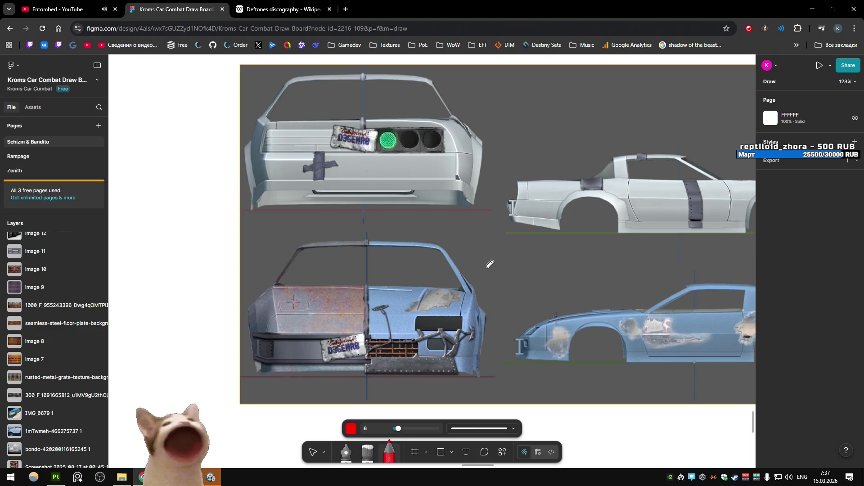
- Back in Blender, unhide the blueprint planes and car body with Alt+H
{"action": "key", "text": "alt+Tab"}
{"action": "key", "text": "Tab"}
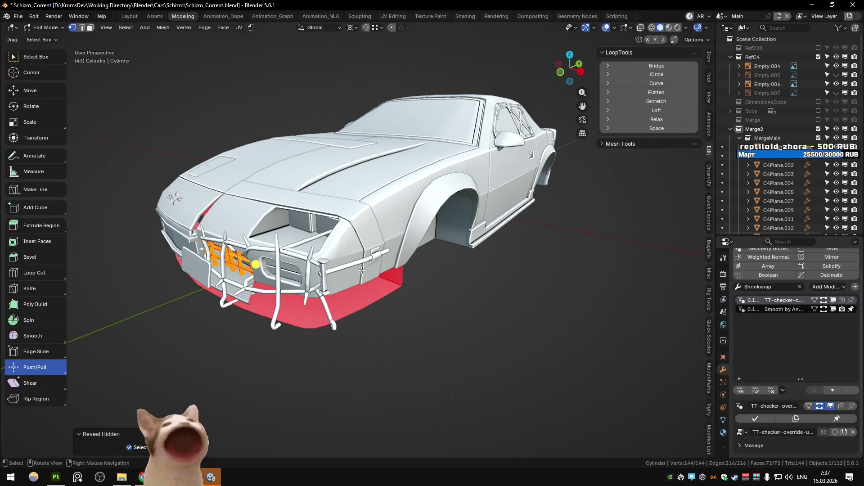
{"action": "key", "text": "Tab"}
{"action": "key", "text": "alt+h"}
{"action": "key", "text": "Tab"}
{"action": "middle_click_drag", "start_coordinate": [253, 305], "coordinate": [365, 270]}
{"action": "key", "text": "Tab"}
- Inspect the bumper mesh in see-through mode, then check the Figma board
{"action": "left_click", "coordinate": [40, 61]}
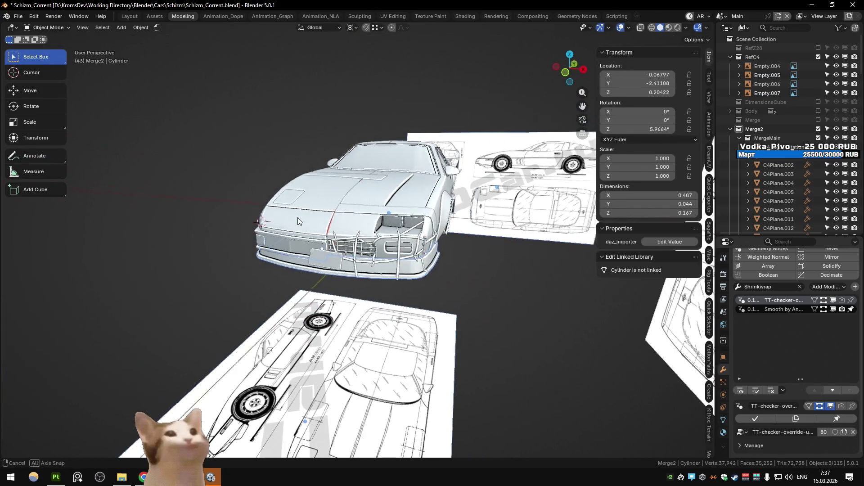
{"action": "key", "text": "Tab"}
{"action": "key", "text": "alt+z"}
{"action": "key", "text": "x"}
{"action": "left_click", "coordinate": [332, 315]}
{"action": "key", "text": "Tab"}
{"action": "key", "text": "alt+z"}
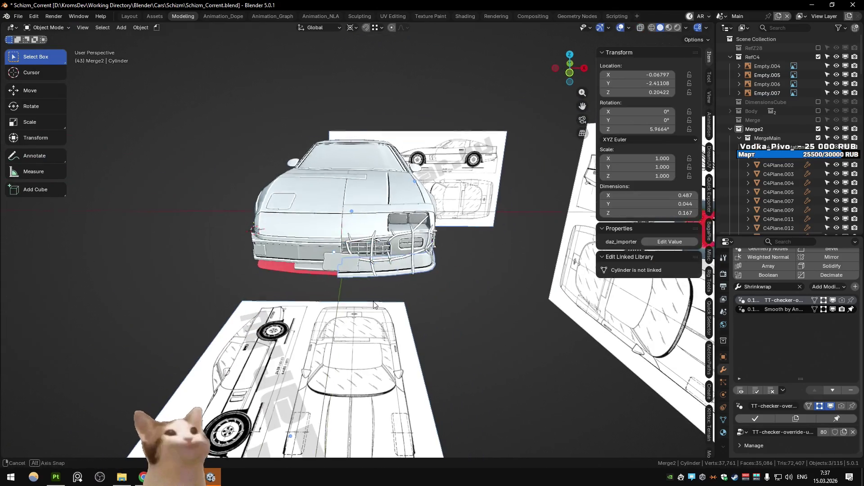
{"action": "left_click", "coordinate": [400, 311]}
{"action": "mouse_move", "coordinate": [401, 312]}
{"action": "middle_mouse_down"}
{"action": "mouse_move", "coordinate": [353, 271]}
{"action": "mouse_move", "coordinate": [350, 291]}
{"action": "mouse_move", "coordinate": [317, 291]}
{"action": "mouse_move", "coordinate": [328, 311]}
{"action": "mouse_move", "coordinate": [409, 315]}
{"action": "mouse_move", "coordinate": [392, 337]}
{"action": "middle_mouse_up"}
{"action": "key", "text": "alt+Tab"}
{"action": "key", "text": "alt+Tab"}
- Separate the selected left bumper part into its own object
{"action": "left_click", "coordinate": [351, 305]}
{"action": "key", "text": "Tab"}
{"action": "mouse_move", "coordinate": [352, 305]}
{"action": "middle_mouse_down"}
{"action": "mouse_move", "coordinate": [387, 338]}
{"action": "mouse_move", "coordinate": [436, 319]}
{"action": "mouse_move", "coordinate": [400, 342]}
{"action": "middle_mouse_up"}
{"action": "key", "text": "p"}
{"action": "left_click", "coordinate": [389, 341]}
{"action": "key", "text": "Tab"}
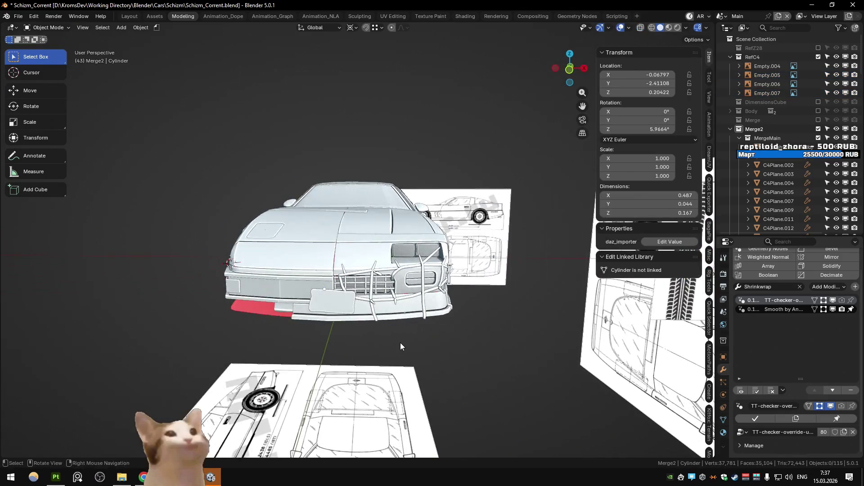
{"action": "key", "text": "Tab"}
{"action": "key", "text": "a"}
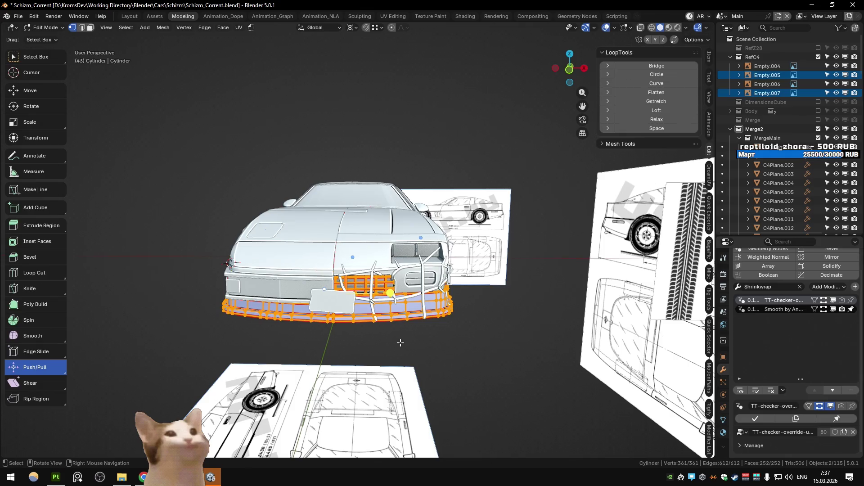
{"action": "key", "text": "Tab"}
- Frame the view on the front panels and toggle see-through shading to inspect the bumper strip
{"action": "mouse_move", "coordinate": [447, 347]}
{"action": "middle_mouse_down"}
{"action": "mouse_move", "coordinate": [471, 336]}
{"action": "mouse_move", "coordinate": [445, 345]}
{"action": "mouse_move", "coordinate": [485, 342]}
{"action": "mouse_move", "coordinate": [396, 319]}
{"action": "middle_mouse_up"}
{"action": "left_click", "coordinate": [315, 297]}
{"action": "mouse_move", "coordinate": [316, 298]}
{"action": "middle_mouse_down"}
{"action": "mouse_move", "coordinate": [306, 311]}
{"action": "mouse_move", "coordinate": [360, 357]}
{"action": "middle_mouse_up"}
{"action": "scroll", "coordinate": [306, 310], "scroll_direction": "up", "scroll_amount": 3}
{"action": "left_click", "coordinate": [363, 359]}
{"action": "key", "text": "KP_Decimal"}
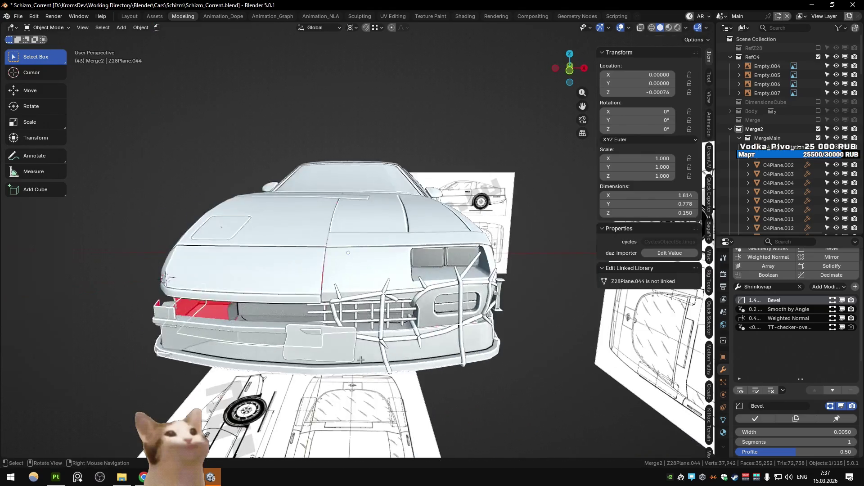
{"action": "scroll", "coordinate": [361, 361], "scroll_direction": "down", "scroll_amount": 3}
{"action": "key", "text": "alt+z"}
{"action": "key", "text": "Tab"}
{"action": "key", "text": "z"}
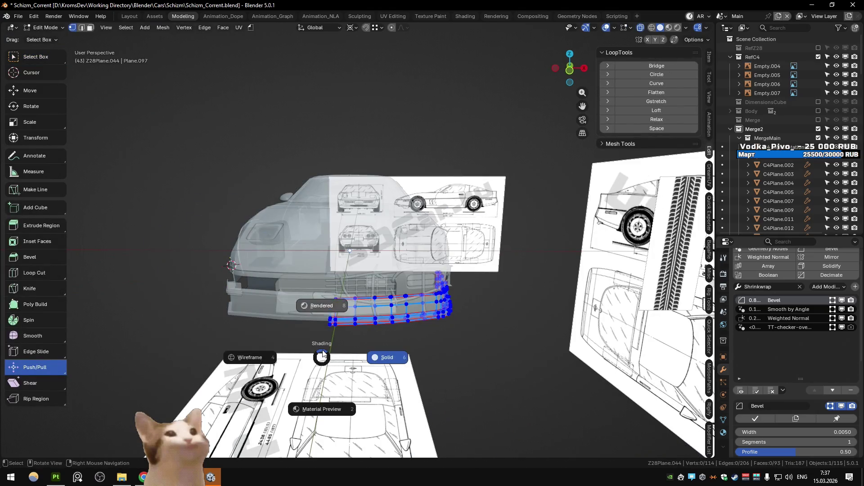
{"action": "key", "text": "Tab"}
{"action": "key", "text": "alt+z"}
{"action": "middle_click_drag", "start_coordinate": [350, 345], "coordinate": [315, 319]}
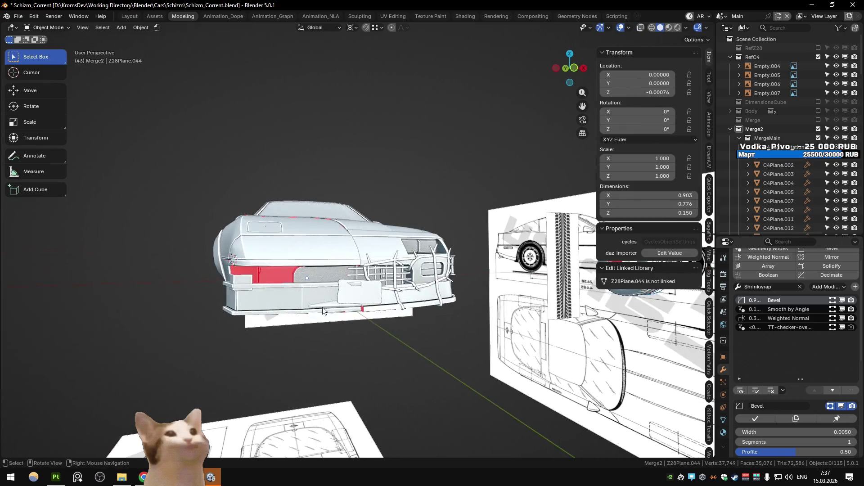
{"action": "scroll", "coordinate": [316, 320], "scroll_direction": "up", "scroll_amount": 2}
- Move the C4Plane.015 bumper strip vertically to a new height
{"action": "left_click", "coordinate": [300, 315]}
{"action": "key", "text": "g"}
{"action": "key", "text": "z"}
{"action": "left_click", "coordinate": [300, 315]}
{"action": "left_click", "coordinate": [416, 361]}
{"action": "mouse_move", "coordinate": [416, 361]}
{"action": "middle_mouse_down"}
{"action": "mouse_move", "coordinate": [394, 377]}
{"action": "mouse_move", "coordinate": [496, 378]}
{"action": "middle_mouse_up"}
- Hide the stray front plate piece Z28Plane.034 and pick the lower bumper piece Z28Plane.044
{"action": "mouse_move", "coordinate": [410, 345]}
{"action": "middle_mouse_down"}
{"action": "mouse_move", "coordinate": [333, 340]}
{"action": "mouse_move", "coordinate": [354, 342]}
{"action": "mouse_move", "coordinate": [320, 350]}
{"action": "mouse_move", "coordinate": [399, 353]}
{"action": "mouse_move", "coordinate": [242, 355]}
{"action": "mouse_move", "coordinate": [372, 349]}
{"action": "middle_mouse_up"}
{"action": "left_click", "coordinate": [333, 340]}
{"action": "left_click", "coordinate": [331, 350]}
{"action": "key", "text": "h"}
{"action": "left_click", "coordinate": [371, 349]}
{"action": "left_click", "coordinate": [371, 350]}
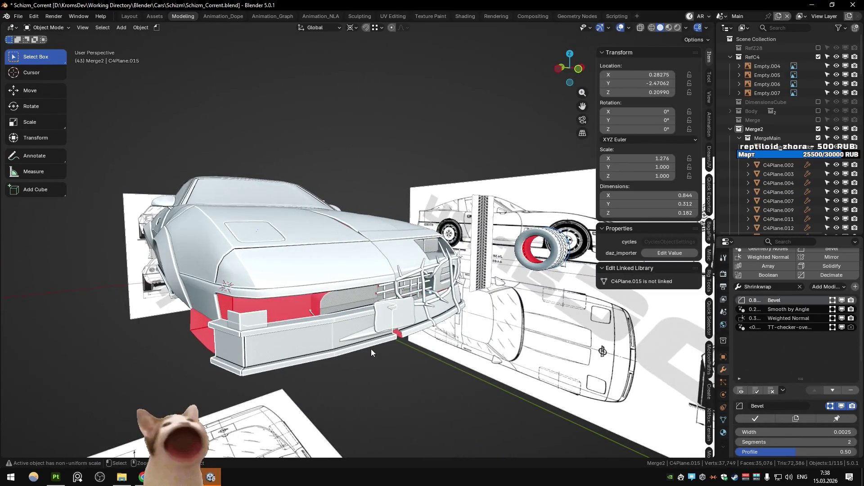
- Box-select part of the bumper's vertices and apply an edit from the right-click menu
{"action": "key", "text": "Tab"}
{"action": "key", "text": "Tab"}
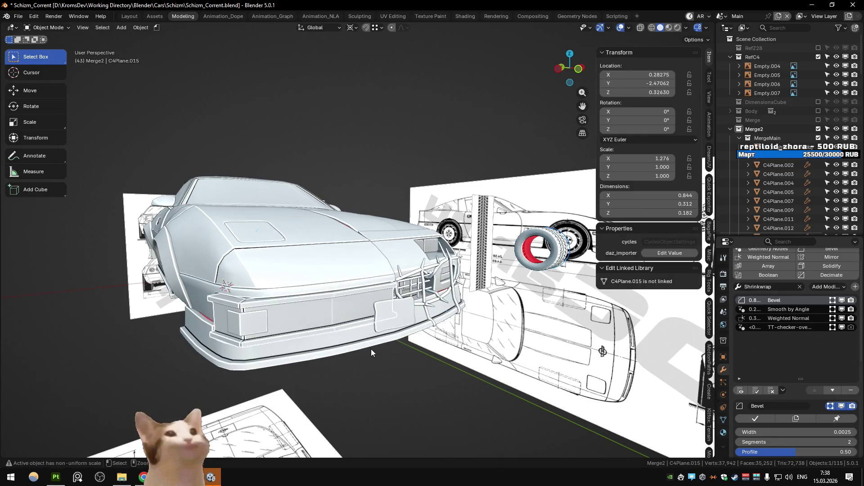
{"action": "middle_click_drag", "start_coordinate": [371, 349], "coordinate": [346, 347]}
{"action": "key", "text": "Tab"}
{"action": "left_click_drag", "start_coordinate": [159, 260], "coordinate": [453, 386]}
{"action": "right_click", "coordinate": [332, 387]}
{"action": "left_click", "coordinate": [332, 388]}
{"action": "key", "text": "Tab"}
{"action": "mouse_move", "coordinate": [459, 361]}
{"action": "middle_mouse_down"}
{"action": "mouse_move", "coordinate": [518, 355]}
{"action": "mouse_move", "coordinate": [397, 361]}
{"action": "mouse_move", "coordinate": [440, 361]}
{"action": "middle_mouse_up"}
- Hide the loose plate pieces Z28Plane.034 and Z28Plane.048
{"action": "left_click", "coordinate": [272, 317]}
{"action": "key", "text": "h"}
{"action": "mouse_move", "coordinate": [273, 317]}
{"action": "middle_mouse_down"}
{"action": "mouse_move", "coordinate": [285, 317]}
{"action": "mouse_move", "coordinate": [274, 331]}
{"action": "mouse_move", "coordinate": [256, 328]}
{"action": "mouse_move", "coordinate": [359, 309]}
{"action": "mouse_move", "coordinate": [255, 309]}
{"action": "mouse_move", "coordinate": [309, 322]}
{"action": "mouse_move", "coordinate": [225, 324]}
{"action": "mouse_move", "coordinate": [272, 325]}
{"action": "mouse_move", "coordinate": [274, 306]}
{"action": "mouse_move", "coordinate": [281, 308]}
{"action": "mouse_move", "coordinate": [254, 313]}
{"action": "mouse_move", "coordinate": [279, 302]}
{"action": "mouse_move", "coordinate": [405, 306]}
{"action": "mouse_move", "coordinate": [271, 305]}
{"action": "mouse_move", "coordinate": [337, 284]}
{"action": "mouse_move", "coordinate": [306, 317]}
{"action": "mouse_move", "coordinate": [300, 304]}
{"action": "mouse_move", "coordinate": [318, 303]}
{"action": "mouse_move", "coordinate": [278, 300]}
{"action": "mouse_move", "coordinate": [332, 292]}
{"action": "middle_mouse_up"}
{"action": "left_click", "coordinate": [260, 303]}
{"action": "key", "text": "h"}
{"action": "scroll", "coordinate": [252, 313], "scroll_direction": "up", "scroll_amount": 2}
{"action": "key", "text": "alt+Tab"}
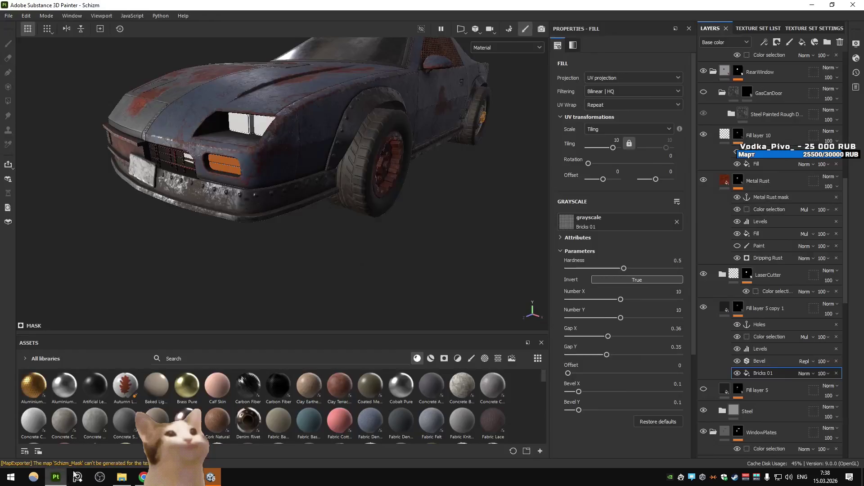
{"action": "mouse_move", "coordinate": [408, 238]}
{"action": "left_mouse_down", "text": "alt"}
{"action": "mouse_move", "coordinate": [339, 170]}
{"action": "mouse_move", "coordinate": [473, 217]}
{"action": "mouse_move", "coordinate": [468, 189]}
{"action": "mouse_move", "coordinate": [462, 270]}
{"action": "mouse_move", "coordinate": [415, 257]}
{"action": "mouse_move", "coordinate": [440, 270]}
{"action": "mouse_move", "coordinate": [353, 257]}
{"action": "mouse_move", "coordinate": [418, 262]}
{"action": "mouse_move", "coordinate": [405, 250]}
{"action": "mouse_move", "coordinate": [411, 269]}
{"action": "left_mouse_up", "text": "alt"}
{"action": "right_click_drag", "start_coordinate": [411, 268], "coordinate": [441, 270], "text": "shift"}
{"action": "mouse_move", "coordinate": [442, 270]}
{"action": "left_mouse_down", "text": "alt"}
{"action": "mouse_move", "coordinate": [423, 248]}
{"action": "mouse_move", "coordinate": [312, 239]}
{"action": "mouse_move", "coordinate": [348, 250]}
{"action": "left_mouse_up", "text": "alt"}
- Return to Blender and select the main body shell Z28Plane.010
{"action": "key", "text": "alt+Tab"}
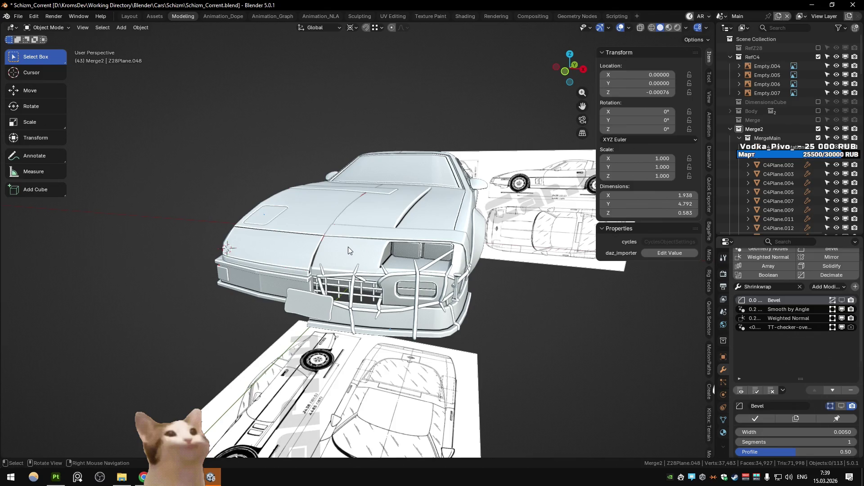
{"action": "scroll", "coordinate": [347, 248], "scroll_direction": "down", "scroll_amount": 3}
{"action": "mouse_move", "coordinate": [298, 265]}
{"action": "middle_mouse_down"}
{"action": "mouse_move", "coordinate": [279, 268]}
{"action": "mouse_move", "coordinate": [316, 268]}
{"action": "mouse_move", "coordinate": [334, 301]}
{"action": "mouse_move", "coordinate": [259, 281]}
{"action": "mouse_move", "coordinate": [286, 290]}
{"action": "mouse_move", "coordinate": [277, 277]}
{"action": "mouse_move", "coordinate": [402, 266]}
{"action": "mouse_move", "coordinate": [419, 249]}
{"action": "mouse_move", "coordinate": [329, 285]}
{"action": "mouse_move", "coordinate": [364, 288]}
{"action": "middle_mouse_up"}
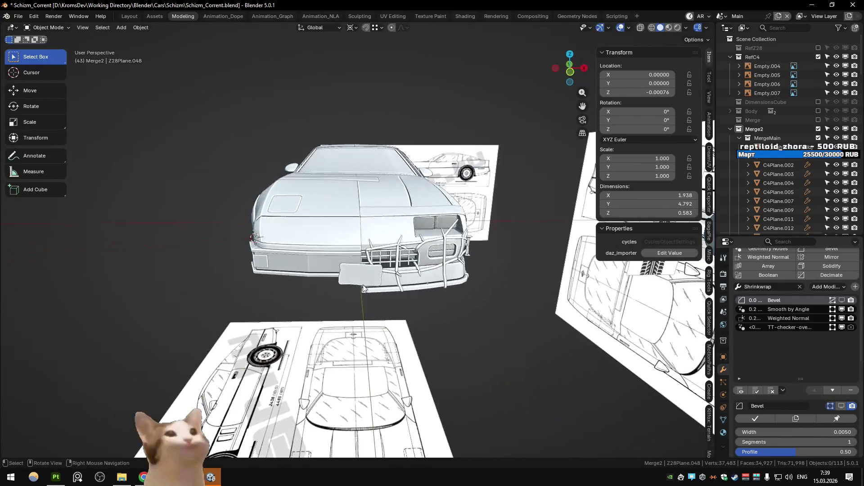
{"action": "mouse_move", "coordinate": [439, 224]}
{"action": "middle_mouse_down"}
{"action": "mouse_move", "coordinate": [405, 253]}
{"action": "mouse_move", "coordinate": [369, 263]}
{"action": "middle_mouse_up"}
{"action": "left_click", "coordinate": [370, 245]}
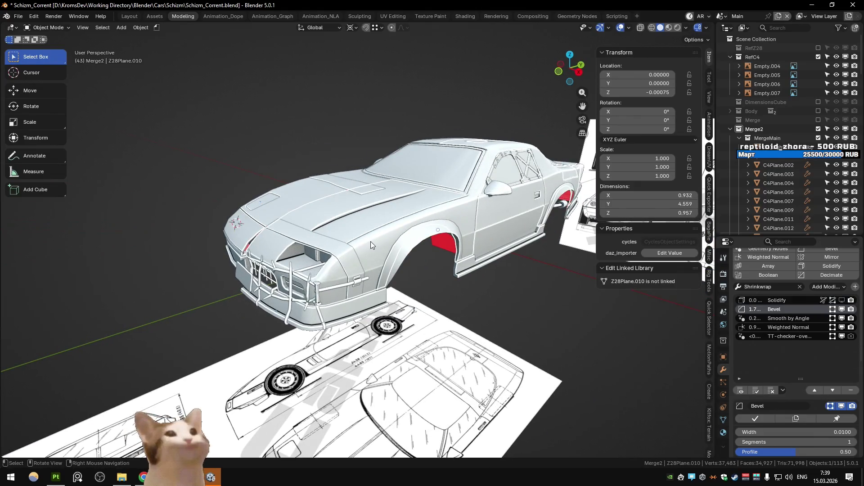
- Select the front bumper strip C4Plane.015 and enter Edit Mode on it
{"action": "mouse_move", "coordinate": [292, 165]}
{"action": "middle_mouse_down"}
{"action": "mouse_move", "coordinate": [281, 221]}
{"action": "mouse_move", "coordinate": [439, 236]}
{"action": "mouse_move", "coordinate": [440, 223]}
{"action": "mouse_move", "coordinate": [431, 249]}
{"action": "middle_mouse_up"}
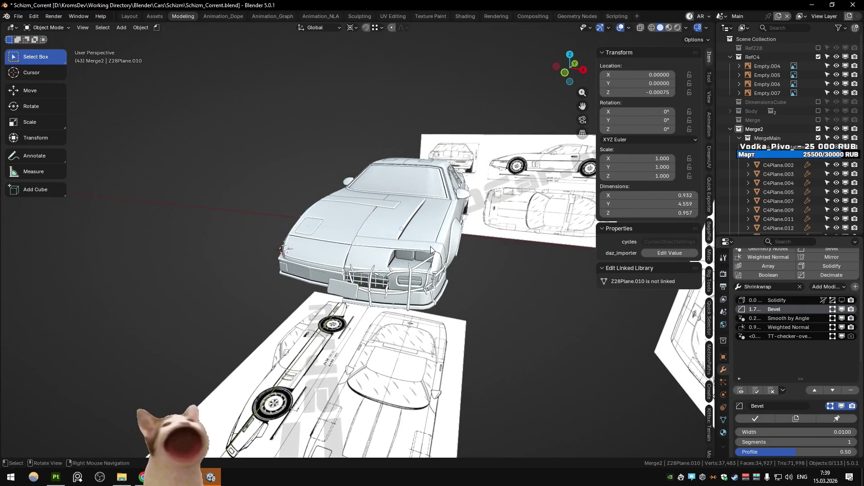
{"action": "mouse_move", "coordinate": [431, 249]}
{"action": "middle_mouse_down"}
{"action": "mouse_move", "coordinate": [351, 285]}
{"action": "mouse_move", "coordinate": [331, 260]}
{"action": "middle_mouse_up"}
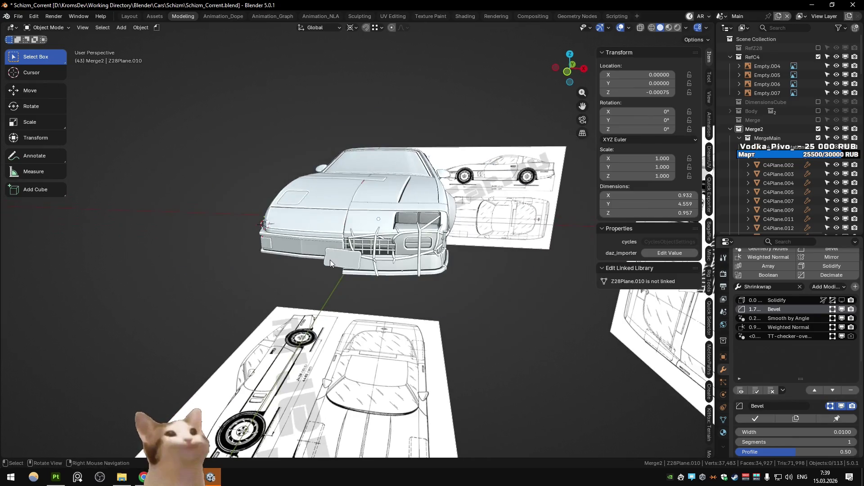
{"action": "scroll", "coordinate": [330, 261], "scroll_direction": "up", "scroll_amount": 2}
{"action": "mouse_move", "coordinate": [217, 268]}
{"action": "middle_mouse_down"}
{"action": "mouse_move", "coordinate": [256, 261]}
{"action": "mouse_move", "coordinate": [279, 270]}
{"action": "mouse_move", "coordinate": [231, 283]}
{"action": "mouse_move", "coordinate": [247, 290]}
{"action": "middle_mouse_up"}
{"action": "left_click", "coordinate": [288, 269]}
{"action": "mouse_move", "coordinate": [195, 273]}
{"action": "middle_mouse_down"}
{"action": "mouse_move", "coordinate": [219, 242]}
{"action": "mouse_move", "coordinate": [180, 280]}
{"action": "mouse_move", "coordinate": [289, 260]}
{"action": "mouse_move", "coordinate": [306, 237]}
{"action": "mouse_move", "coordinate": [301, 269]}
{"action": "mouse_move", "coordinate": [310, 237]}
{"action": "mouse_move", "coordinate": [302, 266]}
{"action": "mouse_move", "coordinate": [366, 241]}
{"action": "middle_mouse_up"}
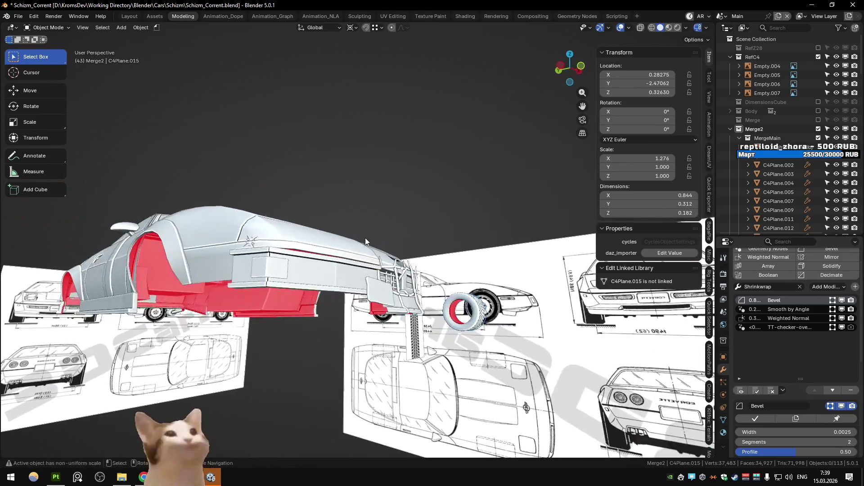
{"action": "left_click", "coordinate": [238, 278]}
{"action": "key", "text": "Tab"}
- Leave Edit Mode on the deepened bumper strip and select the hood panel C4Plane.004
{"action": "middle_click_drag", "start_coordinate": [237, 278], "coordinate": [210, 282]}
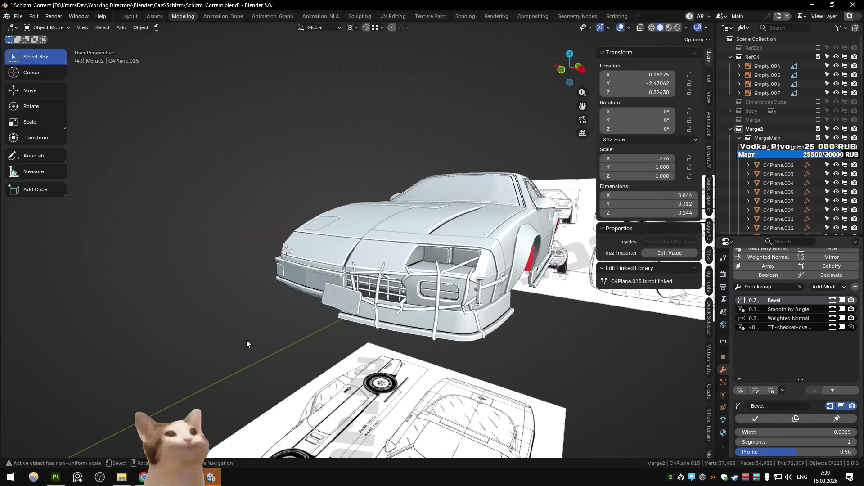
{"action": "mouse_move", "coordinate": [262, 341]}
{"action": "middle_mouse_down"}
{"action": "mouse_move", "coordinate": [252, 347]}
{"action": "mouse_move", "coordinate": [275, 353]}
{"action": "middle_mouse_up"}
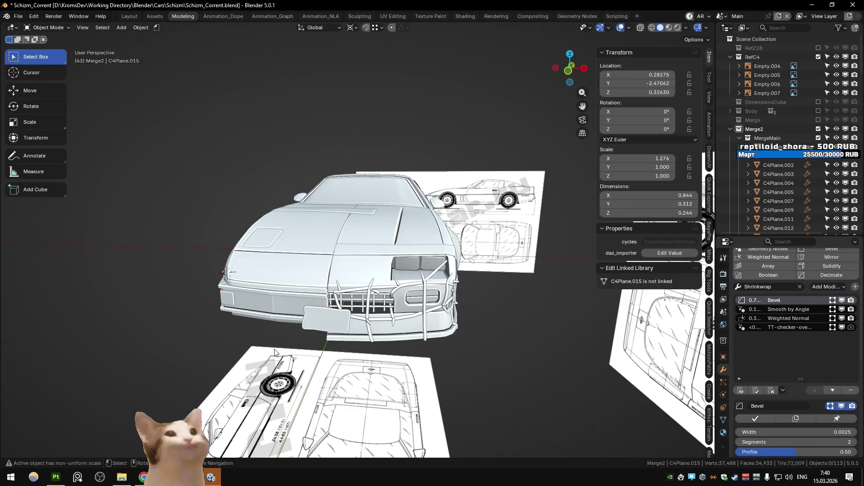
{"action": "mouse_move", "coordinate": [275, 352]}
{"action": "middle_mouse_down"}
{"action": "mouse_move", "coordinate": [328, 319]}
{"action": "mouse_move", "coordinate": [258, 354]}
{"action": "mouse_move", "coordinate": [310, 345]}
{"action": "middle_mouse_up"}
{"action": "key", "text": "Tab"}
{"action": "key", "text": "Tab"}
{"action": "key", "text": "Tab"}
{"action": "key", "text": "Tab"}
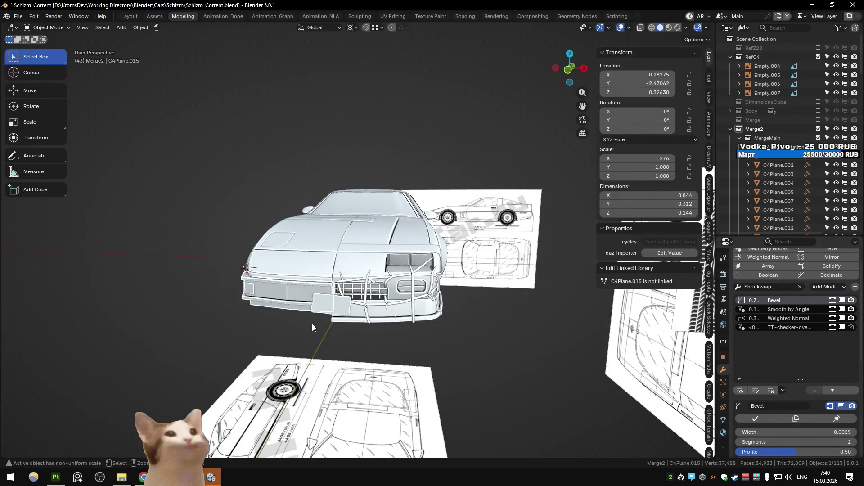
{"action": "left_click", "coordinate": [320, 271]}
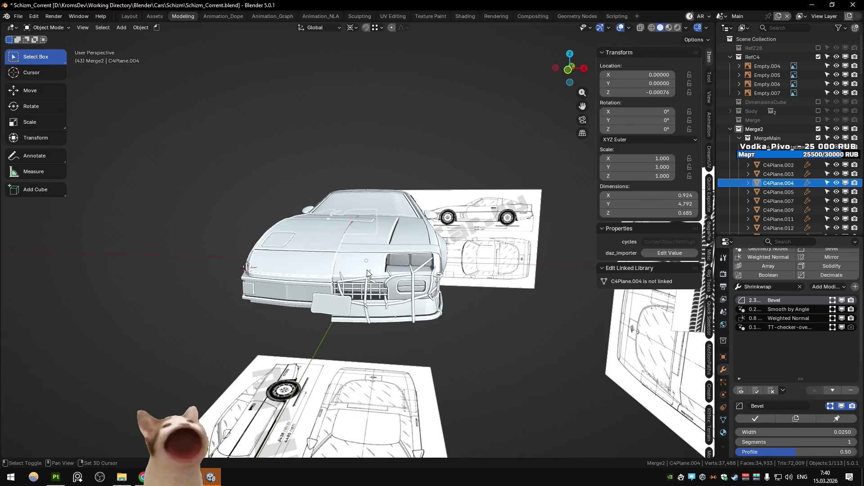
{"action": "key", "text": "shift+h"}
{"action": "key", "text": "alt+h"}
{"action": "key", "text": "shift+h"}
{"action": "mouse_move", "coordinate": [418, 292]}
{"action": "middle_mouse_down"}
{"action": "mouse_move", "coordinate": [457, 336]}
{"action": "mouse_move", "coordinate": [450, 315]}
{"action": "mouse_move", "coordinate": [421, 313]}
{"action": "middle_mouse_up"}
{"action": "left_click", "coordinate": [421, 314]}
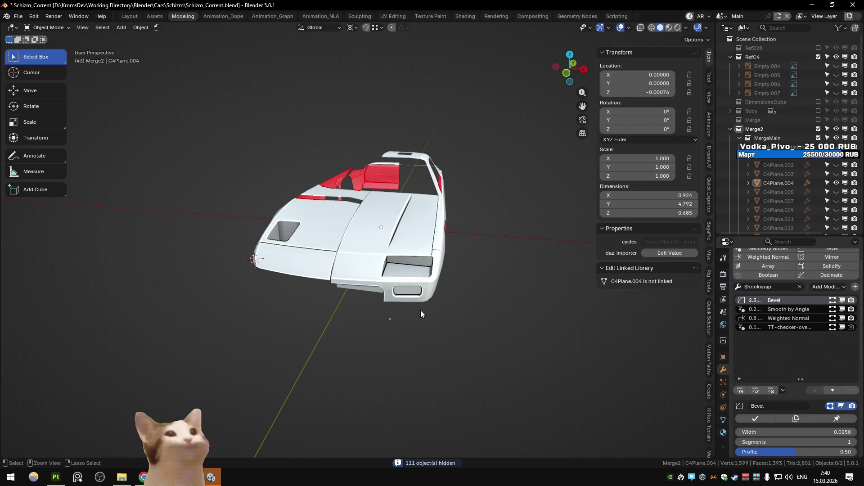
{"action": "key", "text": "alt+h"}
{"action": "left_click", "coordinate": [350, 313]}
{"action": "mouse_move", "coordinate": [350, 313]}
{"action": "middle_mouse_down"}
{"action": "mouse_move", "coordinate": [229, 258]}
{"action": "mouse_move", "coordinate": [236, 244]}
{"action": "mouse_move", "coordinate": [191, 288]}
{"action": "mouse_move", "coordinate": [193, 296]}
{"action": "middle_mouse_up"}
{"action": "left_click", "coordinate": [350, 352]}
{"action": "left_click", "coordinate": [350, 354]}
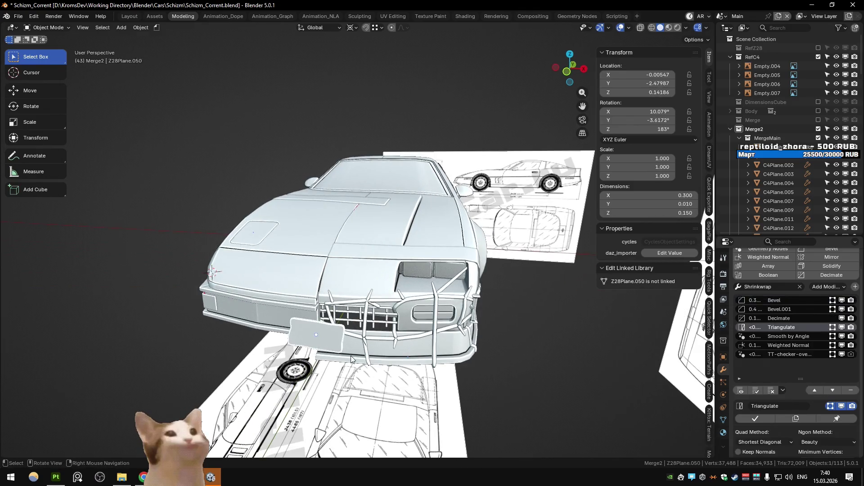
{"action": "left_click", "coordinate": [349, 357]}
{"action": "left_click", "coordinate": [348, 355]}
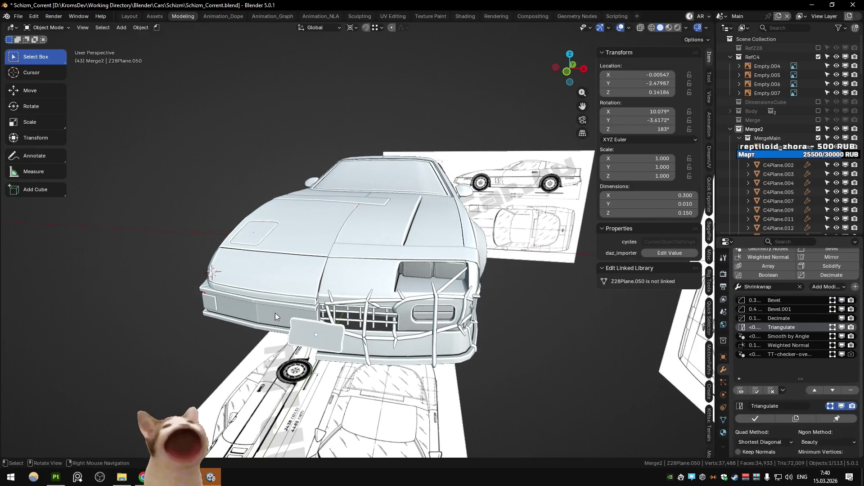
{"action": "left_click", "coordinate": [338, 351]}
{"action": "left_click", "coordinate": [331, 349]}
{"action": "left_click", "coordinate": [324, 346]}
{"action": "left_click", "coordinate": [318, 345]}
{"action": "left_click", "coordinate": [316, 344]}
{"action": "left_click", "coordinate": [316, 345]}
{"action": "mouse_move", "coordinate": [316, 344]}
{"action": "middle_mouse_down"}
{"action": "mouse_move", "coordinate": [292, 320]}
{"action": "mouse_move", "coordinate": [248, 371]}
{"action": "middle_mouse_up"}
- Lower the bumper strip C4Plane.015 in two vertical Z moves in Edit Mode
{"action": "key", "text": "Tab"}
{"action": "key", "text": "g"}
{"action": "key", "text": "z"}
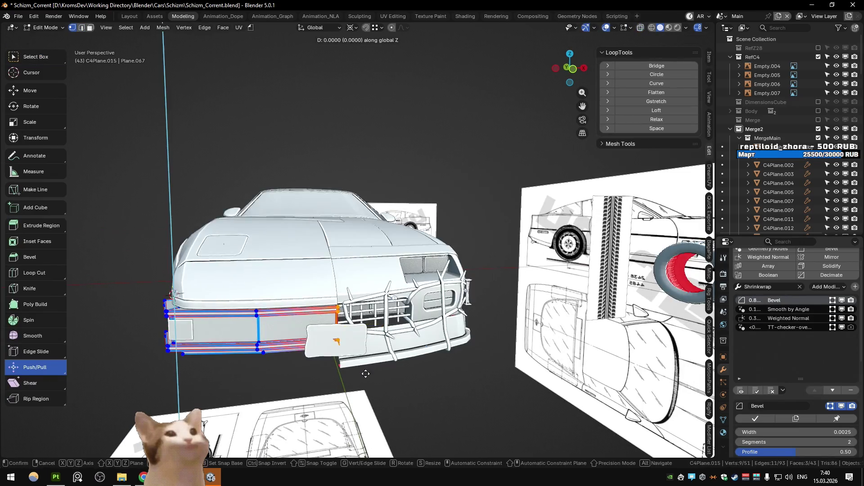
{"action": "left_click", "coordinate": [366, 393]}
{"action": "key", "text": "alt+z"}
{"action": "key", "text": "alt+z"}
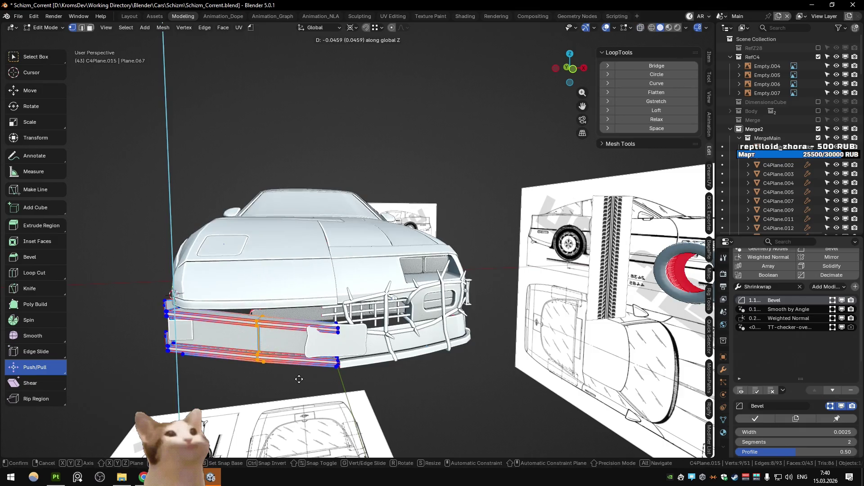
{"action": "key", "text": "Tab"}
{"action": "mouse_move", "coordinate": [390, 376]}
{"action": "middle_mouse_down"}
{"action": "mouse_move", "coordinate": [365, 365]}
{"action": "mouse_move", "coordinate": [410, 381]}
{"action": "mouse_move", "coordinate": [399, 374]}
{"action": "mouse_move", "coordinate": [305, 390]}
{"action": "mouse_move", "coordinate": [352, 286]}
{"action": "mouse_move", "coordinate": [312, 300]}
{"action": "mouse_move", "coordinate": [323, 240]}
{"action": "middle_mouse_up"}
{"action": "key", "text": "Tab"}
{"action": "key", "text": "Tab"}
{"action": "key", "text": "Tab"}
{"action": "key", "text": "g"}
{"action": "key", "text": "z"}
{"action": "left_click", "coordinate": [360, 384]}
{"action": "key", "text": "Tab"}
{"action": "key", "text": "Tab"}
- Slide the bumper strip along the car's length (Y axis) in X-ray view
{"action": "key", "text": "alt+z"}
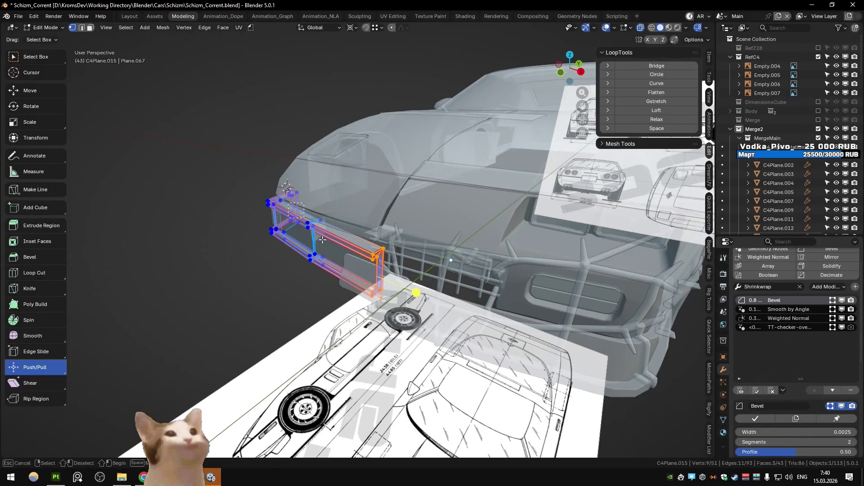
{"action": "key", "text": "alt+z"}
{"action": "key", "text": "alt+z"}
{"action": "middle_click_drag", "start_coordinate": [336, 275], "coordinate": [349, 273]}
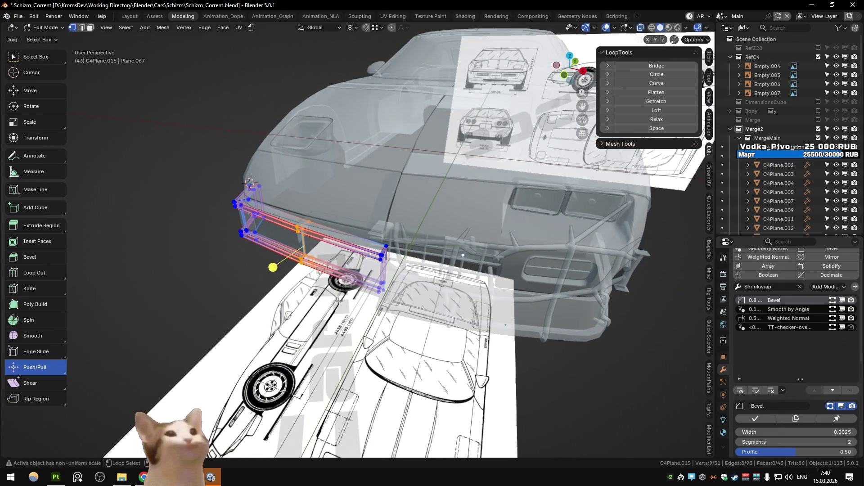
{"action": "key", "text": "alt+z"}
{"action": "key", "text": "g"}
{"action": "key", "text": "y"}
{"action": "left_click", "coordinate": [331, 303]}
{"action": "key", "text": "Tab"}
- Review the repositioned strip, then switch to Substance 3D Painter and undo
{"action": "mouse_move", "coordinate": [331, 303]}
{"action": "middle_mouse_down"}
{"action": "mouse_move", "coordinate": [266, 269]}
{"action": "mouse_move", "coordinate": [280, 277]}
{"action": "mouse_move", "coordinate": [342, 261]}
{"action": "mouse_move", "coordinate": [337, 253]}
{"action": "mouse_move", "coordinate": [250, 295]}
{"action": "mouse_move", "coordinate": [273, 280]}
{"action": "mouse_move", "coordinate": [265, 302]}
{"action": "mouse_move", "coordinate": [270, 290]}
{"action": "mouse_move", "coordinate": [350, 252]}
{"action": "mouse_move", "coordinate": [398, 265]}
{"action": "mouse_move", "coordinate": [339, 278]}
{"action": "mouse_move", "coordinate": [352, 303]}
{"action": "mouse_move", "coordinate": [356, 294]}
{"action": "mouse_move", "coordinate": [361, 309]}
{"action": "mouse_move", "coordinate": [379, 312]}
{"action": "mouse_move", "coordinate": [333, 314]}
{"action": "mouse_move", "coordinate": [380, 322]}
{"action": "middle_mouse_up"}
{"action": "scroll", "coordinate": [351, 303], "scroll_direction": "down", "scroll_amount": 2}
{"action": "key", "text": "alt+Tab"}
{"action": "key", "text": "alt+Tab"}
{"action": "key", "text": "ctrl+z"}
{"action": "key", "text": "ctrl+z"}
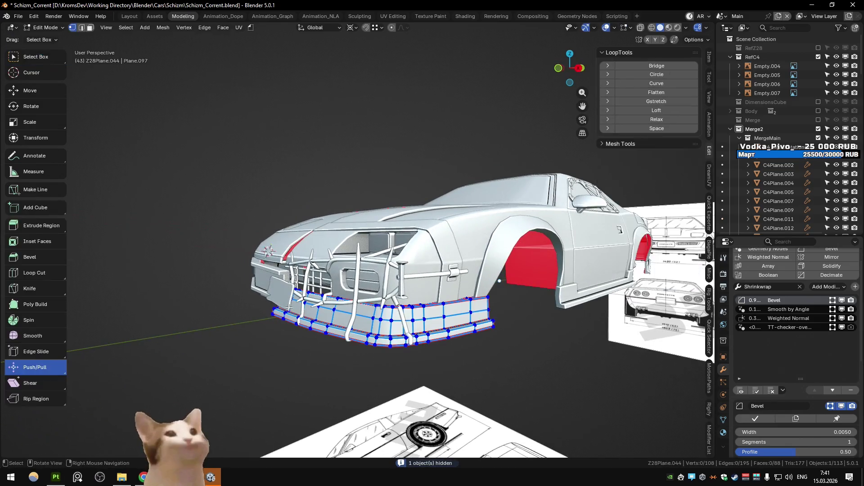
{"action": "middle_click_drag", "start_coordinate": [435, 318], "coordinate": [438, 326]}
{"action": "key", "text": "Tab"}
{"action": "key", "text": "Tab"}
{"action": "left_click", "coordinate": [63, 156]}
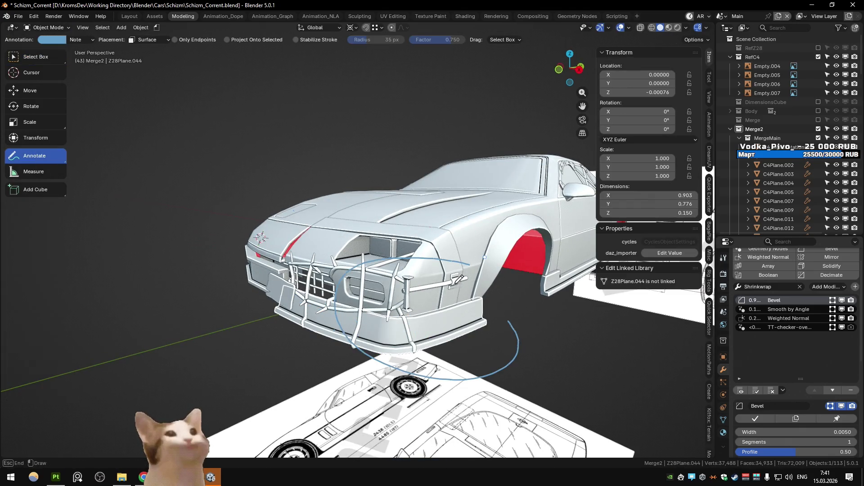
{"action": "mouse_move", "coordinate": [574, 338]}
{"action": "middle_mouse_down"}
{"action": "mouse_move", "coordinate": [433, 305]}
{"action": "mouse_move", "coordinate": [440, 313]}
{"action": "middle_mouse_up"}
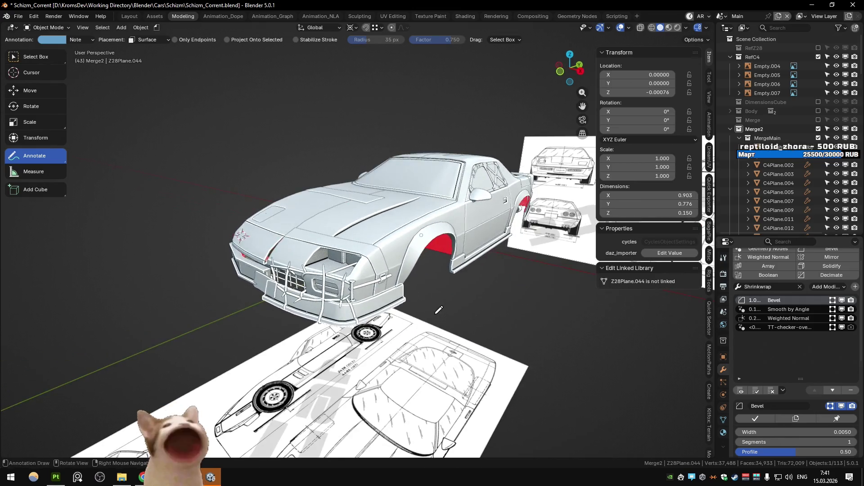
{"action": "scroll", "coordinate": [380, 285], "scroll_direction": "up", "scroll_amount": 3}
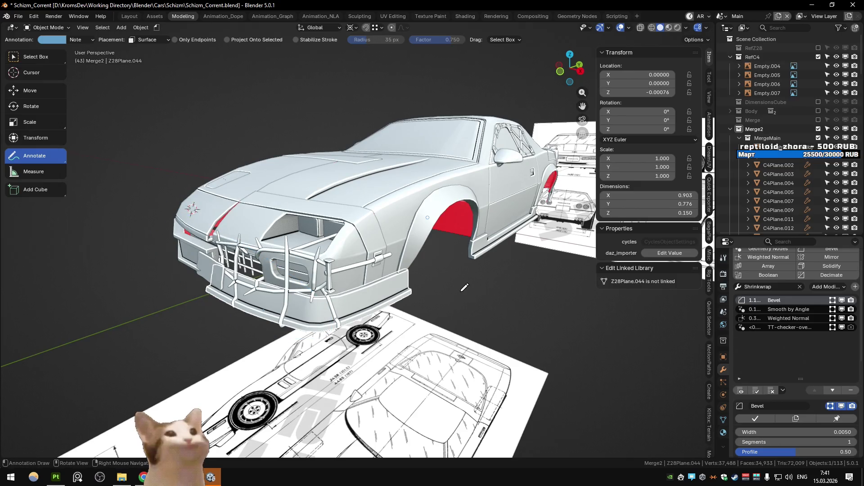
{"action": "middle_click_drag", "start_coordinate": [464, 287], "coordinate": [358, 262]}
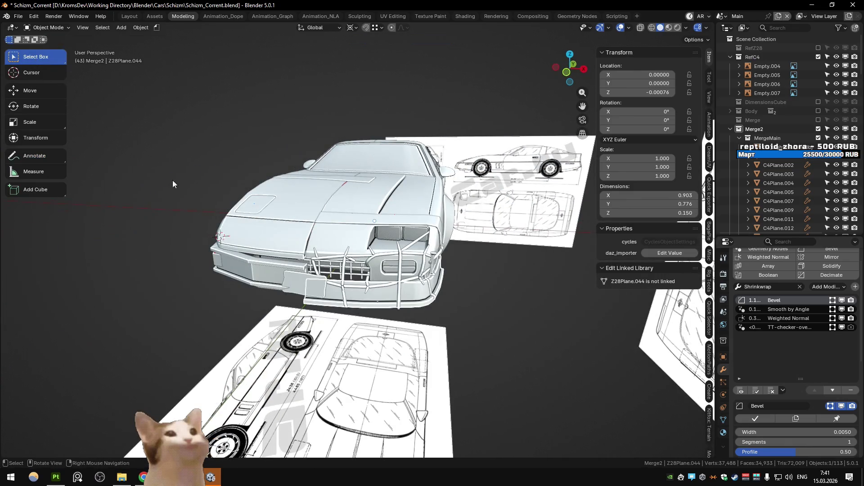
- Select the rebar cage Z28Plane.056 and box-select some of its vertices in X-ray
{"action": "middle_click_drag", "start_coordinate": [173, 184], "coordinate": [310, 247]}
{"action": "scroll", "coordinate": [310, 247], "scroll_direction": "up", "scroll_amount": 3}
{"action": "left_click", "coordinate": [419, 252]}
{"action": "key", "text": "Tab"}
{"action": "key", "text": "alt+z"}
{"action": "left_click_drag", "start_coordinate": [319, 192], "coordinate": [426, 292]}
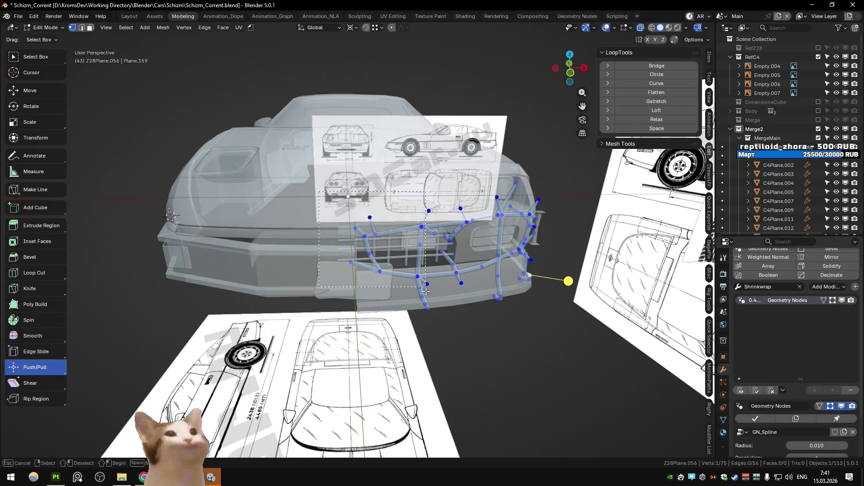
{"action": "key", "text": "alt+z"}
{"action": "middle_click_drag", "start_coordinate": [436, 315], "coordinate": [428, 308]}
{"action": "key", "text": "j"}
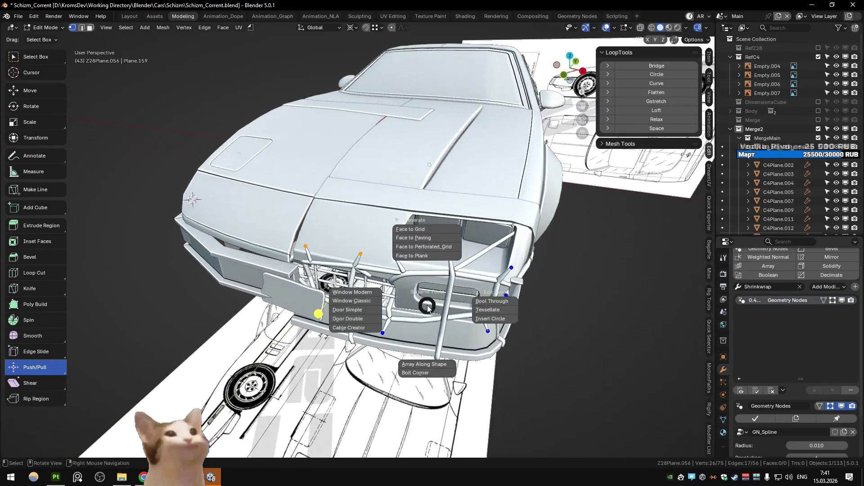
{"action": "key", "text": "Escape"}
{"action": "key", "text": "alt+z"}
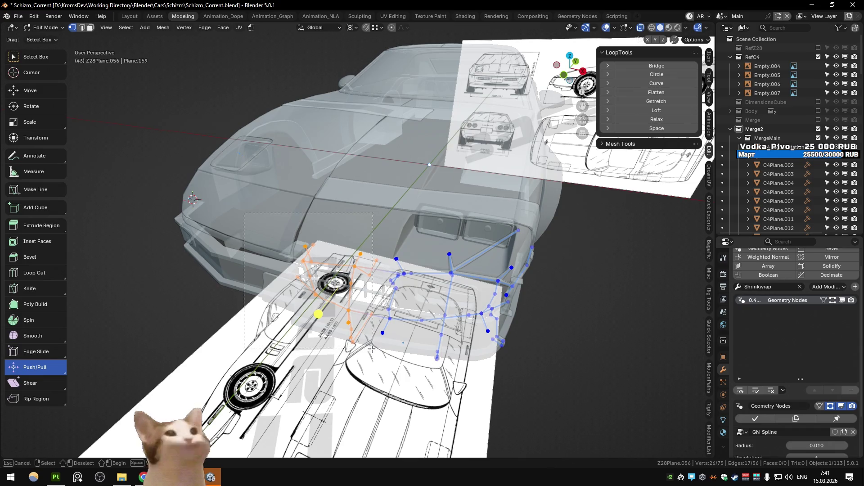
{"action": "key", "text": "alt+z"}
- Box-select the cage's left vertices and move them slightly further left
{"action": "key", "text": "alt+z"}
{"action": "key", "text": "alt+z"}
{"action": "mouse_move", "coordinate": [283, 315]}
{"action": "middle_mouse_down"}
{"action": "mouse_move", "coordinate": [282, 248]}
{"action": "mouse_move", "coordinate": [253, 251]}
{"action": "middle_mouse_up"}
{"action": "key", "text": "Tab"}
{"action": "left_click", "coordinate": [283, 248]}
{"action": "mouse_move", "coordinate": [342, 292]}
{"action": "middle_mouse_down"}
{"action": "mouse_move", "coordinate": [323, 283]}
{"action": "mouse_move", "coordinate": [323, 291]}
{"action": "mouse_move", "coordinate": [171, 299]}
{"action": "middle_mouse_up"}
{"action": "left_click", "coordinate": [332, 271]}
{"action": "key", "text": "Tab"}
{"action": "key", "text": "alt+z"}
{"action": "left_click_drag", "start_coordinate": [269, 229], "coordinate": [382, 368]}
{"action": "key", "text": "alt+z"}
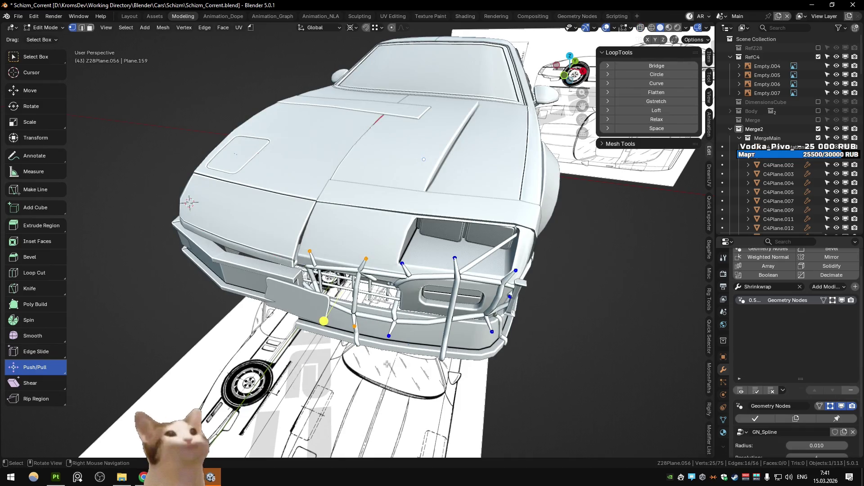
{"action": "right_click", "coordinate": [391, 359]}
{"action": "key", "text": "alt+z"}
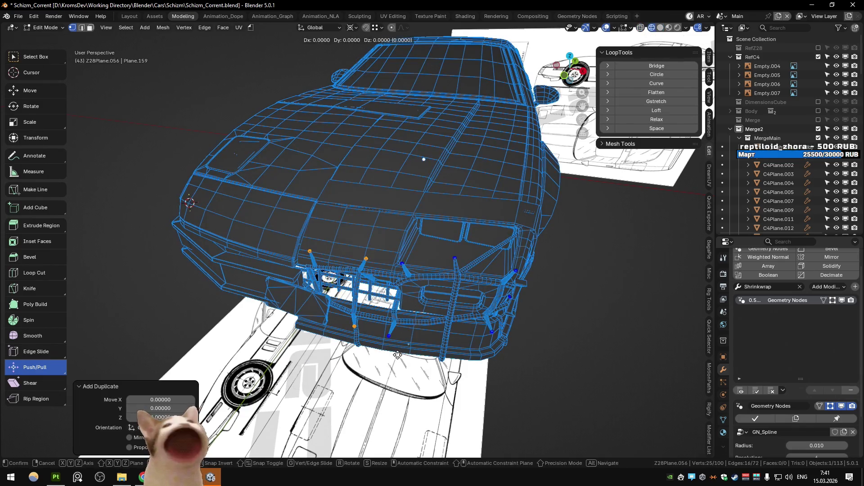
{"action": "left_click", "coordinate": [315, 352]}
{"action": "middle_click_drag", "start_coordinate": [315, 351], "coordinate": [338, 350]}
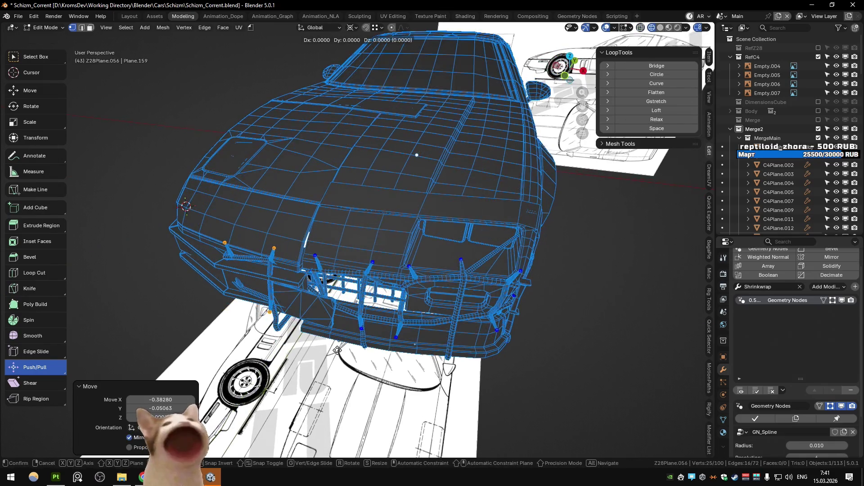
{"action": "left_click", "coordinate": [339, 354]}
{"action": "key", "text": "alt+z"}
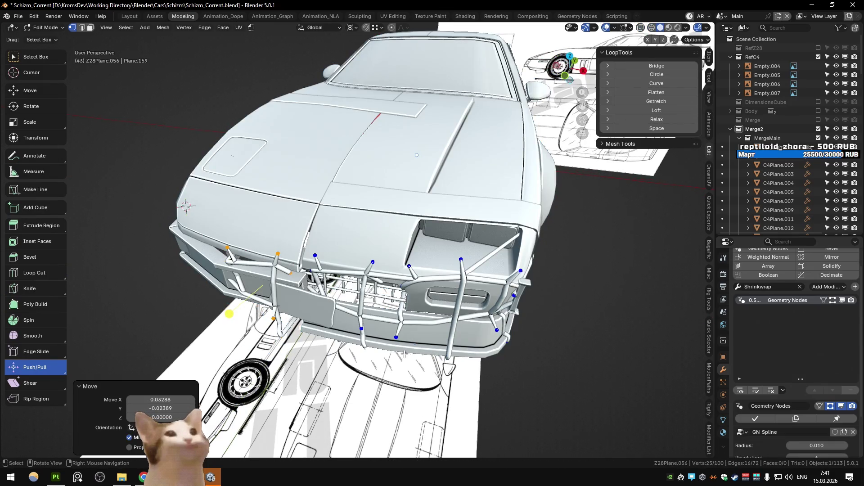
{"action": "key", "text": "Tab"}
- Raise the cage's left-end vertices slightly and push them outward along X
{"action": "scroll", "coordinate": [501, 341], "scroll_direction": "down", "scroll_amount": 5}
{"action": "mouse_move", "coordinate": [501, 341]}
{"action": "middle_mouse_down"}
{"action": "mouse_move", "coordinate": [545, 328]}
{"action": "mouse_move", "coordinate": [452, 300]}
{"action": "mouse_move", "coordinate": [346, 289]}
{"action": "middle_mouse_up"}
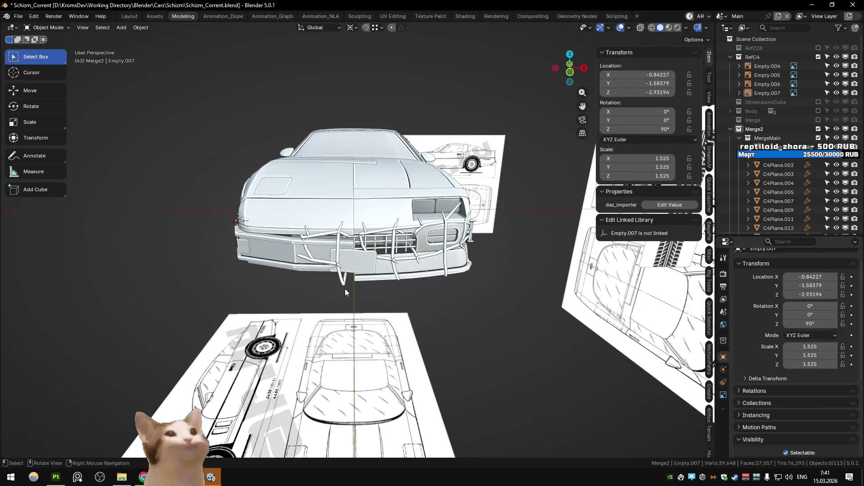
{"action": "scroll", "coordinate": [307, 271], "scroll_direction": "up", "scroll_amount": 2}
{"action": "left_click", "coordinate": [305, 271]}
{"action": "key", "text": "Tab"}
{"action": "key", "text": "alt+z"}
{"action": "left_click", "coordinate": [284, 246], "text": "alt"}
{"action": "key", "text": "alt+z"}
{"action": "key", "text": "alt+z"}
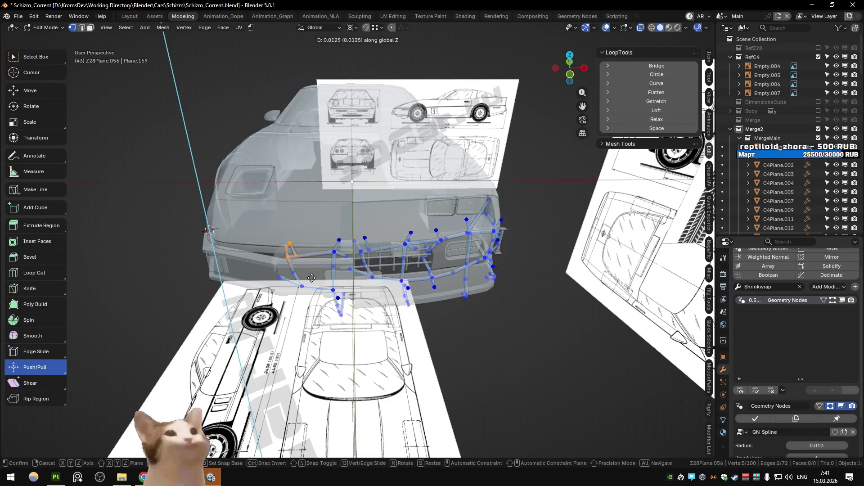
{"action": "left_click", "coordinate": [272, 261]}
{"action": "key", "text": "alt+z"}
{"action": "key", "text": "g"}
{"action": "key", "text": "x"}
{"action": "left_click", "coordinate": [310, 323]}
{"action": "left_click", "coordinate": [308, 327]}
{"action": "key", "text": "Tab"}
- Move one more cage vertex sideways along the X axis
{"action": "left_click", "coordinate": [467, 334]}
{"action": "mouse_move", "coordinate": [467, 334]}
{"action": "middle_mouse_down"}
{"action": "mouse_move", "coordinate": [262, 310]}
{"action": "mouse_move", "coordinate": [316, 288]}
{"action": "middle_mouse_up"}
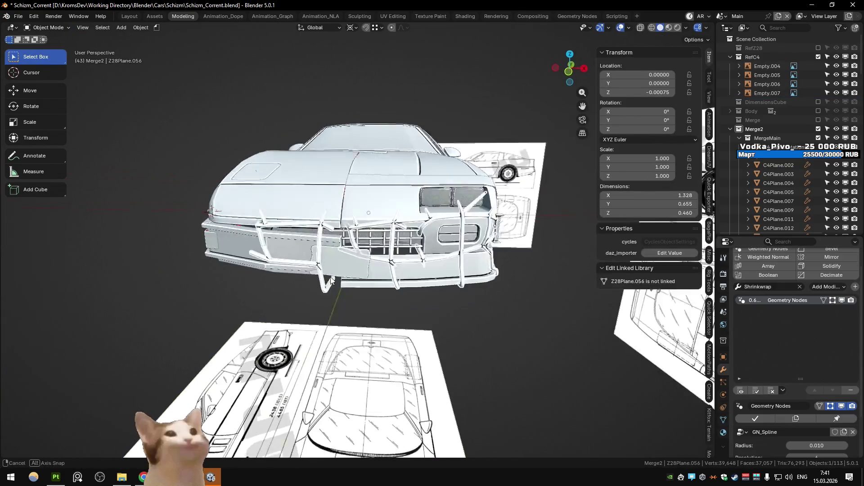
{"action": "left_click", "coordinate": [240, 236]}
{"action": "key", "text": "Tab"}
{"action": "left_click", "coordinate": [344, 287]}
{"action": "key", "text": "g"}
{"action": "key", "text": "x"}
{"action": "left_click", "coordinate": [377, 305]}
{"action": "key", "text": "Tab"}
- Review the adjusted cage from several angles, then switch to the Figma board
{"action": "mouse_move", "coordinate": [355, 308]}
{"action": "middle_mouse_down"}
{"action": "mouse_move", "coordinate": [303, 251]}
{"action": "mouse_move", "coordinate": [332, 247]}
{"action": "middle_mouse_up"}
{"action": "mouse_move", "coordinate": [168, 260]}
{"action": "middle_mouse_down"}
{"action": "mouse_move", "coordinate": [184, 251]}
{"action": "mouse_move", "coordinate": [166, 244]}
{"action": "mouse_move", "coordinate": [198, 224]}
{"action": "mouse_move", "coordinate": [174, 251]}
{"action": "middle_mouse_up"}
{"action": "scroll", "coordinate": [175, 251], "scroll_direction": "up", "scroll_amount": 1}
{"action": "scroll", "coordinate": [175, 247], "scroll_direction": "down", "scroll_amount": 2}
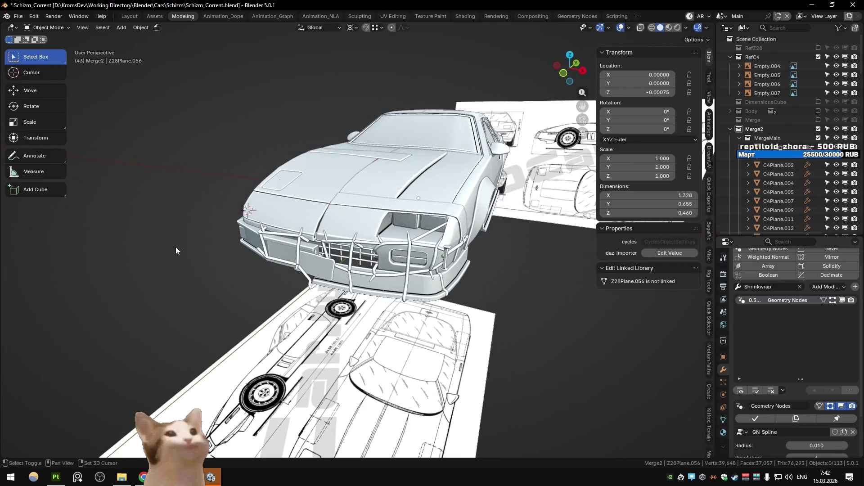
{"action": "key", "text": "alt+Tab"}
{"action": "key", "text": "Tab"}
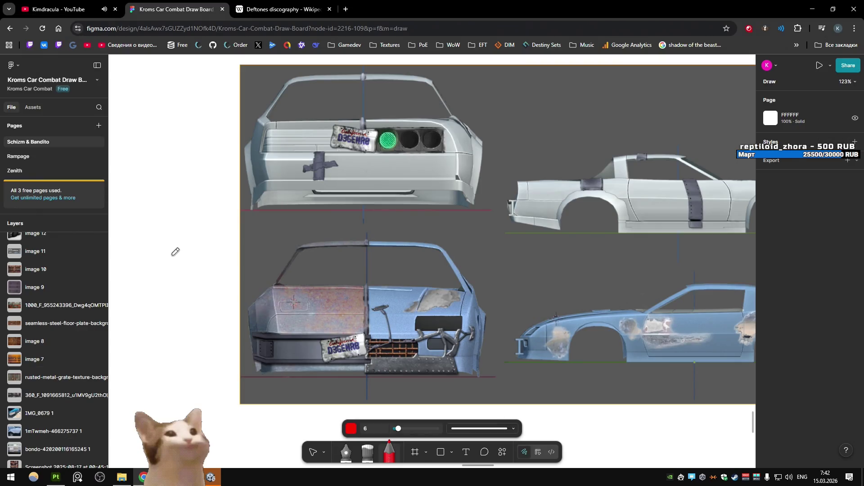
- Glance at the Blender car, then zoom the Figma board to the annotated car render
{"action": "key", "text": "alt+Tab"}
{"action": "key", "text": "alt+Tab"}
{"action": "key", "text": "Tab"}
{"action": "mouse_move", "coordinate": [267, 245]}
{"action": "middle_mouse_down"}
{"action": "mouse_move", "coordinate": [298, 225]}
{"action": "mouse_move", "coordinate": [256, 247]}
{"action": "mouse_move", "coordinate": [264, 247]}
{"action": "middle_mouse_up"}
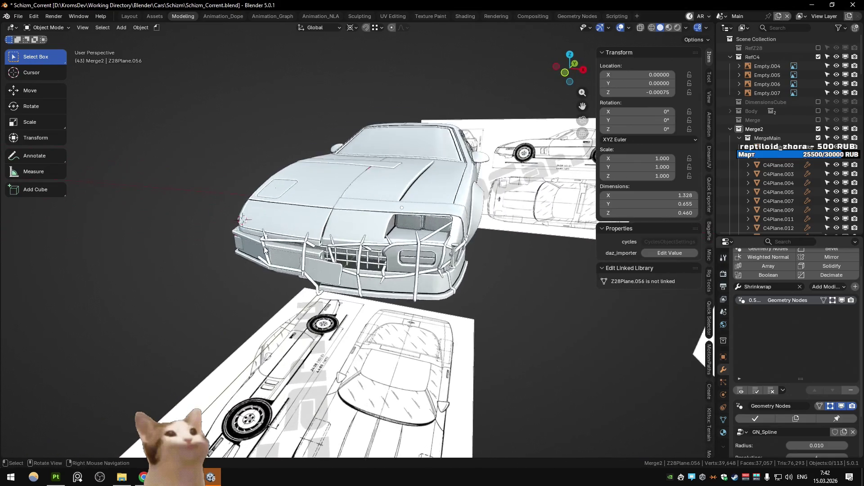
{"action": "key", "text": "alt+Tab"}
{"action": "key", "text": "alt+Tab"}
{"action": "key", "text": "Tab"}
{"action": "scroll", "coordinate": [429, 279], "scroll_direction": "down", "scroll_amount": 10, "text": "ctrl"}
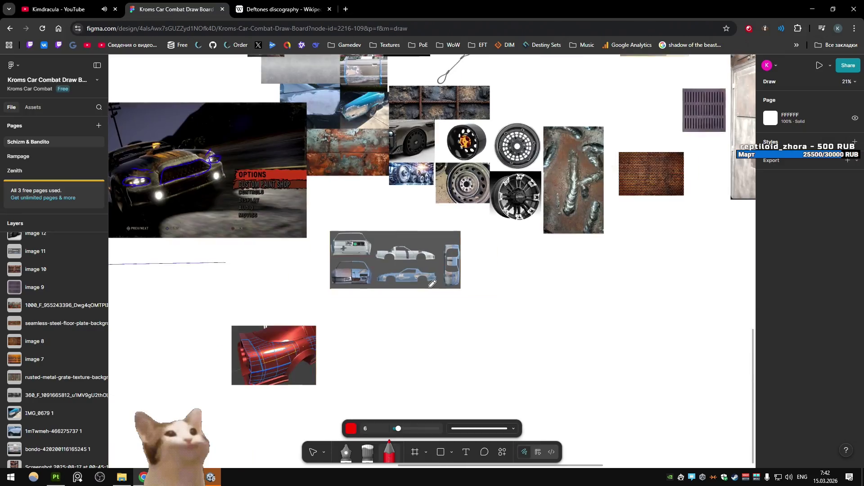
{"action": "scroll", "coordinate": [429, 279], "scroll_direction": "up", "scroll_amount": 10, "text": "ctrl"}
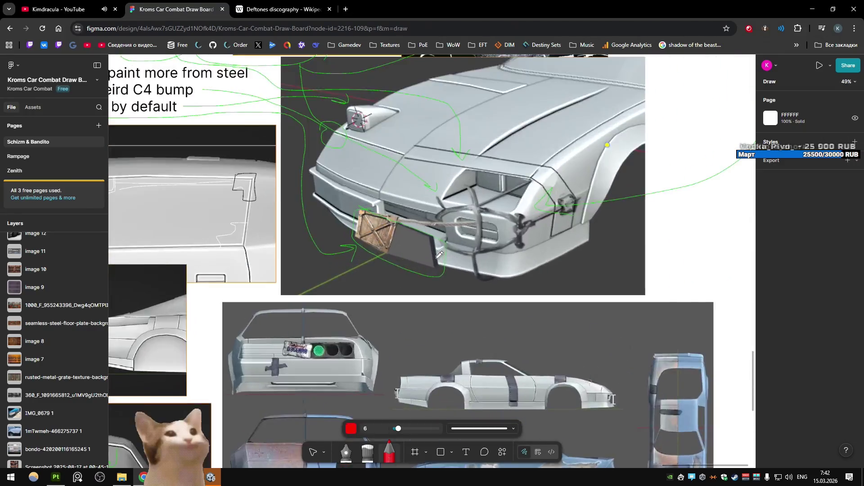
{"action": "scroll", "coordinate": [450, 234], "scroll_direction": "down", "scroll_amount": 2, "text": "ctrl"}
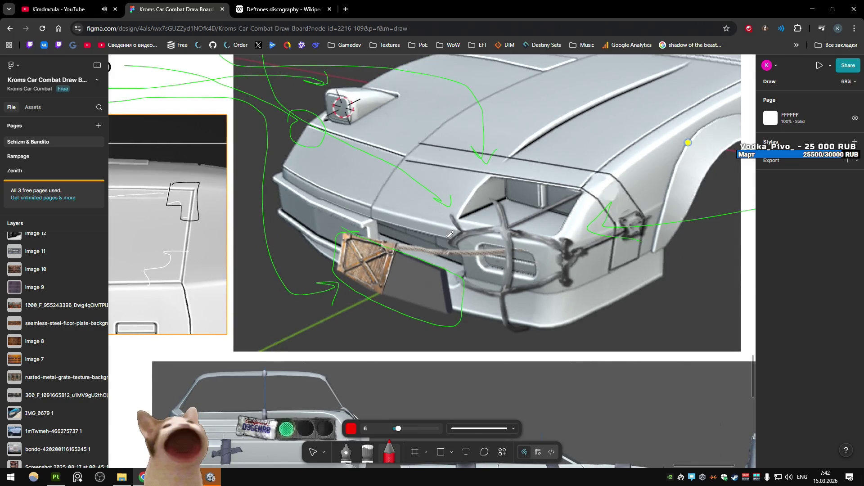
- In Blender, select the front bumper piece and toggle its Edit Mode and X-ray
{"action": "key", "text": "alt+Tab"}
{"action": "key", "text": "Tab"}
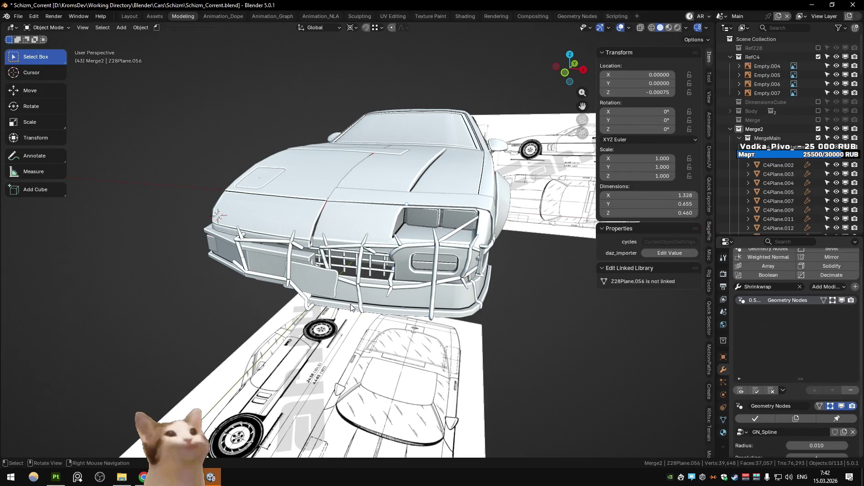
{"action": "left_click", "coordinate": [351, 307]}
{"action": "key", "text": "Tab"}
{"action": "key", "text": "alt+z"}
{"action": "key", "text": "alt+z"}
{"action": "key", "text": "Tab"}
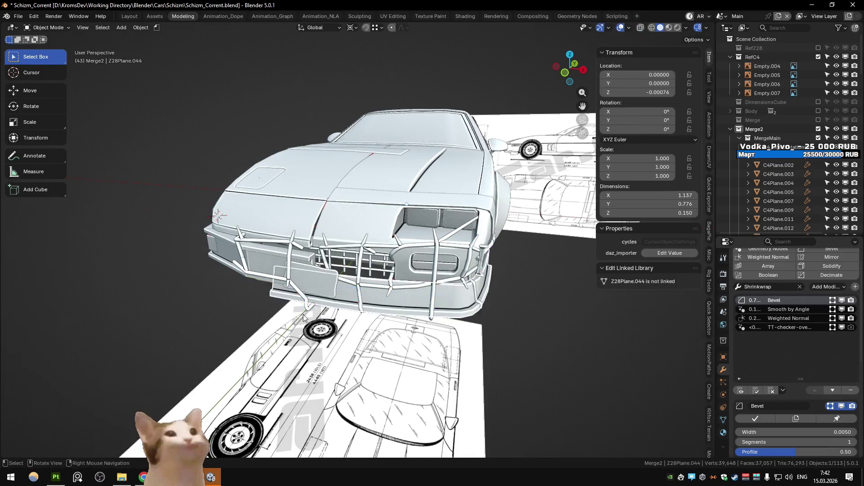
{"action": "key", "text": "alt+z"}
{"action": "key", "text": "alt+z"}
{"action": "key", "text": "alt+z"}
{"action": "key", "text": "alt+z"}
- Compare against the Figma reference again, then return to Blender and orbit the car
{"action": "key", "text": "alt+Tab"}
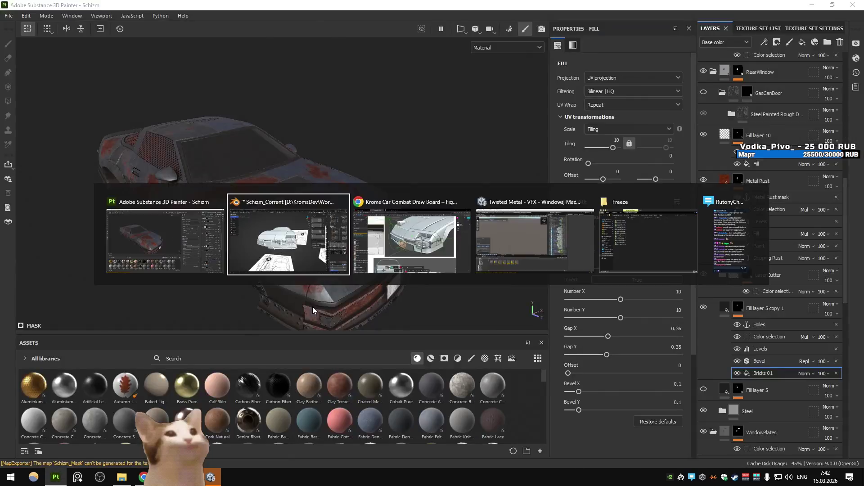
{"action": "key", "text": "alt+Tab"}
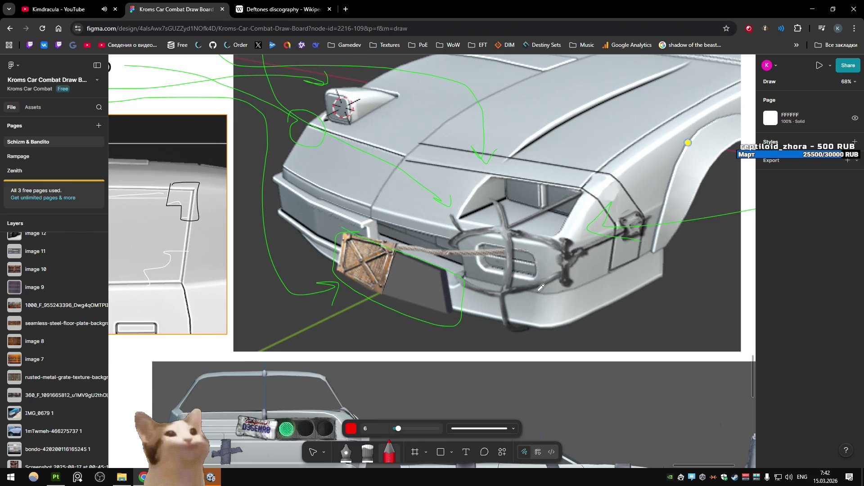
{"action": "key", "text": "alt+Tab"}
{"action": "key", "text": "alt+Tab"}
{"action": "key", "text": "Tab"}
{"action": "mouse_move", "coordinate": [369, 252]}
{"action": "middle_mouse_down"}
{"action": "mouse_move", "coordinate": [347, 266]}
{"action": "mouse_move", "coordinate": [360, 243]}
{"action": "mouse_move", "coordinate": [364, 252]}
{"action": "mouse_move", "coordinate": [348, 265]}
{"action": "mouse_move", "coordinate": [392, 226]}
{"action": "mouse_move", "coordinate": [633, 99]}
{"action": "middle_mouse_up"}
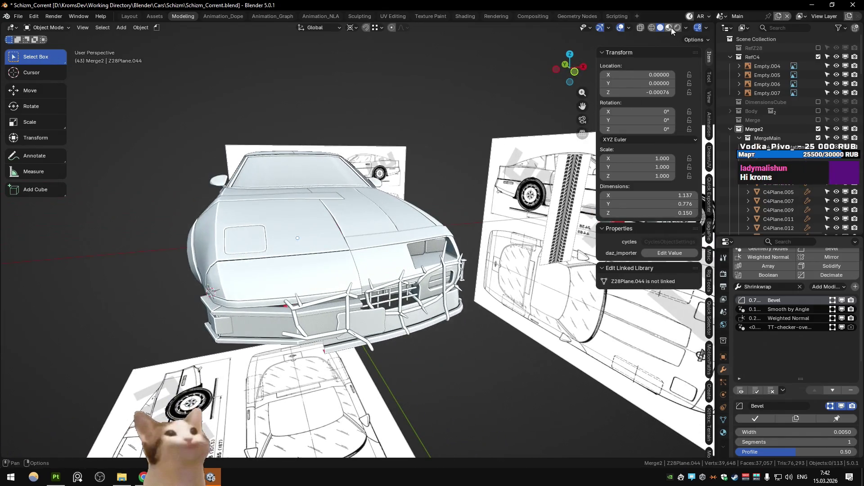
- Preview Material mode, then return to Solid shading with a red viewport colour
{"action": "left_click", "coordinate": [669, 27]}
{"action": "middle_click_drag", "start_coordinate": [475, 140], "coordinate": [460, 151]}
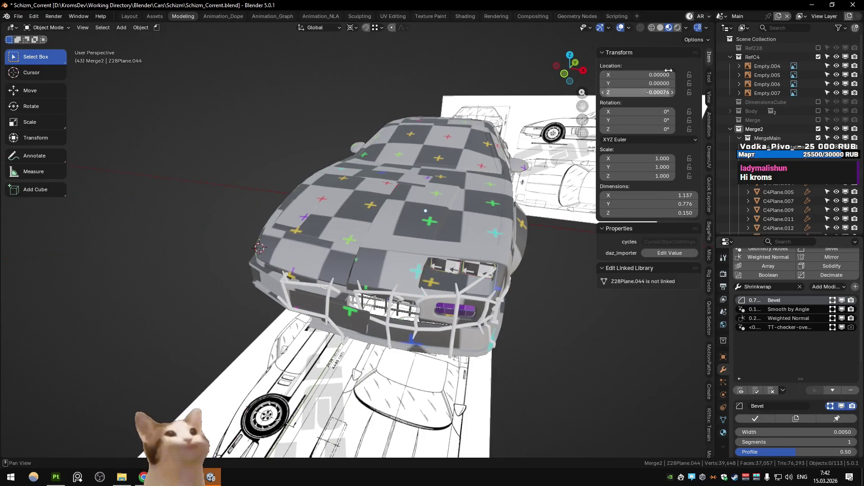
{"action": "left_click", "coordinate": [661, 28]}
{"action": "left_click", "coordinate": [686, 28]}
{"action": "left_click", "coordinate": [681, 117]}
{"action": "mouse_move", "coordinate": [324, 180]}
{"action": "middle_mouse_down"}
{"action": "mouse_move", "coordinate": [360, 145]}
{"action": "mouse_move", "coordinate": [325, 158]}
{"action": "mouse_move", "coordinate": [346, 274]}
{"action": "mouse_move", "coordinate": [395, 267]}
{"action": "mouse_move", "coordinate": [400, 276]}
{"action": "mouse_move", "coordinate": [356, 274]}
{"action": "mouse_move", "coordinate": [320, 254]}
{"action": "mouse_move", "coordinate": [360, 222]}
{"action": "mouse_move", "coordinate": [415, 225]}
{"action": "mouse_move", "coordinate": [414, 315]}
{"action": "mouse_move", "coordinate": [368, 323]}
{"action": "mouse_move", "coordinate": [325, 279]}
{"action": "mouse_move", "coordinate": [306, 288]}
{"action": "mouse_move", "coordinate": [345, 301]}
{"action": "middle_mouse_up"}
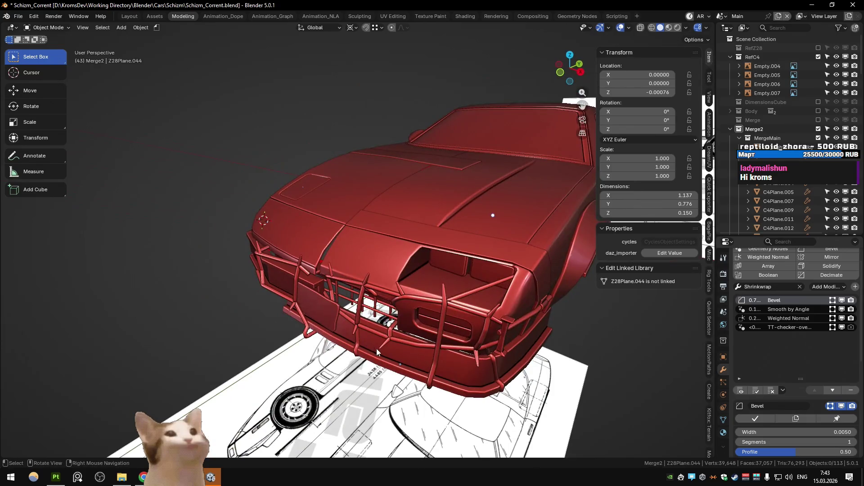
- Reveal all hidden objects, then hide the unwanted piece with H
{"action": "left_click", "coordinate": [377, 349]}
{"action": "middle_click_drag", "start_coordinate": [376, 349], "coordinate": [373, 312]}
{"action": "key", "text": "alt+h"}
{"action": "left_click", "coordinate": [287, 361]}
{"action": "mouse_move", "coordinate": [285, 374]}
{"action": "middle_mouse_down"}
{"action": "mouse_move", "coordinate": [352, 349]}
{"action": "mouse_move", "coordinate": [290, 342]}
{"action": "mouse_move", "coordinate": [325, 363]}
{"action": "mouse_move", "coordinate": [262, 334]}
{"action": "mouse_move", "coordinate": [280, 328]}
{"action": "mouse_move", "coordinate": [256, 328]}
{"action": "mouse_move", "coordinate": [357, 277]}
{"action": "mouse_move", "coordinate": [354, 247]}
{"action": "mouse_move", "coordinate": [350, 274]}
{"action": "mouse_move", "coordinate": [362, 230]}
{"action": "middle_mouse_up"}
{"action": "left_click", "coordinate": [277, 339]}
{"action": "key", "text": "h"}
{"action": "left_click", "coordinate": [280, 328]}
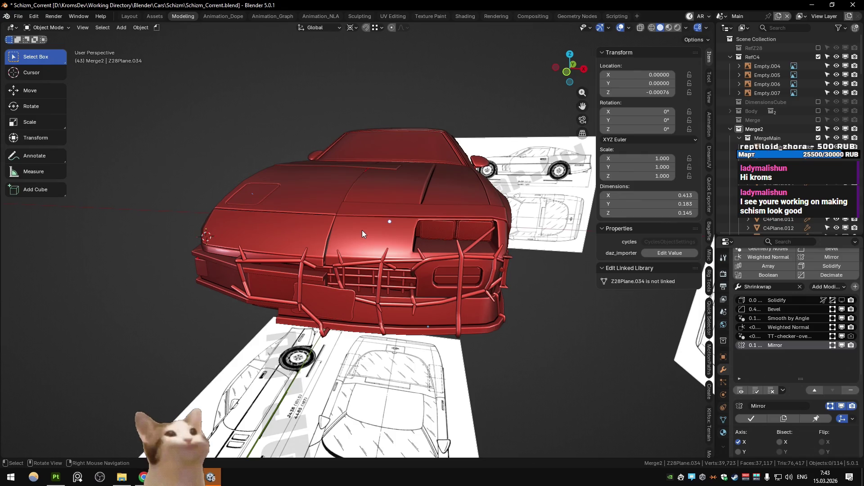
- Check the hood panel side-on from numpad 3 view in Edit Mode, leaving it unchanged
{"action": "left_click", "coordinate": [362, 231]}
{"action": "mouse_move", "coordinate": [366, 185]}
{"action": "middle_mouse_down"}
{"action": "mouse_move", "coordinate": [406, 237]}
{"action": "mouse_move", "coordinate": [379, 250]}
{"action": "mouse_move", "coordinate": [359, 213]}
{"action": "mouse_move", "coordinate": [366, 208]}
{"action": "mouse_move", "coordinate": [288, 238]}
{"action": "mouse_move", "coordinate": [379, 246]}
{"action": "mouse_move", "coordinate": [363, 263]}
{"action": "mouse_move", "coordinate": [381, 258]}
{"action": "middle_mouse_up"}
{"action": "left_click", "coordinate": [375, 228]}
{"action": "left_click", "coordinate": [363, 263]}
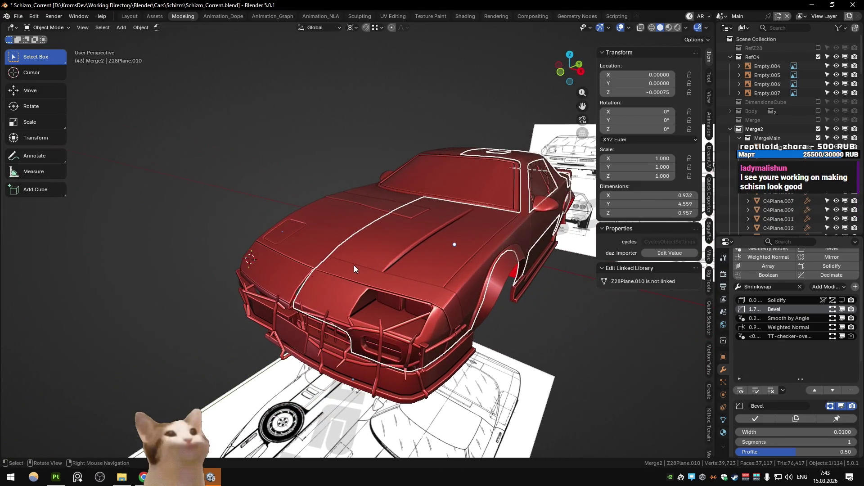
{"action": "key", "text": "Tab"}
{"action": "scroll", "coordinate": [354, 266], "scroll_direction": "up", "scroll_amount": 3}
{"action": "key", "text": "KP_3"}
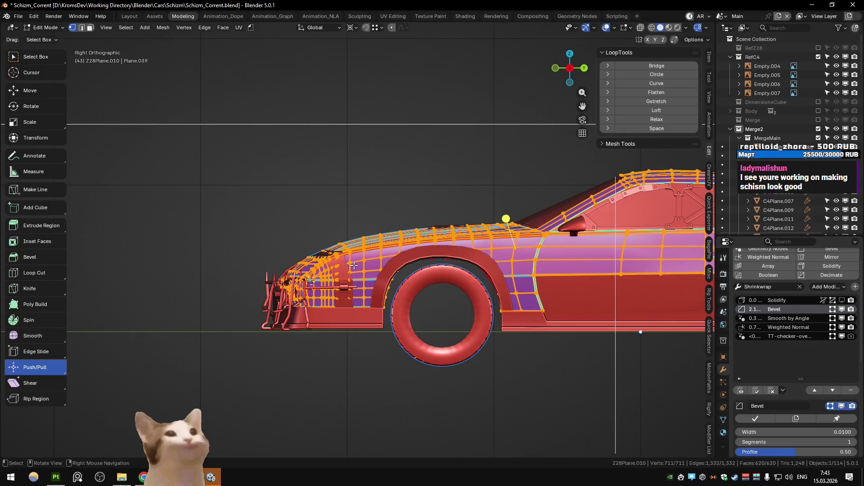
{"action": "key", "text": "Tab"}
{"action": "mouse_move", "coordinate": [354, 266]}
{"action": "middle_mouse_down"}
{"action": "mouse_move", "coordinate": [256, 251]}
{"action": "mouse_move", "coordinate": [226, 218]}
{"action": "mouse_move", "coordinate": [277, 247]}
{"action": "mouse_move", "coordinate": [289, 226]}
{"action": "middle_mouse_up"}
{"action": "left_click", "coordinate": [276, 247]}
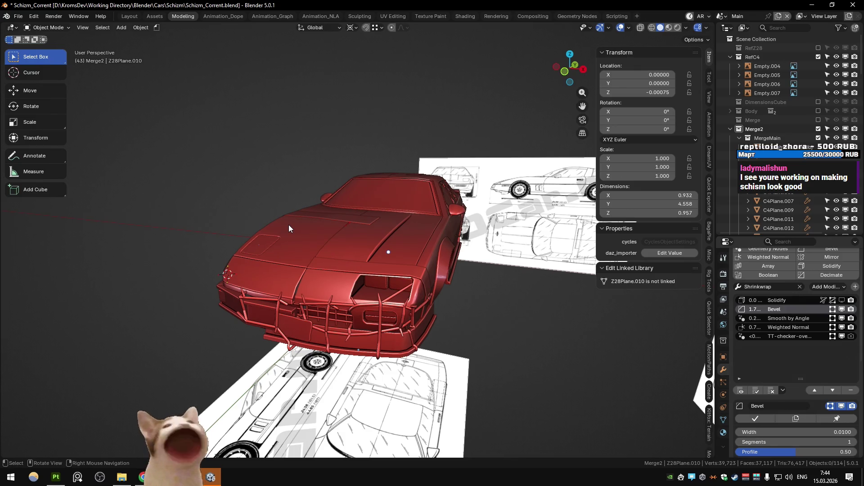
- Orbit the textured car in Substance Painter, then return to Blender
{"action": "left_click", "coordinate": [56, 476]}
{"action": "mouse_move", "coordinate": [315, 245]}
{"action": "left_mouse_down", "text": "alt"}
{"action": "mouse_move", "coordinate": [218, 186]}
{"action": "mouse_move", "coordinate": [176, 195]}
{"action": "mouse_move", "coordinate": [197, 209]}
{"action": "mouse_move", "coordinate": [386, 217]}
{"action": "mouse_move", "coordinate": [317, 228]}
{"action": "mouse_move", "coordinate": [373, 235]}
{"action": "mouse_move", "coordinate": [270, 243]}
{"action": "mouse_move", "coordinate": [252, 232]}
{"action": "mouse_move", "coordinate": [347, 244]}
{"action": "mouse_move", "coordinate": [331, 160]}
{"action": "left_mouse_up", "text": "alt"}
{"action": "key", "text": "alt+Tab"}
- Select the hood scoop assembly and set the pivot point to Bounding Box Center
{"action": "left_click", "coordinate": [261, 243]}
{"action": "middle_click_drag", "start_coordinate": [261, 243], "coordinate": [329, 269]}
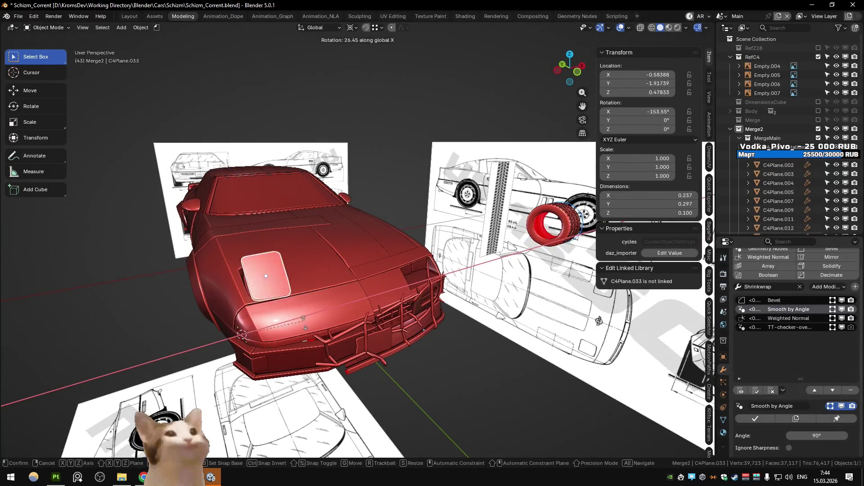
{"action": "left_click", "coordinate": [263, 285]}
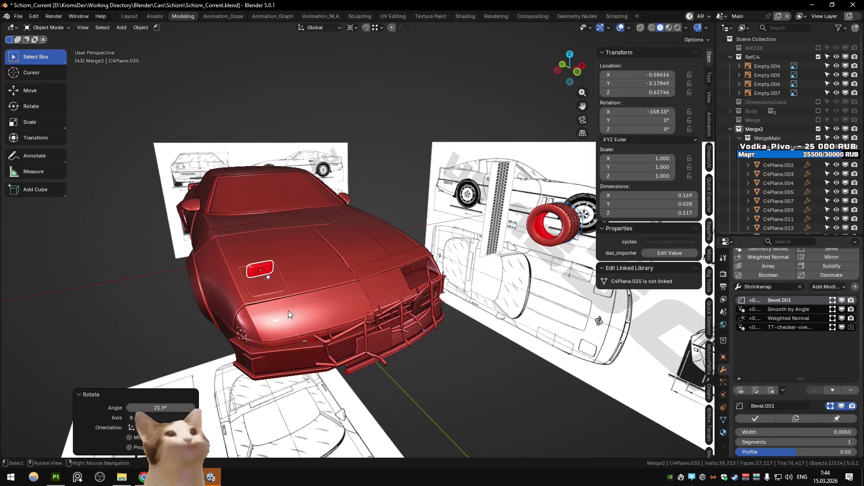
{"action": "left_click", "coordinate": [276, 282]}
{"action": "key", "text": "r"}
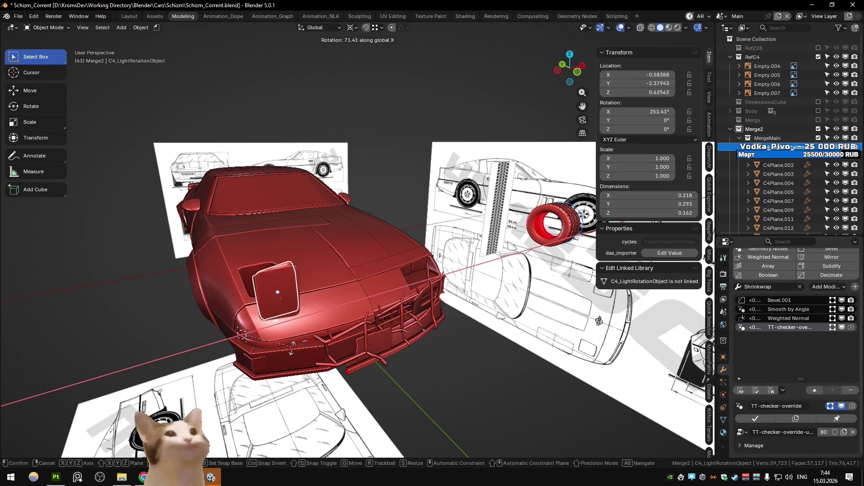
{"action": "left_click", "coordinate": [293, 348]}
{"action": "key", "text": "shift+2"}
{"action": "left_click", "coordinate": [285, 337]}
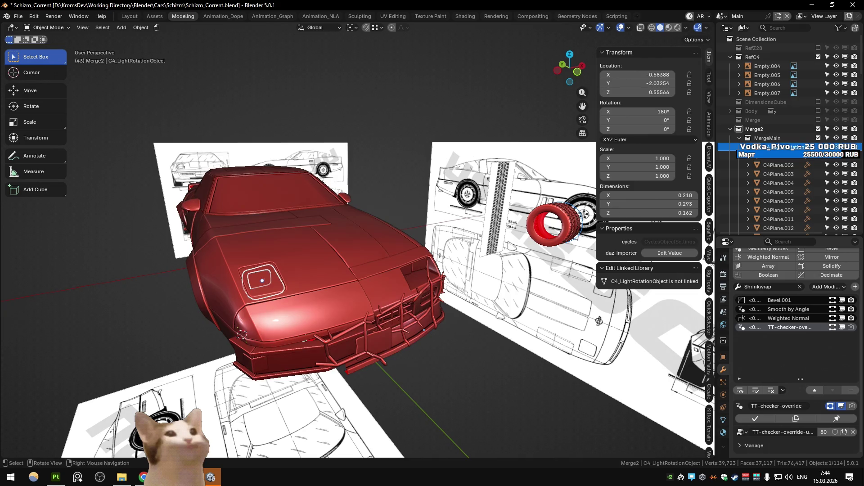
- Rotate the hood scoop about X to 355.18° so it sits recessed in the hood
{"action": "key", "text": "r"}
{"action": "key", "text": "z"}
{"action": "key", "text": "y"}
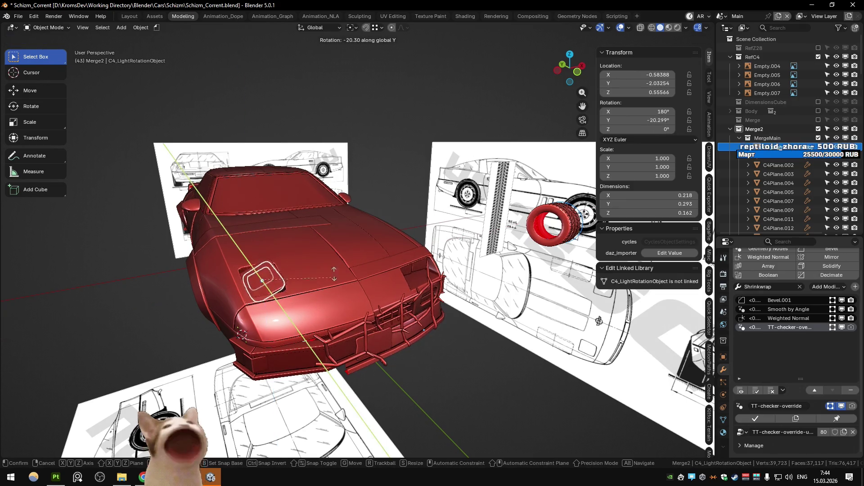
{"action": "key", "text": "x"}
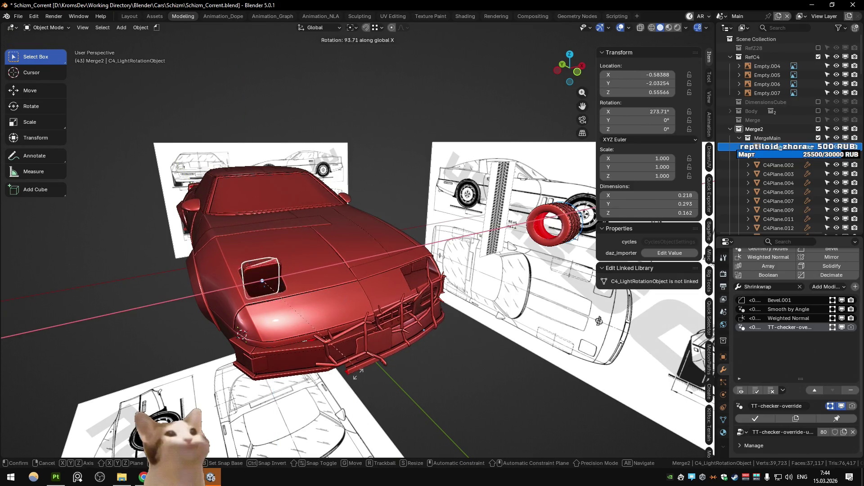
{"action": "left_click", "coordinate": [13, 278]}
- Inspect the recessed scoop from several angles and sketch an annotation note on the hood
{"action": "mouse_move", "coordinate": [228, 307]}
{"action": "middle_mouse_down"}
{"action": "mouse_move", "coordinate": [164, 293]}
{"action": "mouse_move", "coordinate": [250, 307]}
{"action": "mouse_move", "coordinate": [250, 323]}
{"action": "middle_mouse_up"}
{"action": "left_click", "coordinate": [236, 366]}
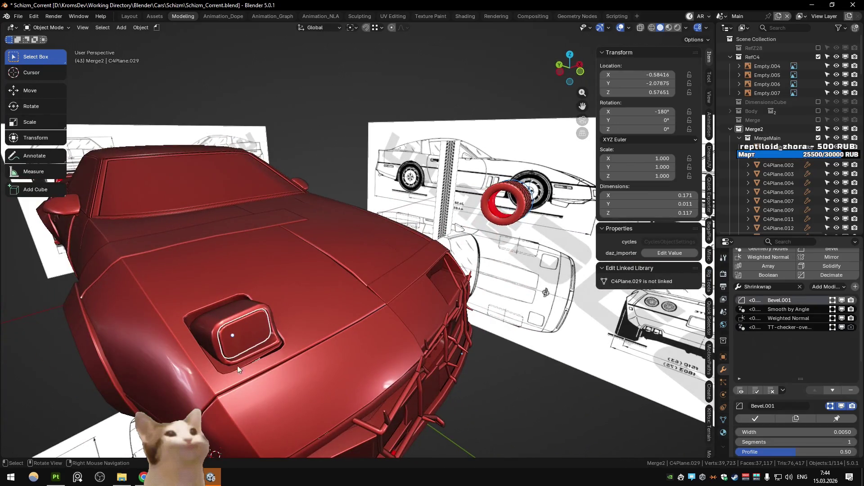
{"action": "left_click", "coordinate": [223, 354]}
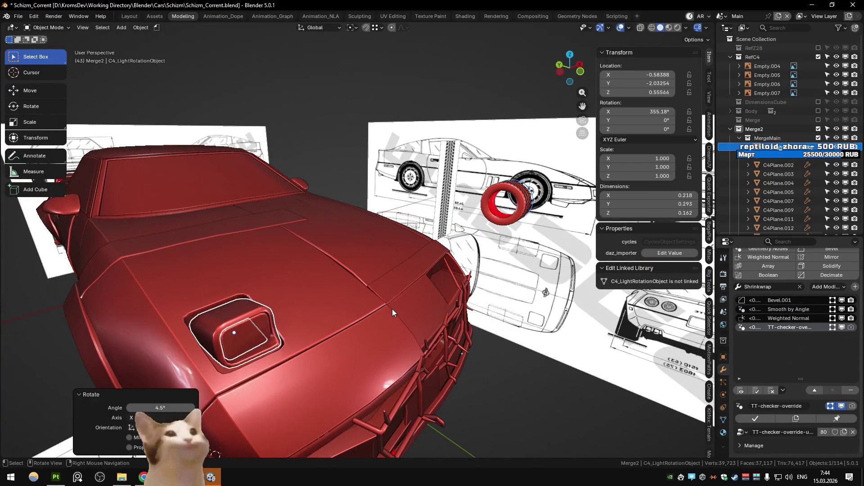
{"action": "scroll", "coordinate": [461, 361], "scroll_direction": "down", "scroll_amount": 4}
{"action": "left_click", "coordinate": [461, 361]}
{"action": "middle_click_drag", "start_coordinate": [462, 364], "coordinate": [383, 356]}
{"action": "mouse_move", "coordinate": [334, 299]}
{"action": "middle_mouse_down"}
{"action": "mouse_move", "coordinate": [348, 266]}
{"action": "mouse_move", "coordinate": [345, 285]}
{"action": "mouse_move", "coordinate": [330, 276]}
{"action": "middle_mouse_up"}
{"action": "scroll", "coordinate": [331, 276], "scroll_direction": "up", "scroll_amount": 1}
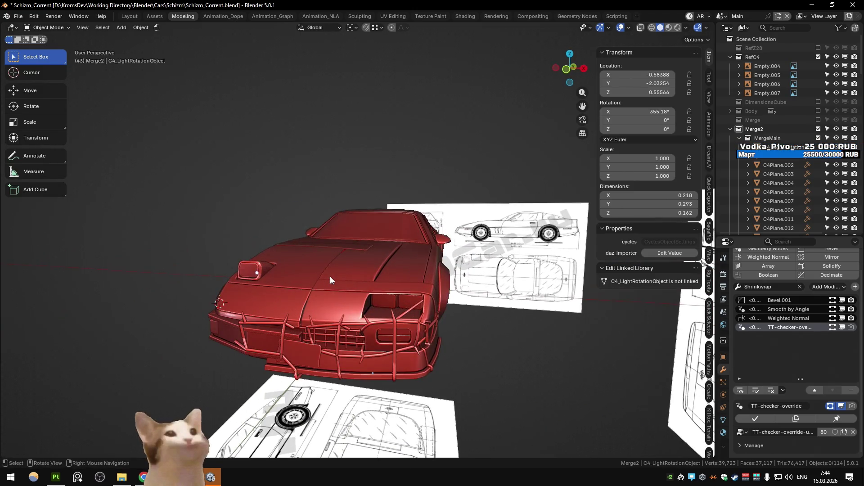
{"action": "scroll", "coordinate": [331, 278], "scroll_direction": "down", "scroll_amount": 1}
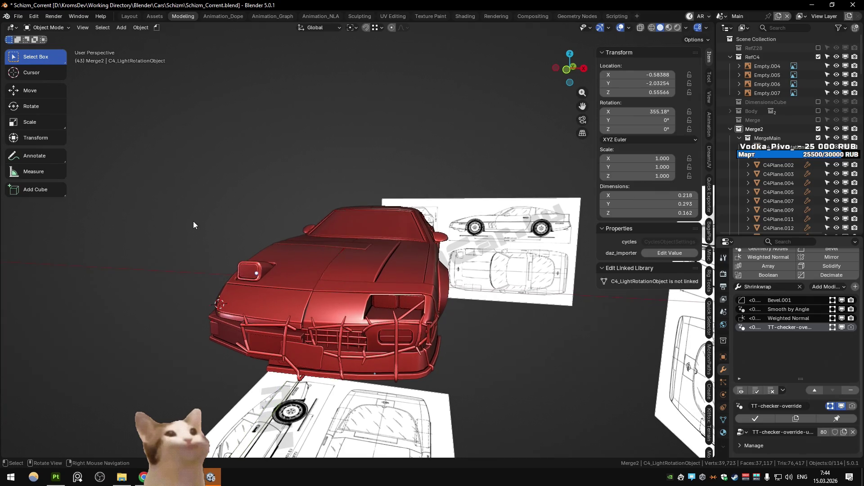
{"action": "left_click", "coordinate": [39, 158]}
{"action": "left_click_drag", "start_coordinate": [244, 270], "coordinate": [323, 292]}
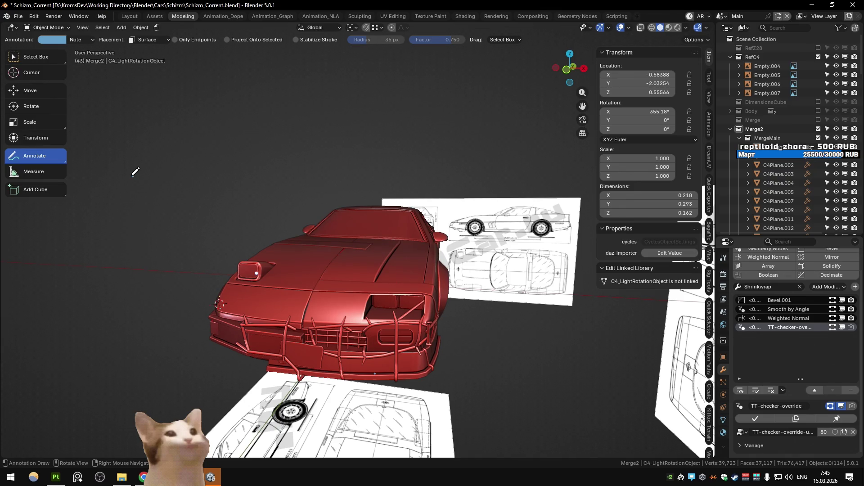
- Check the car from left and top views and box-select the parts around the hood scoop
{"action": "mouse_move", "coordinate": [127, 180]}
{"action": "middle_mouse_down"}
{"action": "mouse_move", "coordinate": [215, 229]}
{"action": "mouse_move", "coordinate": [110, 241]}
{"action": "mouse_move", "coordinate": [148, 225]}
{"action": "mouse_move", "coordinate": [232, 216]}
{"action": "middle_mouse_up"}
{"action": "key", "text": "ctrl+KP_3"}
{"action": "scroll", "coordinate": [231, 216], "scroll_direction": "up", "scroll_amount": 5}
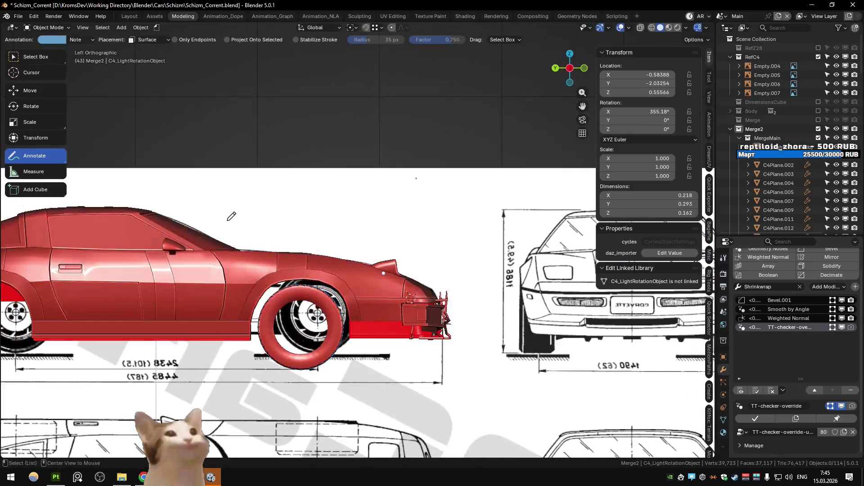
{"action": "key", "text": "alt+z"}
{"action": "middle_click_drag", "start_coordinate": [231, 217], "coordinate": [302, 364]}
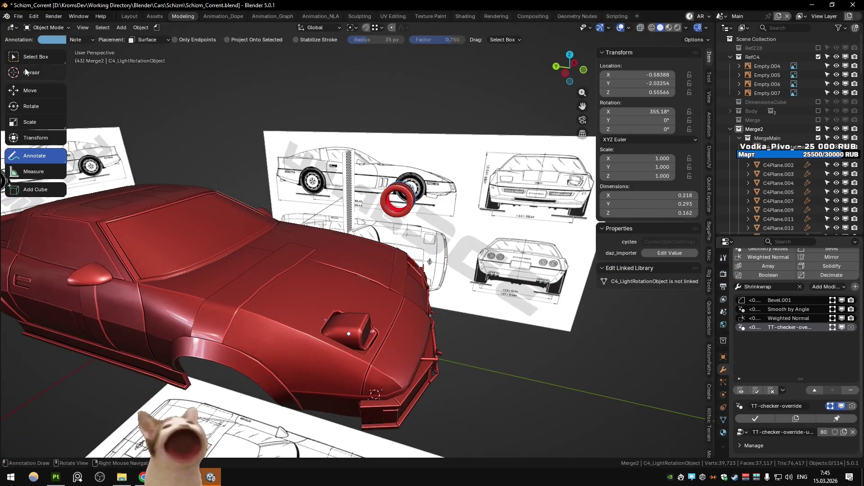
{"action": "key", "text": "w"}
{"action": "left_click", "coordinate": [350, 325]}
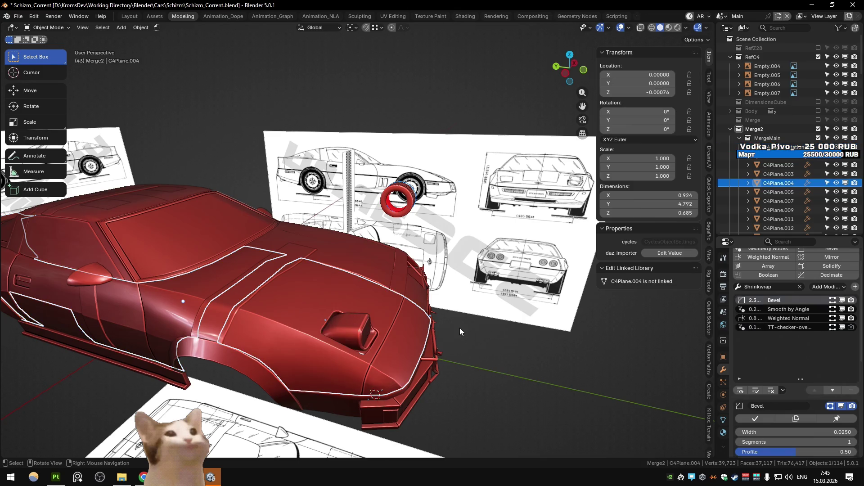
{"action": "key", "text": "KP_7"}
{"action": "left_click", "coordinate": [460, 328]}
{"action": "mouse_move", "coordinate": [301, 237]}
{"action": "left_mouse_down"}
{"action": "mouse_move", "coordinate": [266, 277]}
{"action": "mouse_move", "coordinate": [296, 280]}
{"action": "left_mouse_up"}
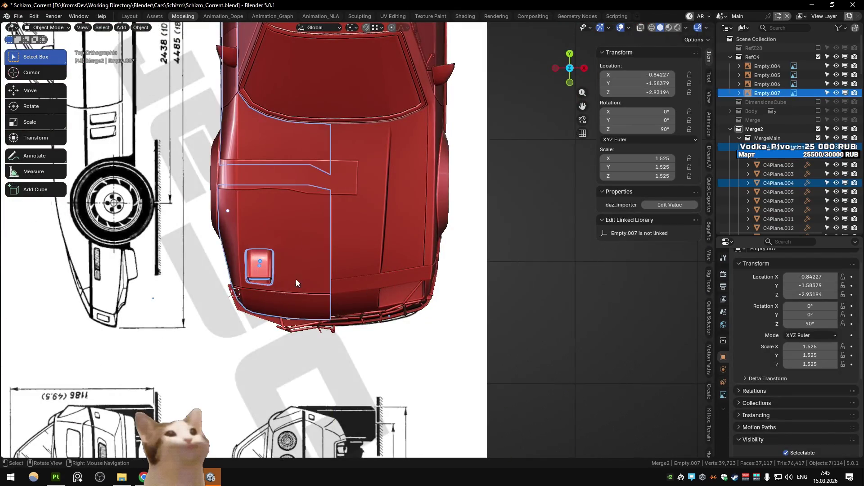
{"action": "middle_click_drag", "start_coordinate": [296, 280], "coordinate": [341, 241]}
- Select the C4Plane.004 front panel and save Schizm_Corrent.blend
{"action": "left_click", "coordinate": [330, 276]}
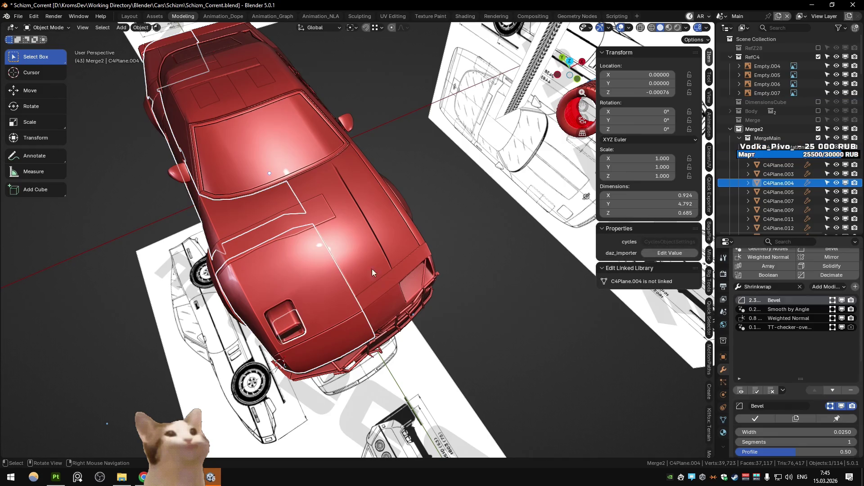
{"action": "key", "text": "ctrl+s"}
{"action": "key", "text": "KP_7"}
{"action": "left_click_drag", "start_coordinate": [297, 230], "coordinate": [251, 285], "text": "shift"}
- Put the front panel in Edit Mode, viewed from the left side with X-ray on
{"action": "key", "text": "Tab"}
{"action": "mouse_move", "coordinate": [251, 284]}
{"action": "middle_mouse_down"}
{"action": "mouse_move", "coordinate": [318, 188]}
{"action": "mouse_move", "coordinate": [372, 218]}
{"action": "middle_mouse_up"}
{"action": "key", "text": "KP_7"}
{"action": "key", "text": "ctrl+KP_3"}
{"action": "scroll", "coordinate": [400, 260], "scroll_direction": "up", "scroll_amount": 6}
{"action": "key", "text": "alt+z"}
{"action": "scroll", "coordinate": [401, 260], "scroll_direction": "down", "scroll_amount": 1}
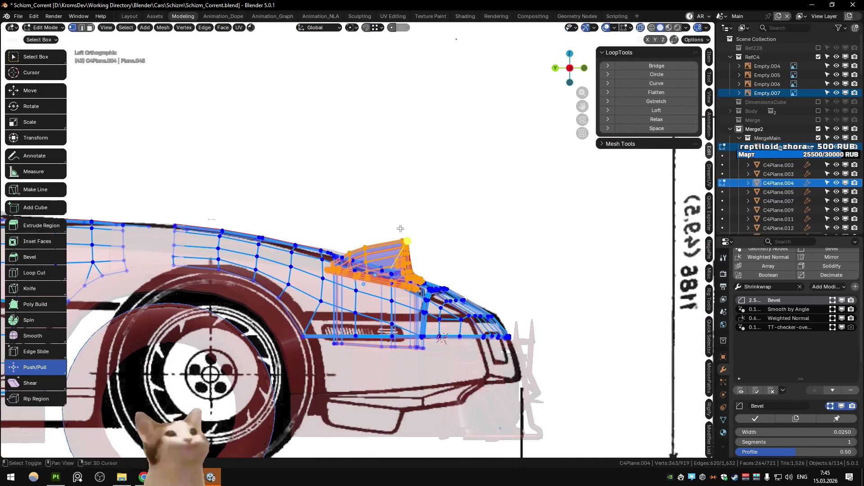
- Select the linked scoop block geometry and move it up and back on the hood
{"action": "mouse_move", "coordinate": [431, 375]}
{"action": "left_mouse_down"}
{"action": "mouse_move", "coordinate": [407, 286]}
{"action": "mouse_move", "coordinate": [448, 295]}
{"action": "left_mouse_up"}
{"action": "key", "text": "l"}
{"action": "left_click_drag", "start_coordinate": [380, 226], "coordinate": [430, 268], "text": "shift"}
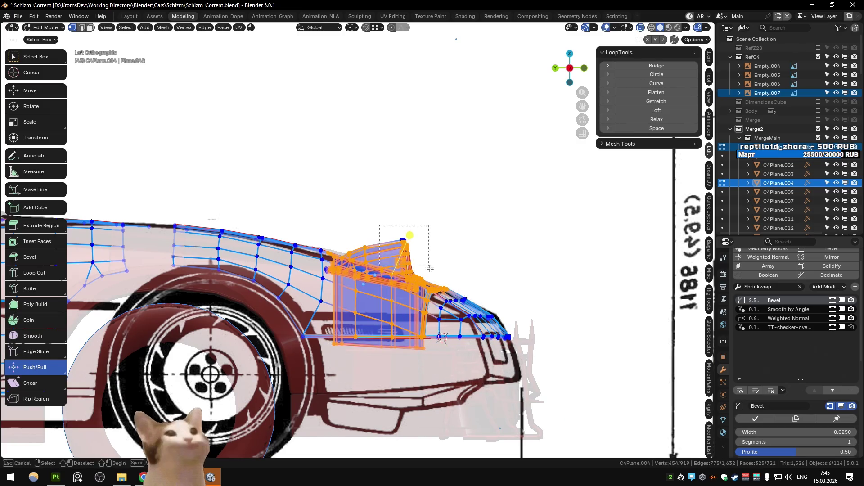
{"action": "key", "text": "g"}
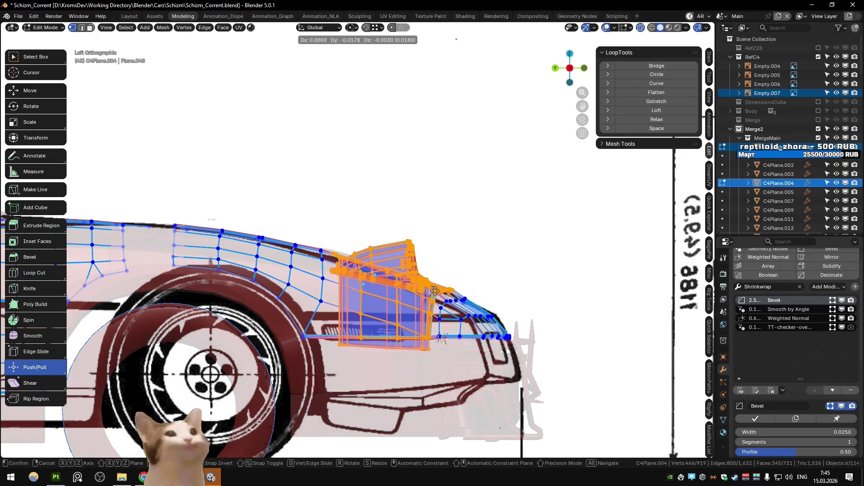
{"action": "left_click", "coordinate": [470, 298]}
{"action": "middle_click_drag", "start_coordinate": [470, 297], "coordinate": [383, 249]}
{"action": "scroll", "coordinate": [382, 248], "scroll_direction": "up", "scroll_amount": 2}
- Refine the scoop block's position from top view and a small Z tweak, then exit Edit Mode
{"action": "key", "text": "KP_7"}
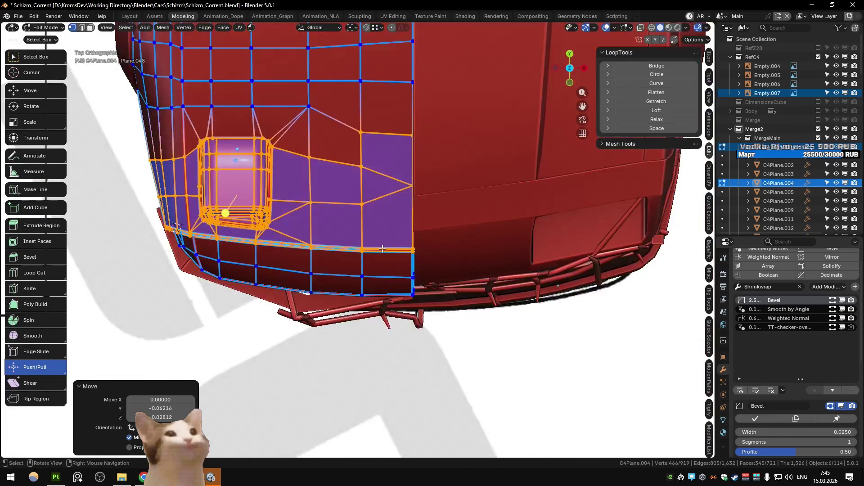
{"action": "key", "text": "g"}
{"action": "left_click", "coordinate": [383, 266]}
{"action": "mouse_move", "coordinate": [383, 266]}
{"action": "middle_mouse_down"}
{"action": "mouse_move", "coordinate": [447, 139]}
{"action": "mouse_move", "coordinate": [403, 162]}
{"action": "middle_mouse_up"}
{"action": "key", "text": "g"}
{"action": "key", "text": "z"}
{"action": "left_click", "coordinate": [407, 164]}
{"action": "key", "text": "Tab"}
{"action": "scroll", "coordinate": [407, 164], "scroll_direction": "down", "scroll_amount": 5}
{"action": "mouse_move", "coordinate": [580, 261]}
{"action": "middle_mouse_down"}
{"action": "mouse_move", "coordinate": [430, 272]}
{"action": "mouse_move", "coordinate": [396, 265]}
{"action": "mouse_move", "coordinate": [419, 237]}
{"action": "mouse_move", "coordinate": [391, 252]}
{"action": "mouse_move", "coordinate": [342, 257]}
{"action": "mouse_move", "coordinate": [396, 259]}
{"action": "mouse_move", "coordinate": [334, 251]}
{"action": "mouse_move", "coordinate": [365, 266]}
{"action": "mouse_move", "coordinate": [337, 255]}
{"action": "mouse_move", "coordinate": [277, 255]}
{"action": "mouse_move", "coordinate": [283, 249]}
{"action": "mouse_move", "coordinate": [302, 277]}
{"action": "mouse_move", "coordinate": [331, 253]}
{"action": "mouse_move", "coordinate": [257, 274]}
{"action": "mouse_move", "coordinate": [305, 267]}
{"action": "mouse_move", "coordinate": [285, 282]}
{"action": "mouse_move", "coordinate": [293, 284]}
{"action": "mouse_move", "coordinate": [309, 258]}
{"action": "mouse_move", "coordinate": [292, 275]}
{"action": "mouse_move", "coordinate": [286, 258]}
{"action": "mouse_move", "coordinate": [383, 261]}
{"action": "mouse_move", "coordinate": [261, 262]}
{"action": "mouse_move", "coordinate": [286, 275]}
{"action": "mouse_move", "coordinate": [284, 262]}
{"action": "mouse_move", "coordinate": [359, 260]}
{"action": "mouse_move", "coordinate": [234, 269]}
{"action": "mouse_move", "coordinate": [235, 278]}
{"action": "mouse_move", "coordinate": [293, 250]}
{"action": "mouse_move", "coordinate": [281, 261]}
{"action": "middle_mouse_up"}
{"action": "scroll", "coordinate": [281, 260], "scroll_direction": "up", "scroll_amount": 3}
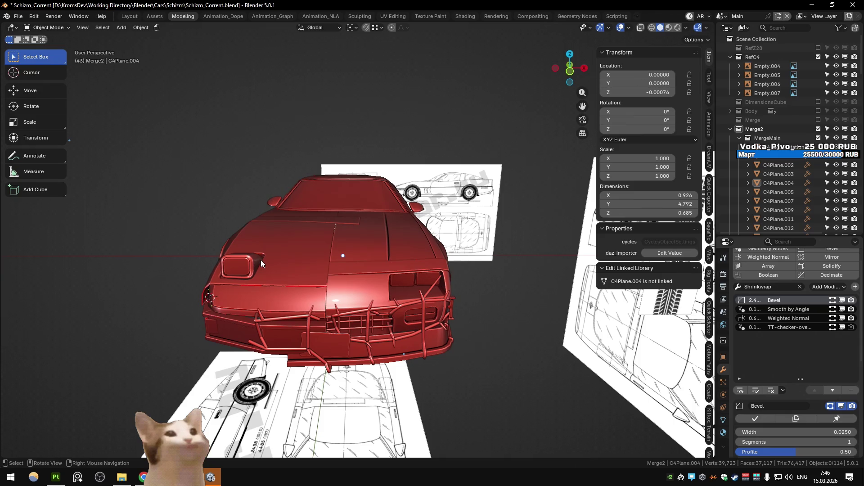
{"action": "key", "text": "KP_1"}
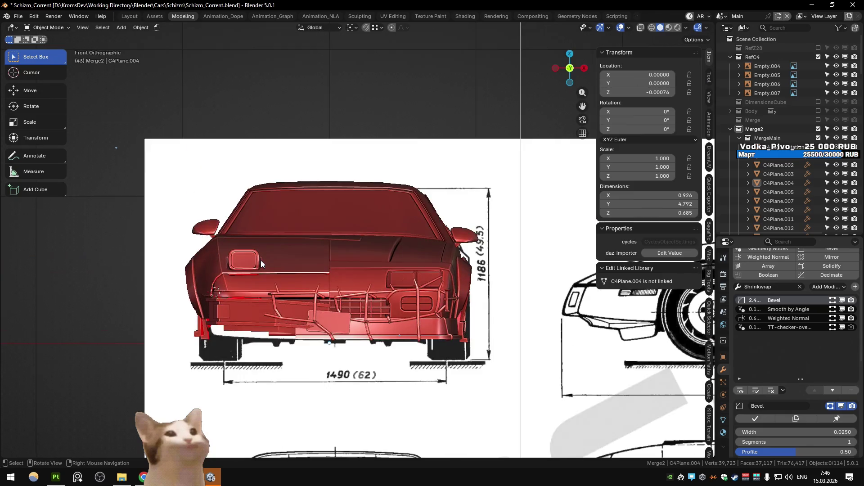
{"action": "scroll", "coordinate": [260, 260], "scroll_direction": "up", "scroll_amount": 4}
{"action": "scroll", "coordinate": [134, 280], "scroll_direction": "down", "scroll_amount": 1}
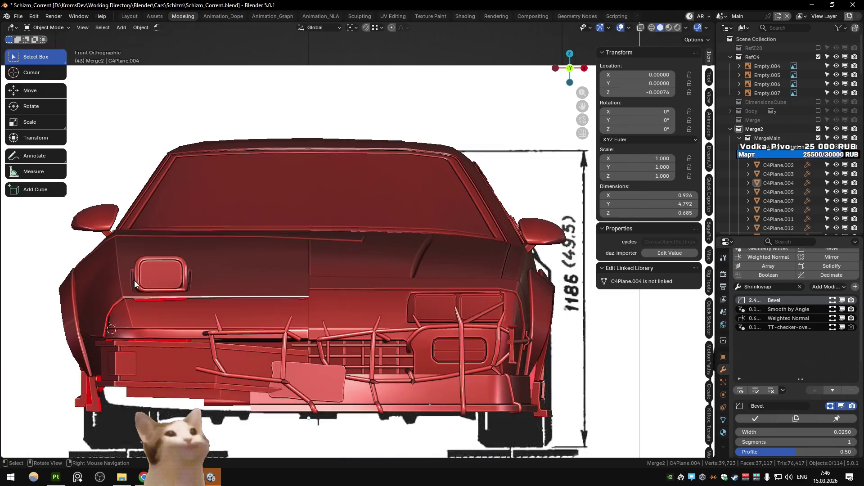
{"action": "left_click", "coordinate": [157, 268]}
{"action": "mouse_move", "coordinate": [158, 268]}
{"action": "middle_mouse_down"}
{"action": "mouse_move", "coordinate": [212, 282]}
{"action": "mouse_move", "coordinate": [283, 225]}
{"action": "mouse_move", "coordinate": [274, 248]}
{"action": "middle_mouse_up"}
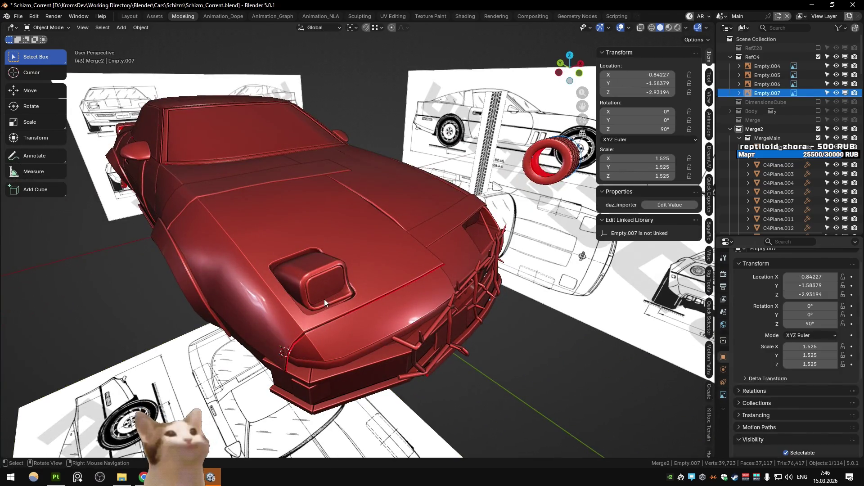
{"action": "key", "text": "h"}
{"action": "mouse_move", "coordinate": [104, 278]}
{"action": "middle_mouse_down"}
{"action": "mouse_move", "coordinate": [272, 260]}
{"action": "mouse_move", "coordinate": [170, 270]}
{"action": "middle_mouse_up"}
{"action": "mouse_move", "coordinate": [171, 245]}
{"action": "middle_mouse_down"}
{"action": "mouse_move", "coordinate": [174, 267]}
{"action": "mouse_move", "coordinate": [252, 240]}
{"action": "middle_mouse_up"}
{"action": "left_click", "coordinate": [332, 251]}
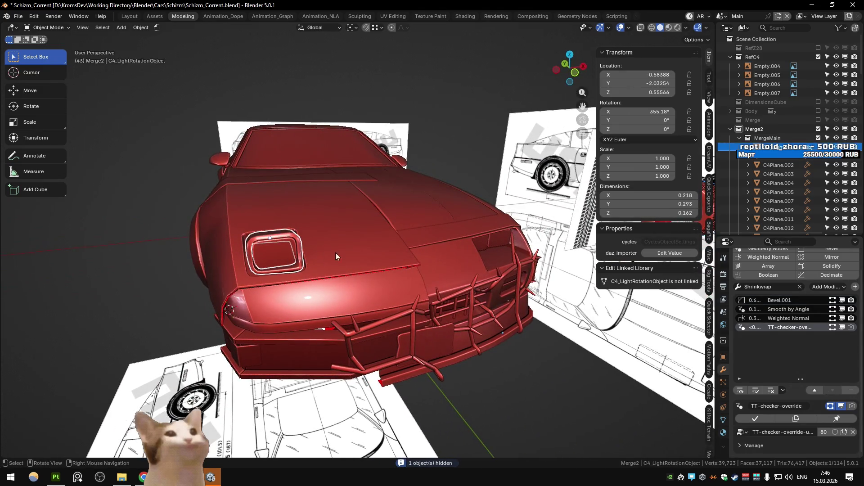
{"action": "key", "text": "r"}
{"action": "key", "text": "y"}
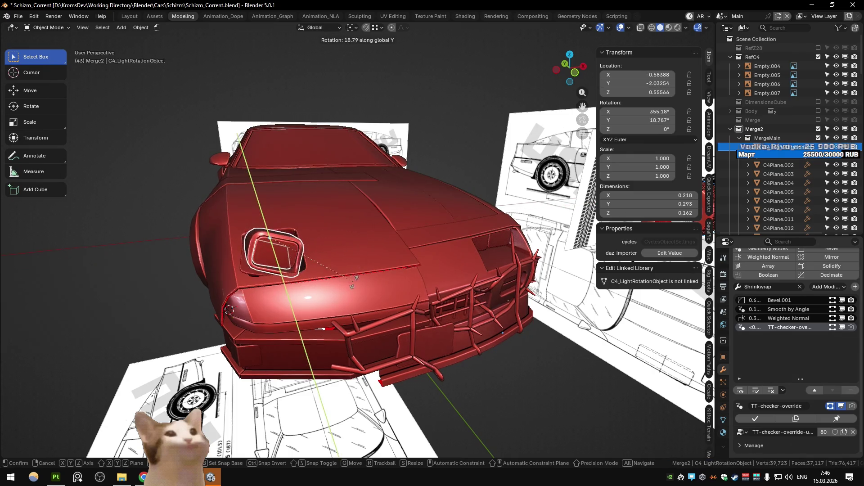
{"action": "left_click", "coordinate": [354, 278]}
{"action": "mouse_move", "coordinate": [117, 259]}
{"action": "middle_mouse_down"}
{"action": "mouse_move", "coordinate": [197, 259]}
{"action": "mouse_move", "coordinate": [161, 251]}
{"action": "middle_mouse_up"}
{"action": "key", "text": "ctrl+z"}
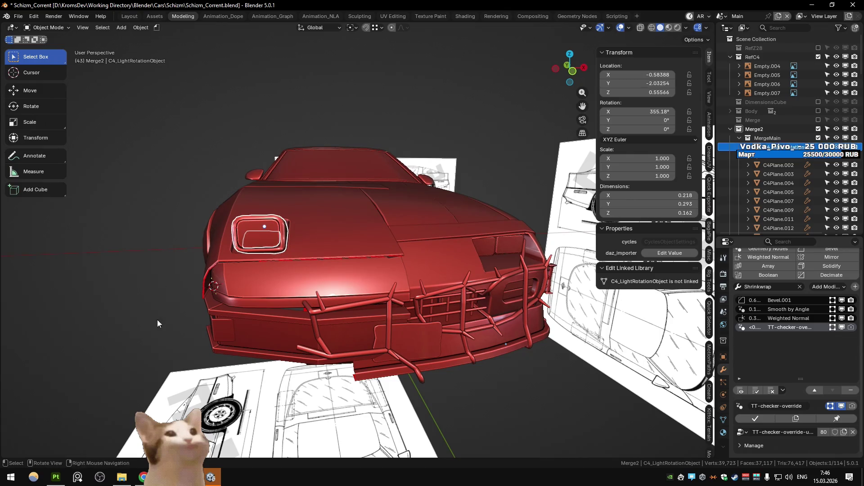
{"action": "key", "text": "alt+Tab"}
{"action": "key", "text": "ctrl+shift+Tab"}
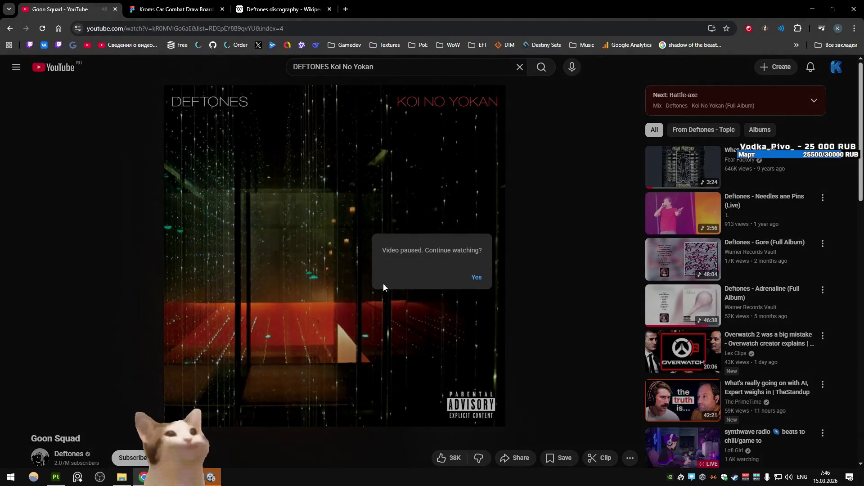
{"action": "left_click", "coordinate": [474, 277]}
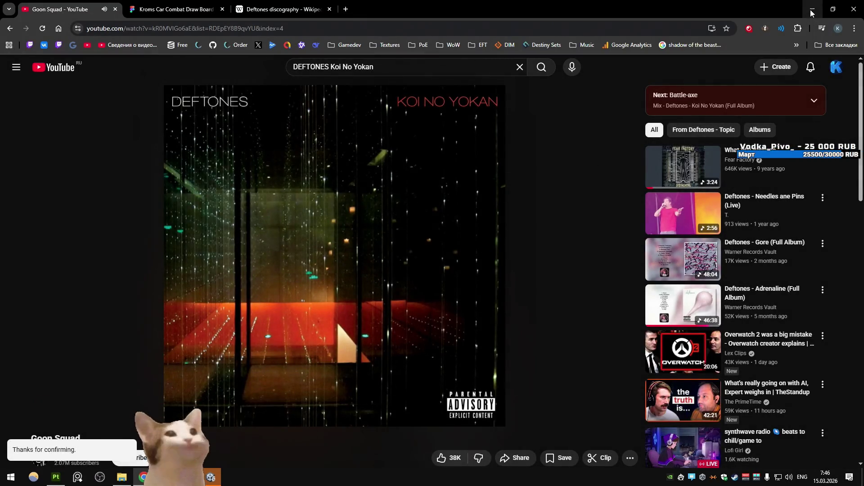
{"action": "key", "text": "alt+Tab"}
{"action": "left_click", "coordinate": [259, 232]}
{"action": "mouse_move", "coordinate": [259, 232]}
{"action": "middle_mouse_down"}
{"action": "mouse_move", "coordinate": [343, 269]}
{"action": "mouse_move", "coordinate": [311, 268]}
{"action": "mouse_move", "coordinate": [291, 242]}
{"action": "mouse_move", "coordinate": [310, 244]}
{"action": "middle_mouse_up"}
{"action": "key", "text": "r"}
{"action": "key", "text": "y"}
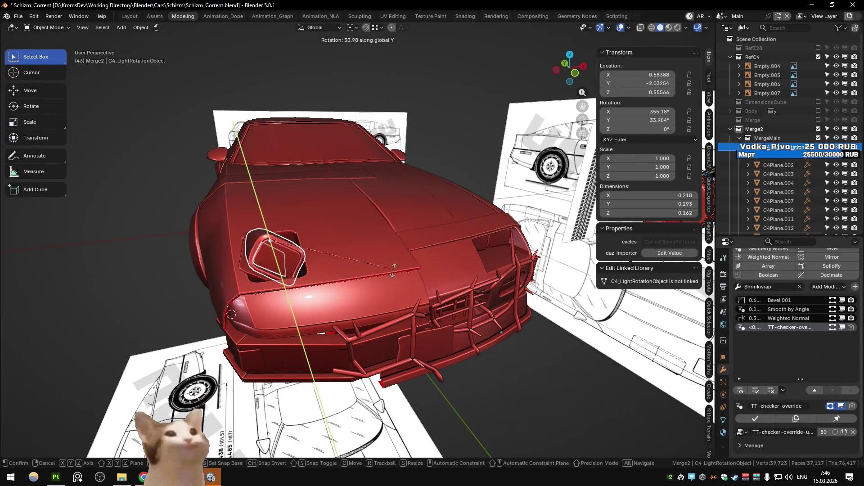
{"action": "left_click", "coordinate": [235, 228]}
{"action": "mouse_move", "coordinate": [235, 228]}
{"action": "middle_mouse_down"}
{"action": "mouse_move", "coordinate": [237, 199]}
{"action": "mouse_move", "coordinate": [245, 201]}
{"action": "middle_mouse_up"}
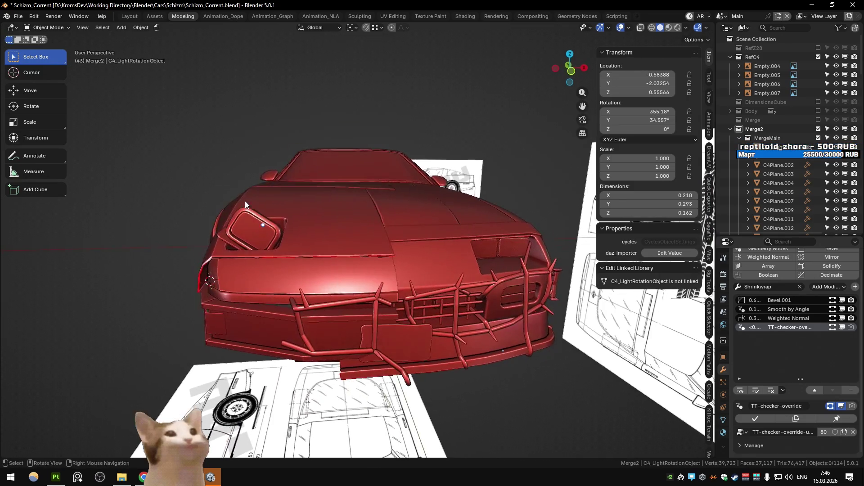
{"action": "key", "text": "ctrl+z"}
{"action": "key", "text": "r"}
{"action": "key", "text": "y"}
{"action": "left_click", "coordinate": [388, 175]}
{"action": "key", "text": "ctrl+z"}
{"action": "mouse_move", "coordinate": [379, 160]}
{"action": "middle_mouse_down"}
{"action": "mouse_move", "coordinate": [261, 159]}
{"action": "mouse_move", "coordinate": [261, 212]}
{"action": "middle_mouse_up"}
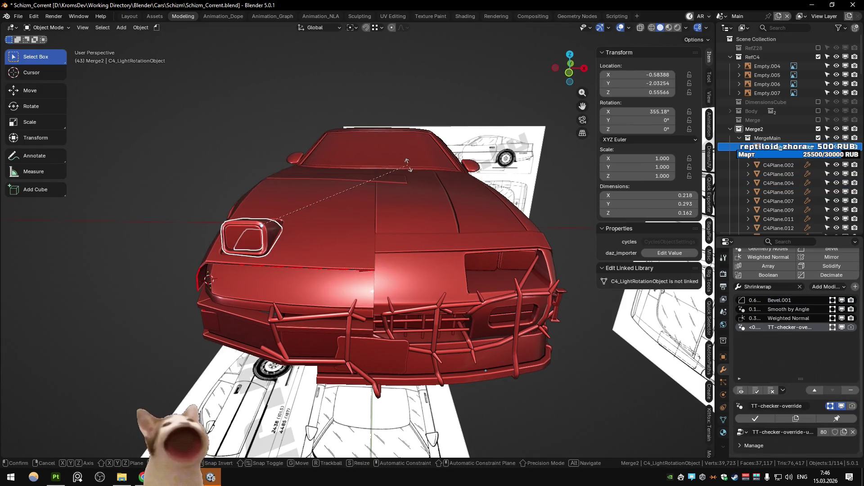
{"action": "key", "text": "r"}
{"action": "key", "text": "y"}
{"action": "left_click", "coordinate": [163, 193]}
{"action": "mouse_move", "coordinate": [164, 193]}
{"action": "middle_mouse_down"}
{"action": "mouse_move", "coordinate": [233, 172]}
{"action": "mouse_move", "coordinate": [215, 181]}
{"action": "middle_mouse_up"}
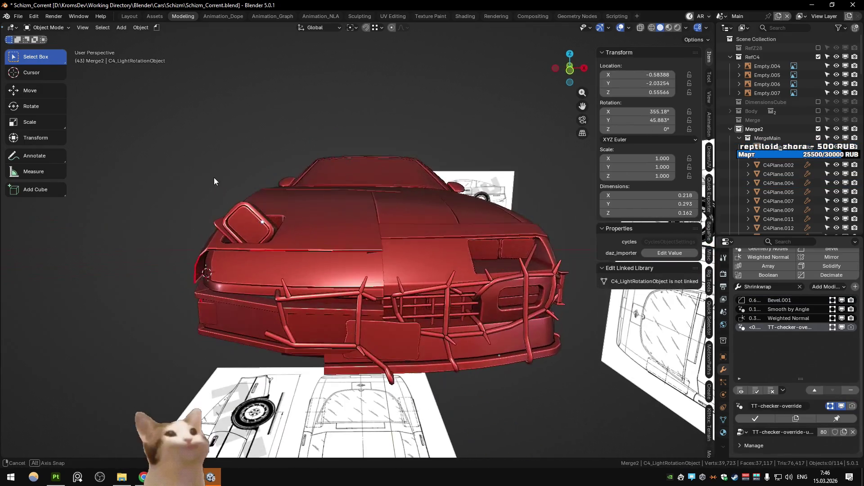
{"action": "key", "text": "r"}
{"action": "key", "text": "y"}
{"action": "left_click", "coordinate": [327, 142]}
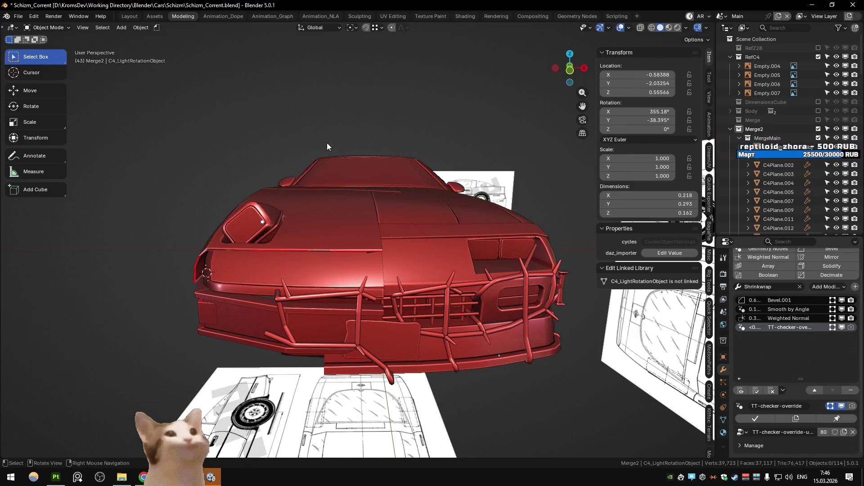
{"action": "scroll", "coordinate": [322, 151], "scroll_direction": "down", "scroll_amount": 2}
{"action": "scroll", "coordinate": [322, 152], "scroll_direction": "up", "scroll_amount": 2}
{"action": "key", "text": "ctrl+z"}
{"action": "key", "text": "ctrl+z"}
{"action": "key", "text": "ctrl+z"}
{"action": "mouse_move", "coordinate": [180, 150]}
{"action": "middle_mouse_down"}
{"action": "mouse_move", "coordinate": [245, 154]}
{"action": "mouse_move", "coordinate": [262, 175]}
{"action": "middle_mouse_up"}
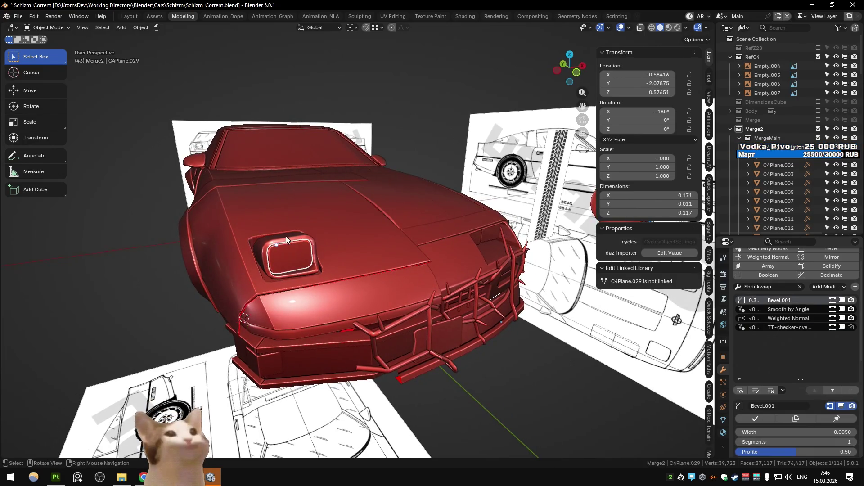
{"action": "key", "text": "b"}
{"action": "key", "text": "Escape"}
{"action": "mouse_move", "coordinate": [122, 231]}
{"action": "middle_mouse_down"}
{"action": "mouse_move", "coordinate": [174, 222]}
{"action": "mouse_move", "coordinate": [293, 247]}
{"action": "middle_mouse_up"}
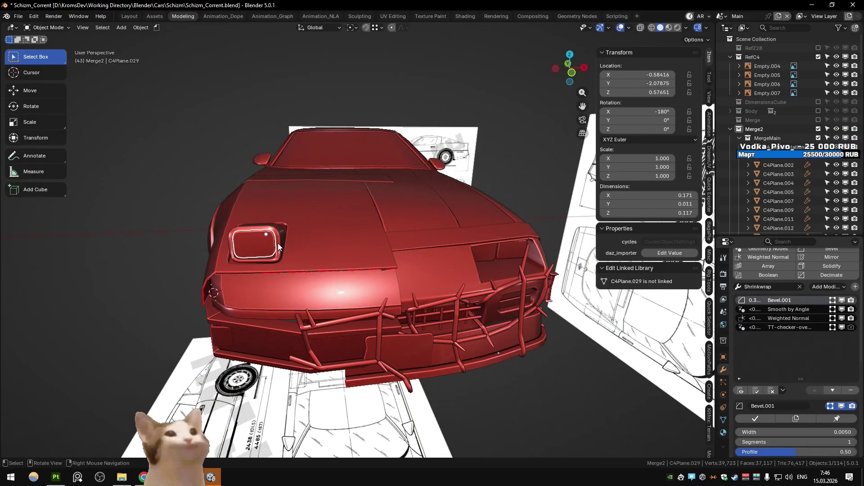
{"action": "left_click", "coordinate": [292, 245]}
{"action": "key", "text": "KP_7"}
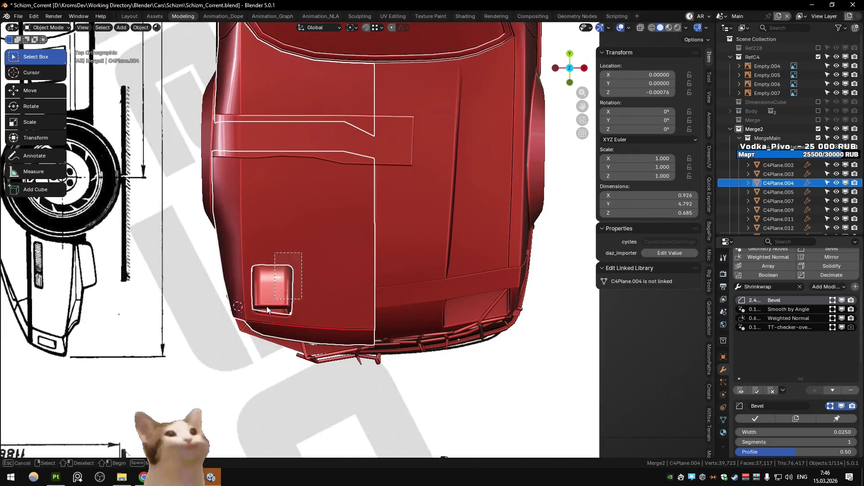
{"action": "key", "text": "Tab"}
{"action": "key", "text": "alt+z"}
{"action": "left_click_drag", "start_coordinate": [301, 323], "coordinate": [301, 323]}
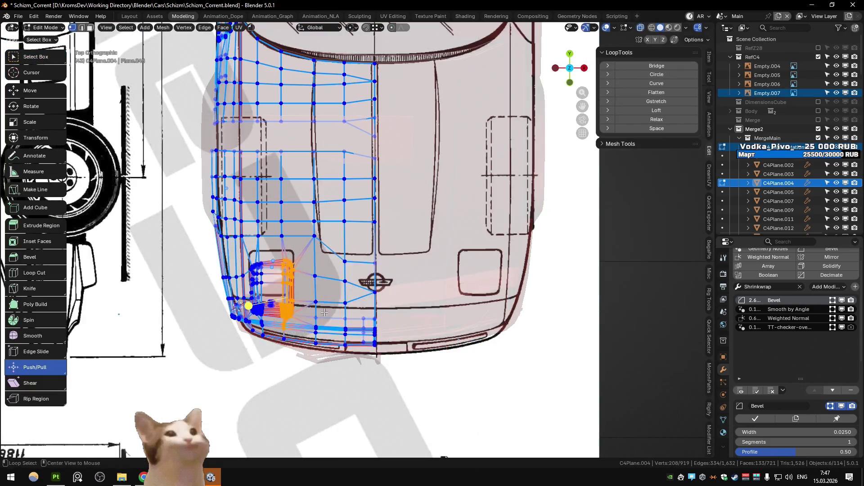
{"action": "key", "text": "alt+z"}
{"action": "key", "text": "Tab"}
{"action": "mouse_move", "coordinate": [302, 323]}
{"action": "middle_mouse_down"}
{"action": "mouse_move", "coordinate": [337, 231]}
{"action": "mouse_move", "coordinate": [339, 184]}
{"action": "middle_mouse_up"}
{"action": "key", "text": "Tab"}
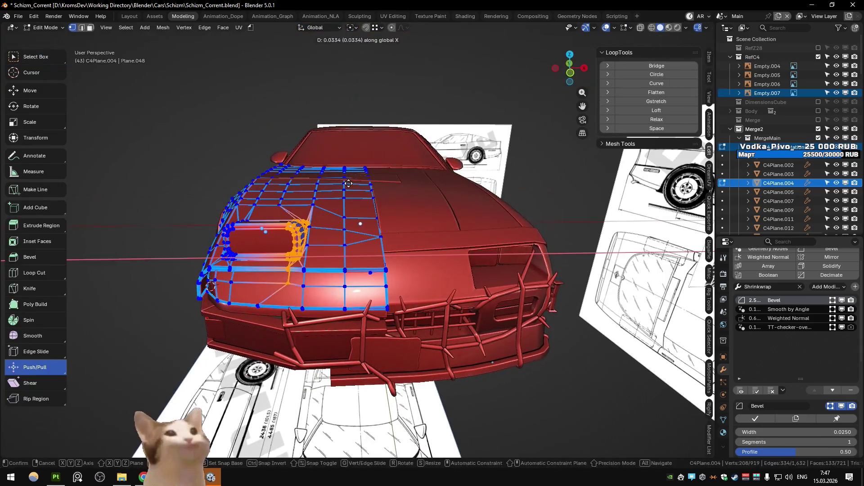
{"action": "key", "text": "Tab"}
{"action": "scroll", "coordinate": [288, 185], "scroll_direction": "down", "scroll_amount": 5}
{"action": "left_click", "coordinate": [242, 185]}
{"action": "middle_click_drag", "start_coordinate": [246, 179], "coordinate": [198, 191], "text": "shift"}
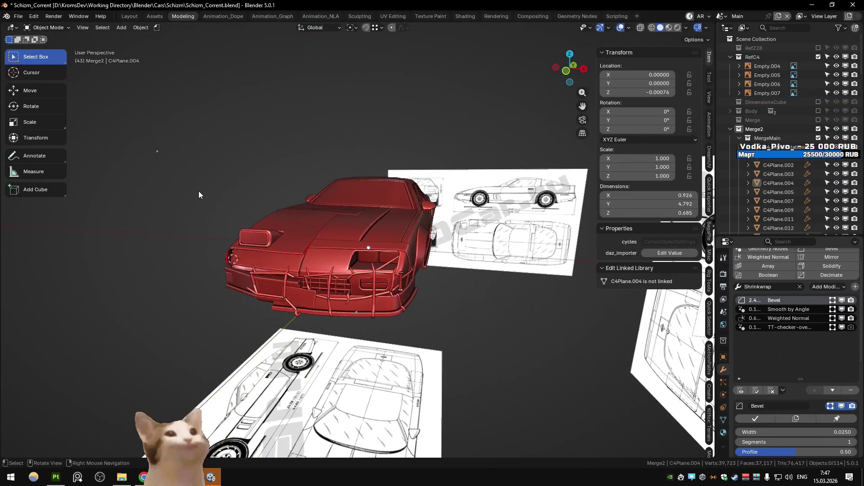
{"action": "scroll", "coordinate": [215, 195], "scroll_direction": "up", "scroll_amount": 2}
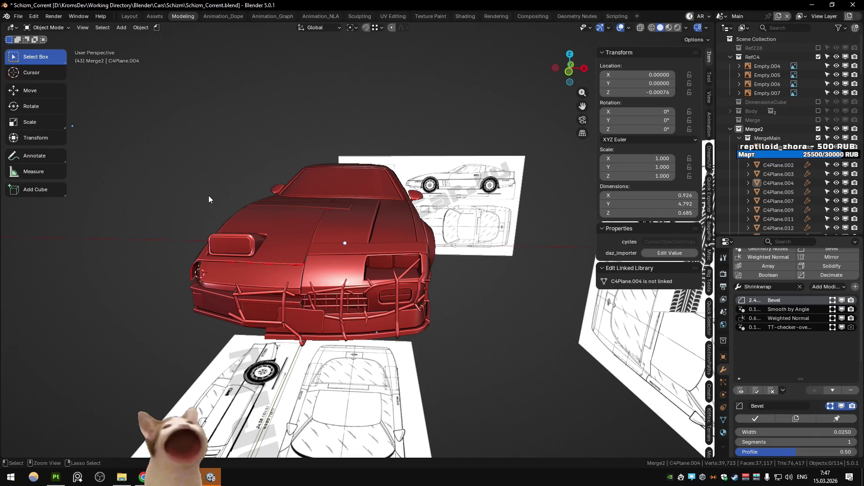
{"action": "key", "text": "Tab"}
{"action": "key", "text": "Tab"}
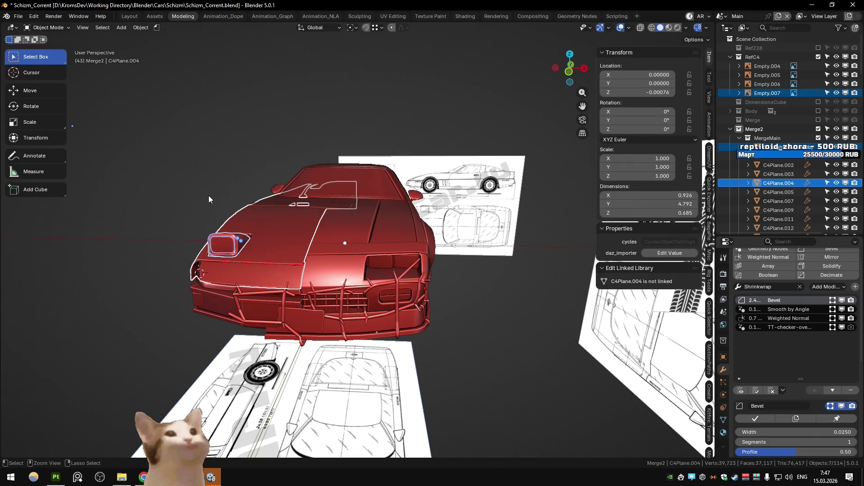
{"action": "left_click", "coordinate": [209, 195]}
{"action": "key", "text": "ctrl+z"}
{"action": "key", "text": "ctrl+z"}
{"action": "key", "text": "ctrl+z"}
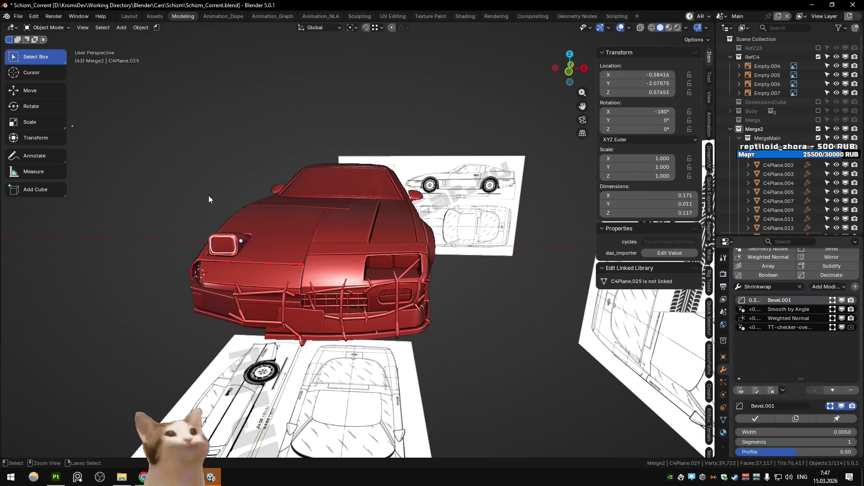
{"action": "left_click", "coordinate": [209, 196]}
{"action": "mouse_move", "coordinate": [209, 195]}
{"action": "middle_mouse_down"}
{"action": "mouse_move", "coordinate": [215, 206]}
{"action": "mouse_move", "coordinate": [241, 208]}
{"action": "mouse_move", "coordinate": [184, 204]}
{"action": "mouse_move", "coordinate": [308, 252]}
{"action": "mouse_move", "coordinate": [397, 241]}
{"action": "mouse_move", "coordinate": [293, 251]}
{"action": "mouse_move", "coordinate": [338, 237]}
{"action": "middle_mouse_up"}
{"action": "left_click", "coordinate": [338, 237]}
{"action": "key", "text": "Tab"}
{"action": "key", "text": "Tab"}
- Select the pop-up headlight pod, trying and undoing Select Grouped
{"action": "left_click", "coordinate": [241, 241]}
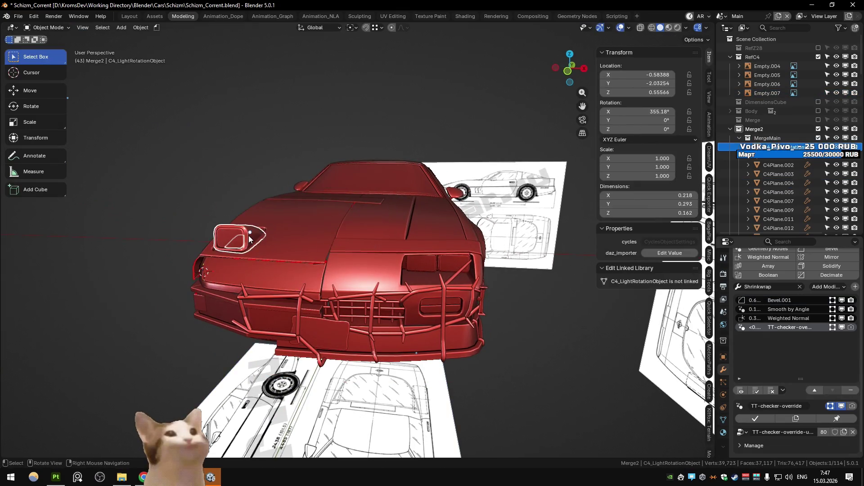
{"action": "middle_click_drag", "start_coordinate": [241, 240], "coordinate": [234, 243]}
{"action": "key", "text": "shift+g"}
{"action": "left_click", "coordinate": [245, 239]}
{"action": "key", "text": "ctrl+z"}
{"action": "key", "text": "shift+g"}
{"action": "left_click", "coordinate": [255, 243]}
{"action": "key", "text": "ctrl+z"}
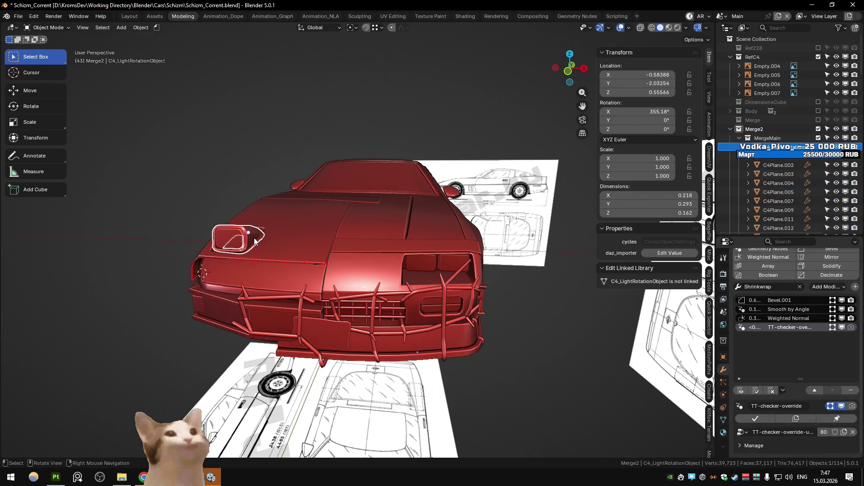
{"action": "key", "text": "shift+g"}
{"action": "key", "text": "Escape"}
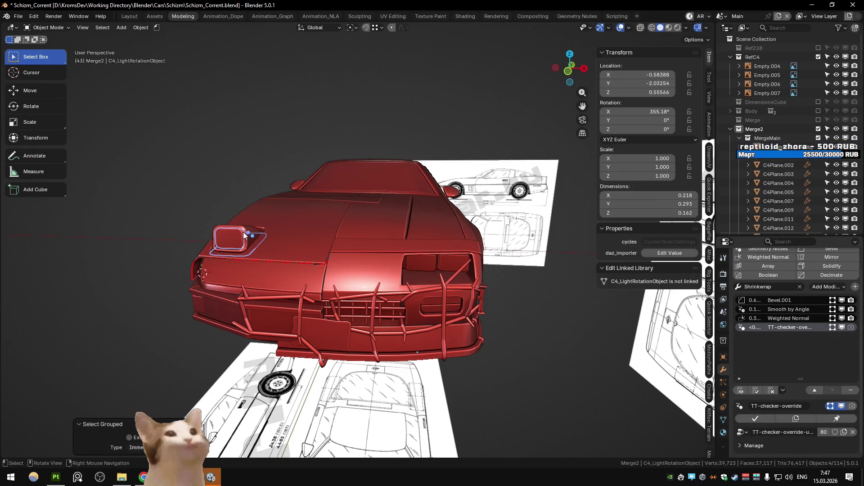
- Duplicate the headlight pod and place the copy beside the original along X
{"action": "key", "text": "shift+d"}
{"action": "key", "text": "x"}
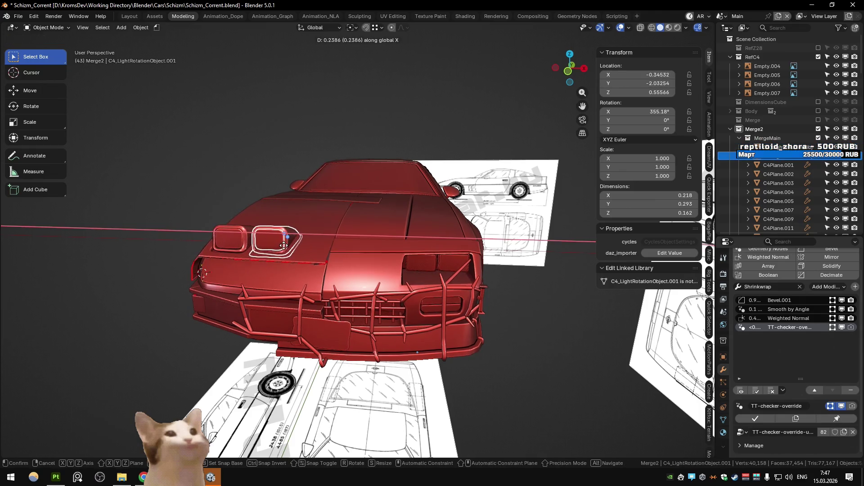
{"action": "left_click", "coordinate": [283, 245]}
{"action": "mouse_move", "coordinate": [207, 193]}
{"action": "middle_mouse_down"}
{"action": "mouse_move", "coordinate": [227, 198]}
{"action": "mouse_move", "coordinate": [207, 197]}
{"action": "mouse_move", "coordinate": [239, 187]}
{"action": "mouse_move", "coordinate": [198, 201]}
{"action": "mouse_move", "coordinate": [211, 211]}
{"action": "mouse_move", "coordinate": [213, 250]}
{"action": "mouse_move", "coordinate": [207, 205]}
{"action": "middle_mouse_up"}
{"action": "scroll", "coordinate": [206, 201], "scroll_direction": "up", "scroll_amount": 2}
{"action": "scroll", "coordinate": [206, 200], "scroll_direction": "down", "scroll_amount": 2}
{"action": "scroll", "coordinate": [198, 201], "scroll_direction": "up", "scroll_amount": 3}
- Adjust the headlight pod copy's height with vertical moves
{"action": "left_click", "coordinate": [207, 205]}
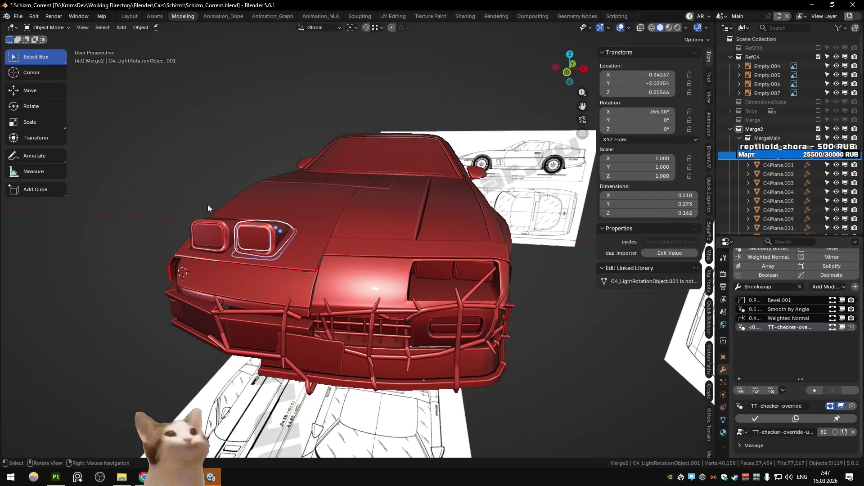
{"action": "key", "text": "g"}
{"action": "key", "text": "shift+z"}
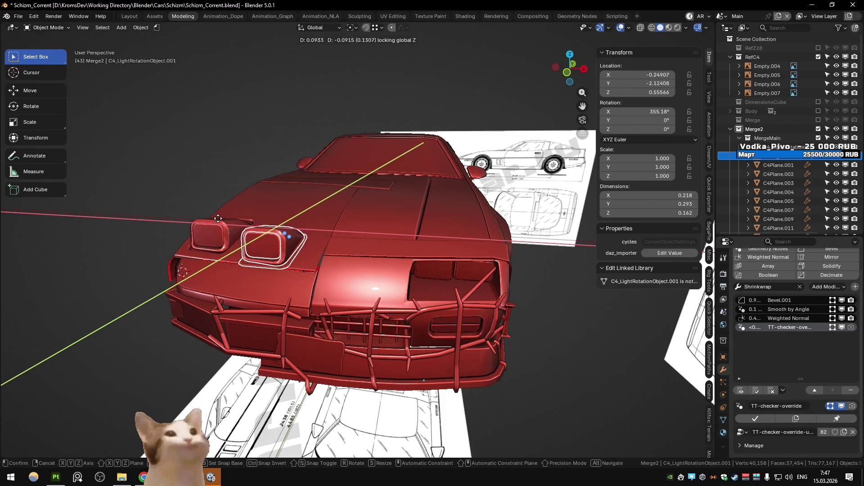
{"action": "left_click", "coordinate": [221, 223]}
{"action": "key", "text": "g"}
{"action": "key", "text": "z"}
{"action": "left_click", "coordinate": [206, 227]}
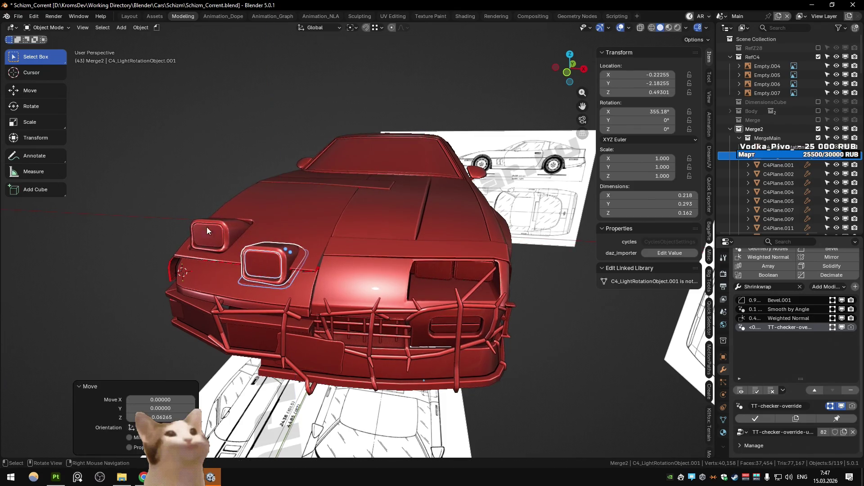
{"action": "scroll", "coordinate": [164, 217], "scroll_direction": "down", "scroll_amount": 3}
{"action": "left_click", "coordinate": [165, 217]}
{"action": "mouse_move", "coordinate": [165, 217]}
{"action": "middle_mouse_down"}
{"action": "mouse_move", "coordinate": [250, 209]}
{"action": "mouse_move", "coordinate": [149, 210]}
{"action": "mouse_move", "coordinate": [167, 212]}
{"action": "mouse_move", "coordinate": [147, 242]}
{"action": "mouse_move", "coordinate": [155, 252]}
{"action": "mouse_move", "coordinate": [201, 215]}
{"action": "middle_mouse_up"}
- Undo the lowering and shift the copy along X to −0.37761, −2.03254, 0.55566
{"action": "key", "text": "ctrl+z"}
{"action": "key", "text": "ctrl+z"}
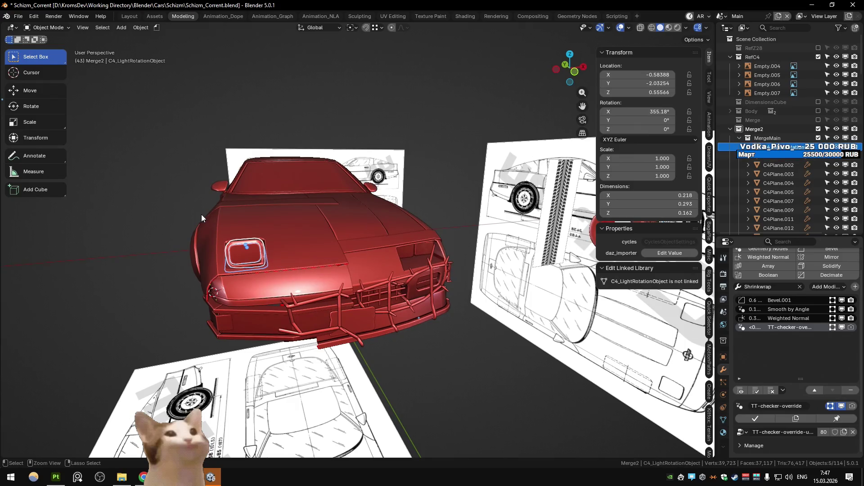
{"action": "key", "text": "g"}
{"action": "key", "text": "x"}
{"action": "left_click", "coordinate": [164, 215]}
{"action": "middle_click_drag", "start_coordinate": [164, 215], "coordinate": [169, 222]}
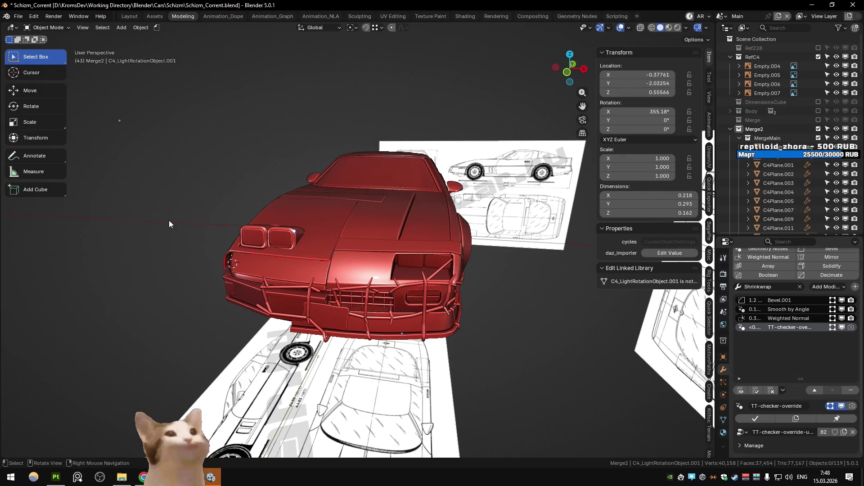
- Undo the duplicate headlight and hood edits back to the folded headlight, then save Schizm_Corrent.blend
{"action": "middle_click_drag", "start_coordinate": [165, 206], "coordinate": [156, 205], "text": "ctrl"}
{"action": "key", "text": "ctrl+z"}
{"action": "key", "text": "ctrl+z"}
{"action": "key", "text": "ctrl+z"}
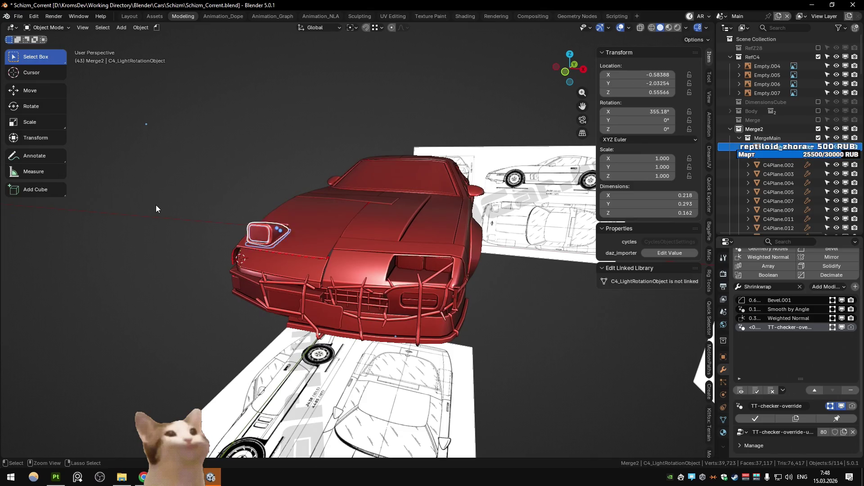
{"action": "key", "text": "ctrl+z"}
{"action": "key", "text": "ctrl+z"}
{"action": "key", "text": "ctrl+z"}
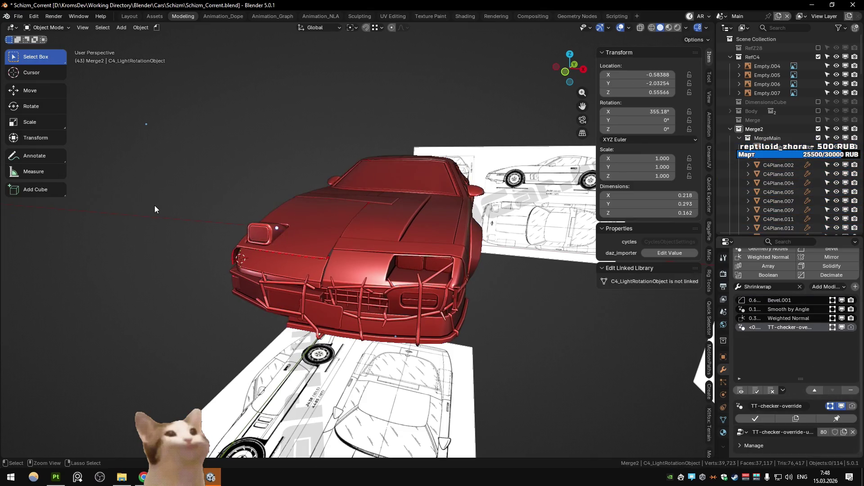
{"action": "key", "text": "ctrl+z"}
{"action": "key", "text": "ctrl+z"}
{"action": "key", "text": "ctrl+z"}
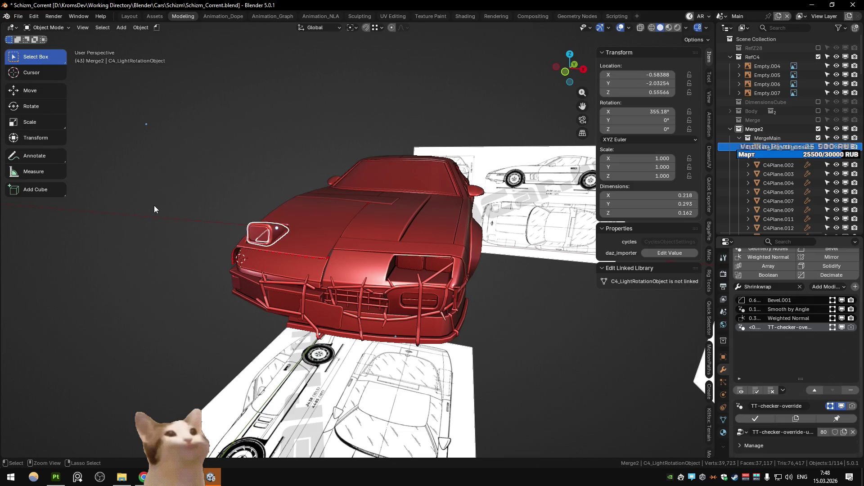
{"action": "key", "text": "ctrl+z"}
{"action": "key", "text": "ctrl+z"}
{"action": "key", "text": "ctrl+z"}
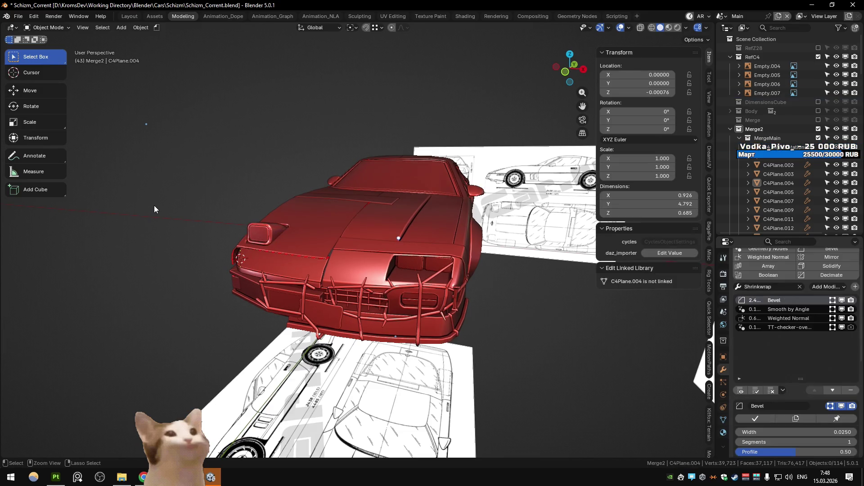
{"action": "key", "text": "ctrl+z"}
{"action": "key", "text": "ctrl+z"}
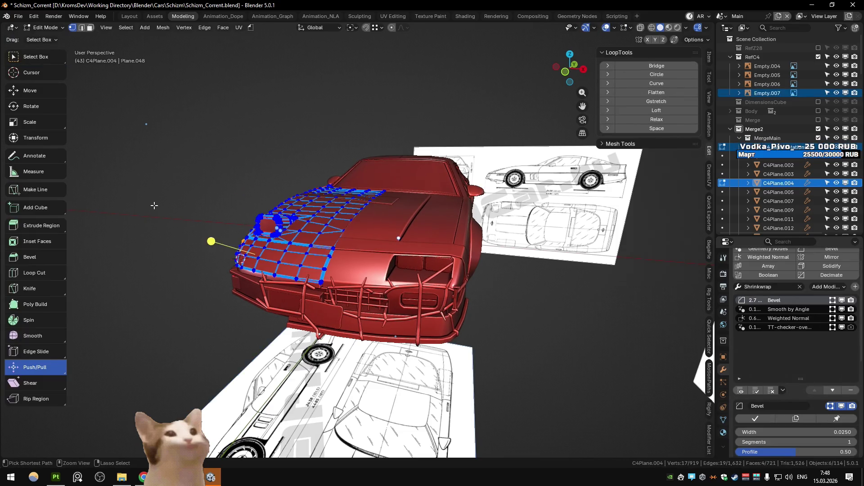
{"action": "key", "text": "ctrl+z"}
{"action": "key", "text": "ctrl+z"}
{"action": "key", "text": "ctrl+z"}
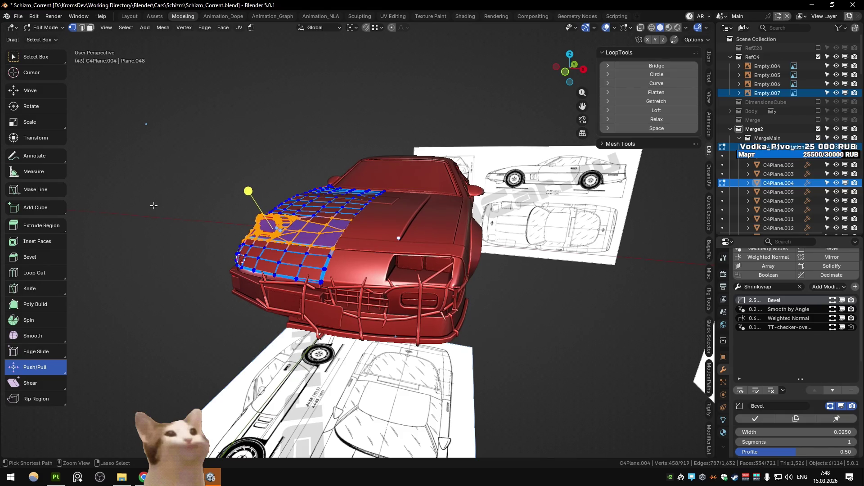
{"action": "key", "text": "ctrl+z"}
{"action": "key", "text": "ctrl+z"}
{"action": "key", "text": "ctrl+z"}
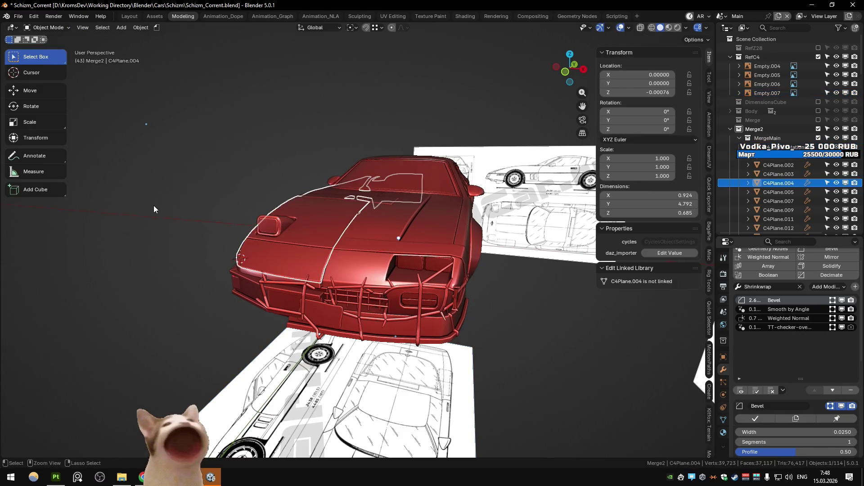
{"action": "key", "text": "ctrl+z"}
{"action": "key", "text": "ctrl+z"}
{"action": "key", "text": "ctrl+z"}
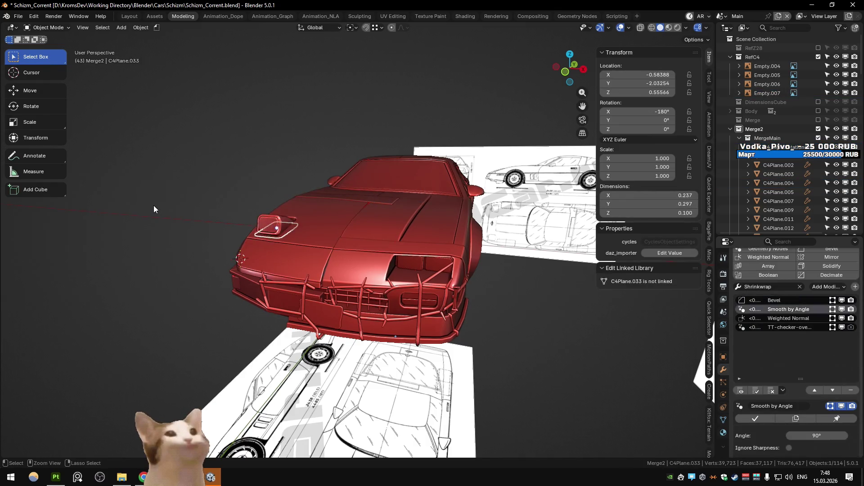
{"action": "key", "text": "ctrl+z"}
{"action": "key", "text": "ctrl+z"}
{"action": "key", "text": "ctrl+s"}
{"action": "mouse_move", "coordinate": [145, 210]}
{"action": "middle_mouse_down"}
{"action": "mouse_move", "coordinate": [217, 214]}
{"action": "mouse_move", "coordinate": [215, 207]}
{"action": "mouse_move", "coordinate": [252, 239]}
{"action": "mouse_move", "coordinate": [170, 236]}
{"action": "mouse_move", "coordinate": [156, 212]}
{"action": "mouse_move", "coordinate": [338, 220]}
{"action": "mouse_move", "coordinate": [283, 253]}
{"action": "mouse_move", "coordinate": [348, 270]}
{"action": "middle_mouse_up"}
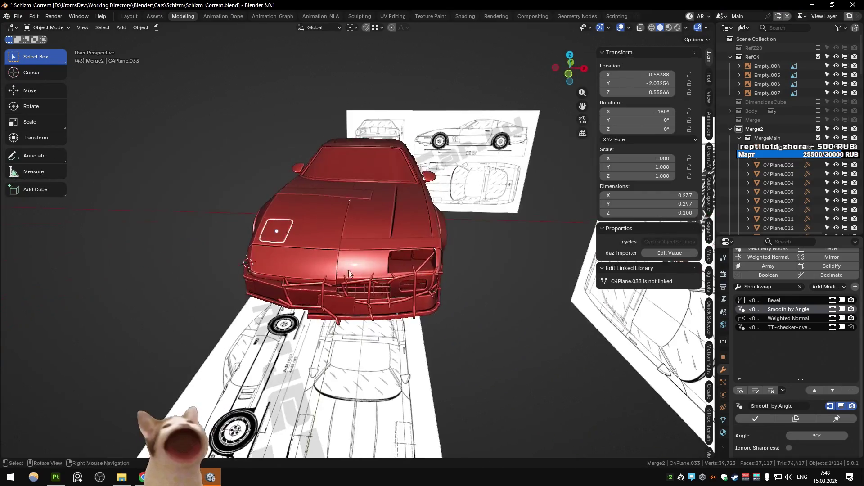
- Select the long body panel and small hood panels in turn to inspect them
{"action": "left_click", "coordinate": [348, 270]}
{"action": "left_click", "coordinate": [360, 247]}
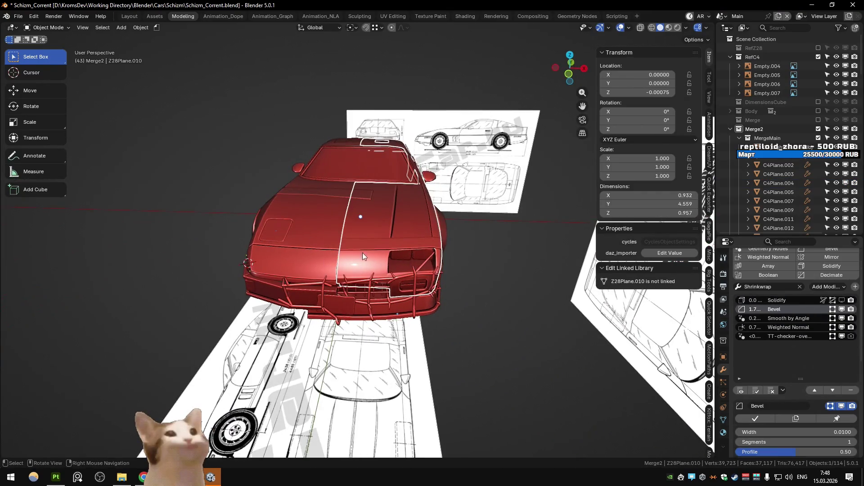
{"action": "left_click", "coordinate": [363, 253]}
{"action": "left_click", "coordinate": [357, 256]}
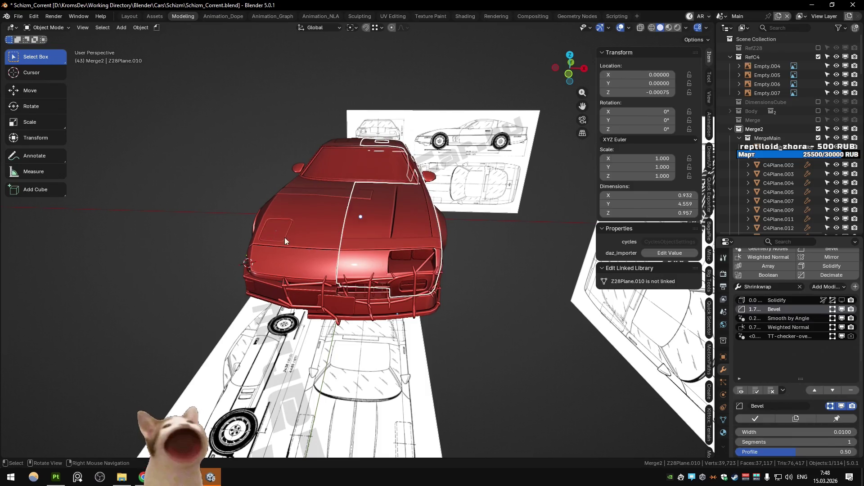
{"action": "left_click", "coordinate": [336, 258]}
{"action": "left_click", "coordinate": [350, 267]}
{"action": "mouse_move", "coordinate": [349, 267]}
{"action": "middle_mouse_down"}
{"action": "mouse_move", "coordinate": [206, 213]}
{"action": "mouse_move", "coordinate": [239, 221]}
{"action": "mouse_move", "coordinate": [215, 217]}
{"action": "mouse_move", "coordinate": [217, 236]}
{"action": "middle_mouse_up"}
{"action": "left_click", "coordinate": [207, 212]}
{"action": "scroll", "coordinate": [209, 211], "scroll_direction": "up", "scroll_amount": 2}
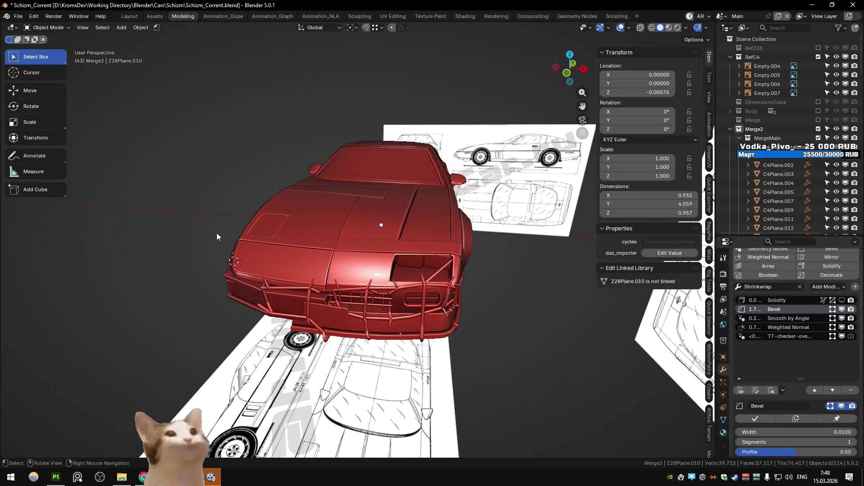
- Inspect the front bumper pieces, then draw an annotation stroke over the car view
{"action": "left_click", "coordinate": [302, 301]}
{"action": "left_click", "coordinate": [349, 323]}
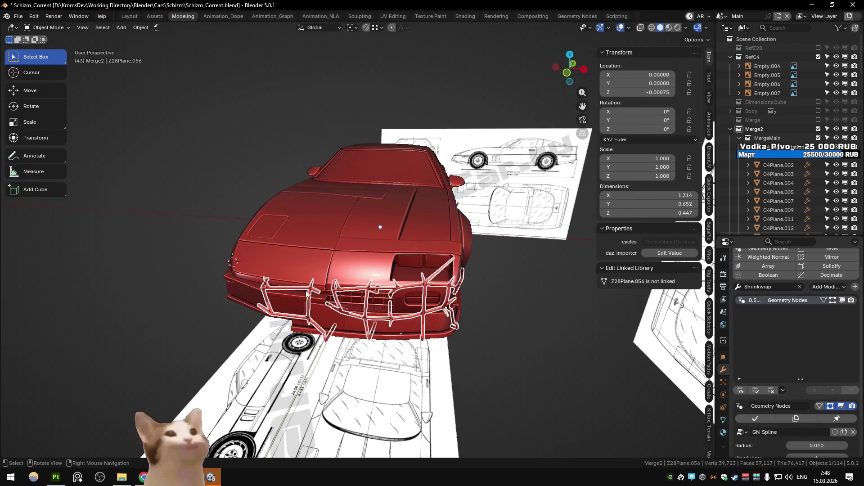
{"action": "middle_click_drag", "start_coordinate": [164, 261], "coordinate": [372, 330]}
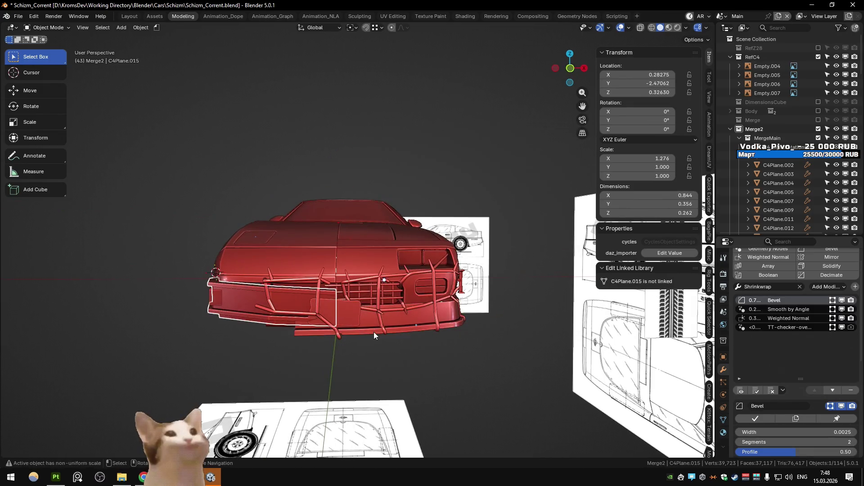
{"action": "left_click", "coordinate": [156, 258]}
{"action": "middle_click_drag", "start_coordinate": [157, 258], "coordinate": [161, 274]}
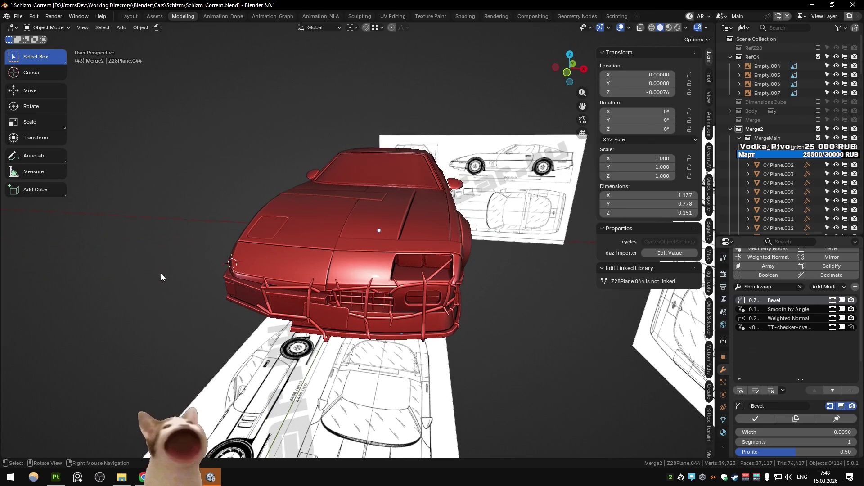
{"action": "left_click", "coordinate": [38, 155]}
{"action": "left_click_drag", "start_coordinate": [273, 203], "coordinate": [241, 208]}
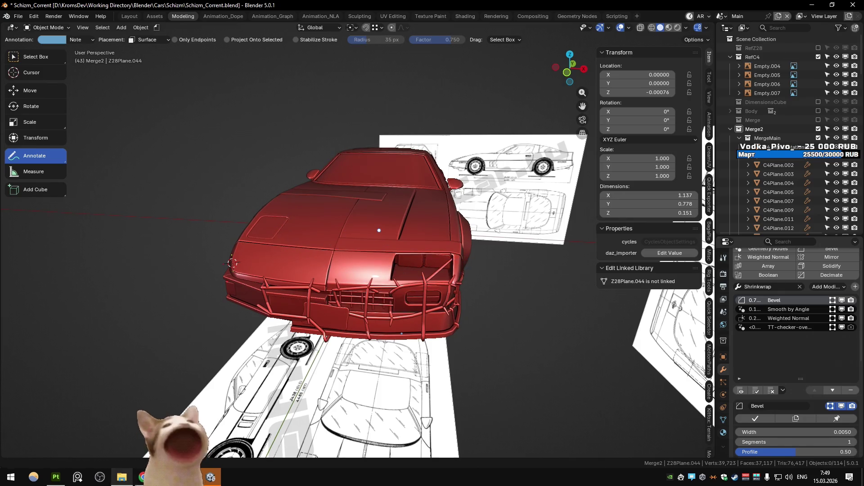
{"action": "left_click", "coordinate": [143, 477]}
- Google-image-search 'dont buy weed at the gas station', open the first YouTube video result, and close the results tab
{"action": "left_click", "coordinate": [347, 9]}
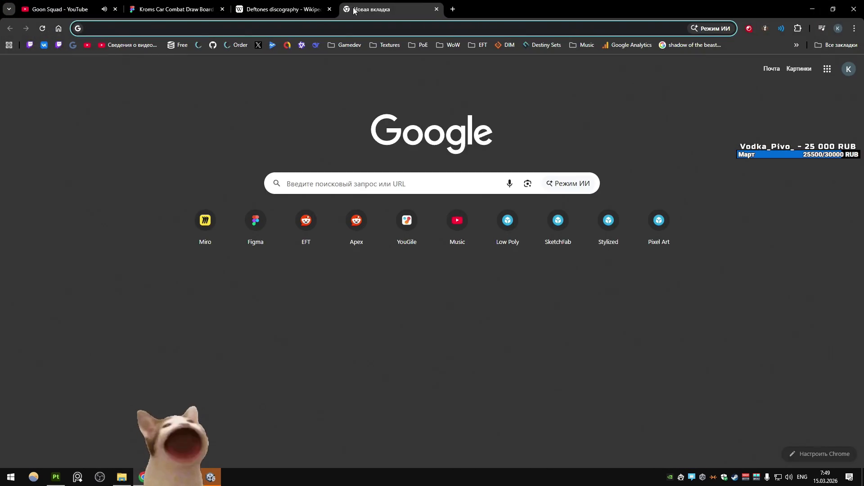
{"action": "type", "text": "dont bu"}
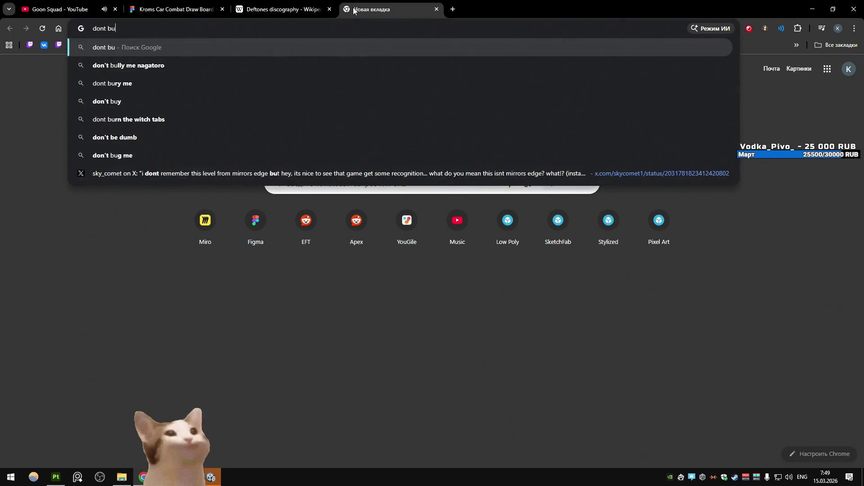
{"action": "type", "text": "y weed at the ga"}
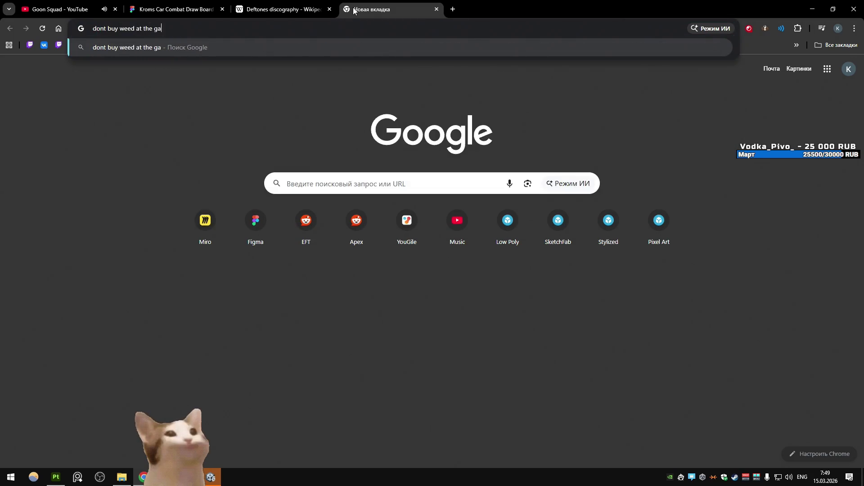
{"action": "type", "text": "s station"}
{"action": "key", "text": "Return"}
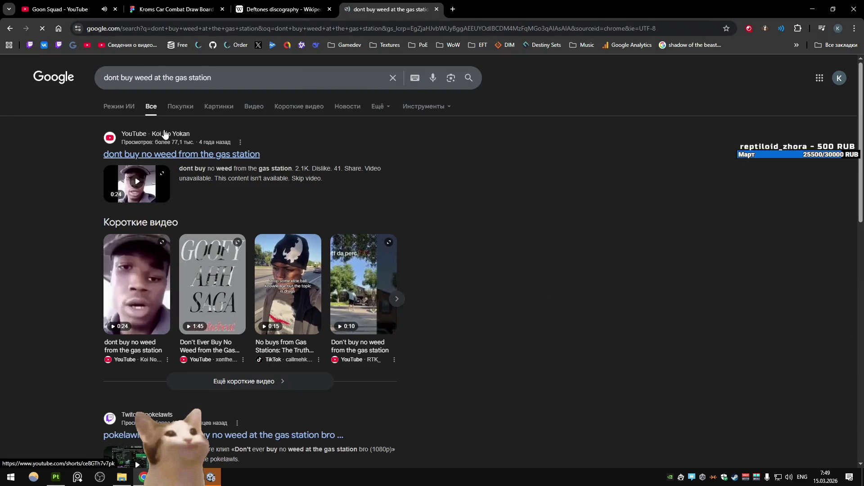
{"action": "left_click", "coordinate": [219, 107]}
{"action": "left_click", "coordinate": [69, 187]}
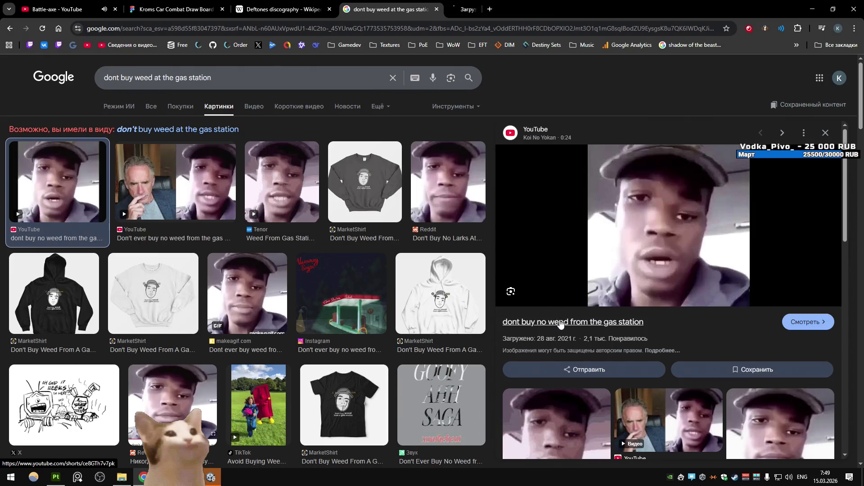
{"action": "key", "text": "ctrl+w"}
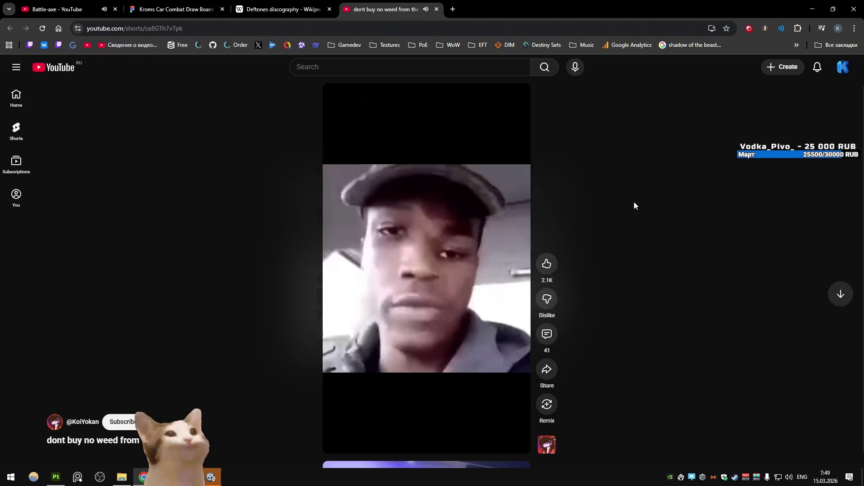
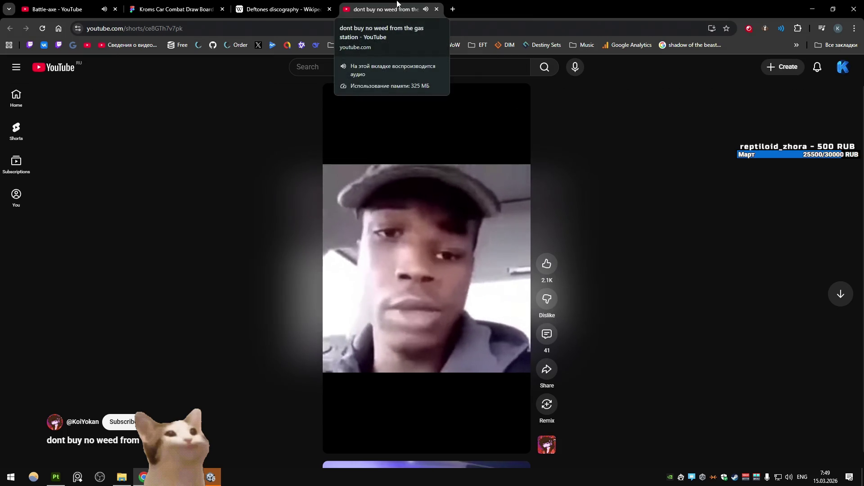
- Close the YouTube Shorts tab and minimise Chrome to return to Blender
{"action": "middle_click", "coordinate": [397, 4]}
{"action": "left_click", "coordinate": [808, 5]}
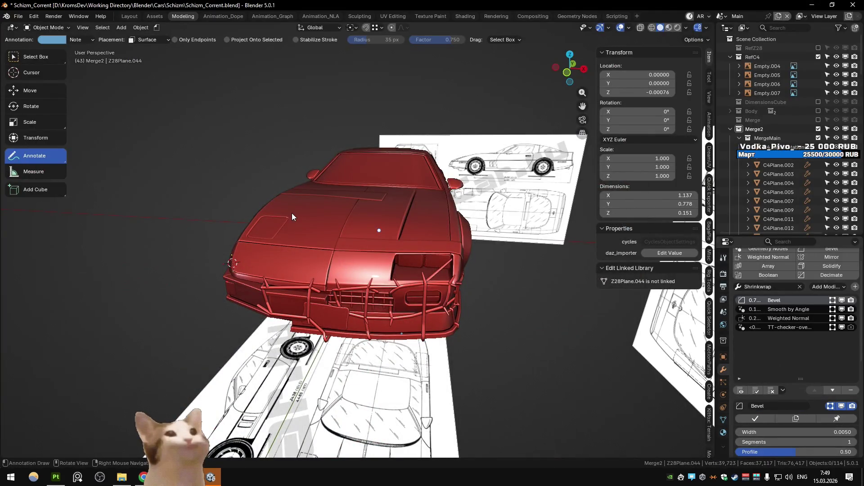
- Annotate a spot on the car's fender, then select and inspect a neighbouring part in Edit Mode
{"action": "left_click", "coordinate": [361, 259]}
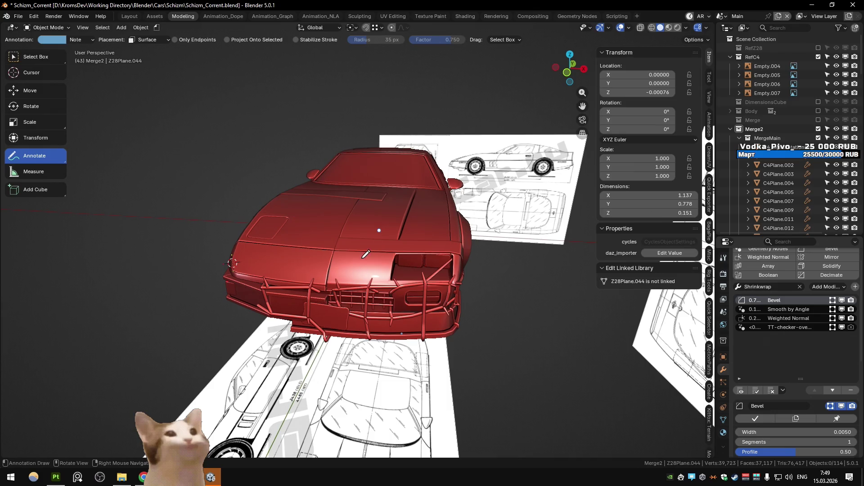
{"action": "left_click", "coordinate": [33, 58]}
{"action": "left_click", "coordinate": [385, 261]}
{"action": "key", "text": "Tab"}
{"action": "key", "text": "KP_Decimal"}
{"action": "mouse_move", "coordinate": [268, 252]}
{"action": "middle_mouse_down"}
{"action": "mouse_move", "coordinate": [392, 286]}
{"action": "mouse_move", "coordinate": [237, 223]}
{"action": "mouse_move", "coordinate": [336, 234]}
{"action": "mouse_move", "coordinate": [379, 224]}
{"action": "mouse_move", "coordinate": [339, 233]}
{"action": "mouse_move", "coordinate": [343, 268]}
{"action": "mouse_move", "coordinate": [340, 237]}
{"action": "mouse_move", "coordinate": [318, 257]}
{"action": "mouse_move", "coordinate": [235, 243]}
{"action": "mouse_move", "coordinate": [239, 237]}
{"action": "mouse_move", "coordinate": [260, 250]}
{"action": "mouse_move", "coordinate": [303, 247]}
{"action": "mouse_move", "coordinate": [273, 266]}
{"action": "middle_mouse_up"}
{"action": "key", "text": "Tab"}
- Save the Schizm_Corrent.blend file
{"action": "scroll", "coordinate": [299, 266], "scroll_direction": "down", "scroll_amount": 5}
{"action": "key", "text": "ctrl+s"}
{"action": "scroll", "coordinate": [342, 269], "scroll_direction": "up", "scroll_amount": 4}
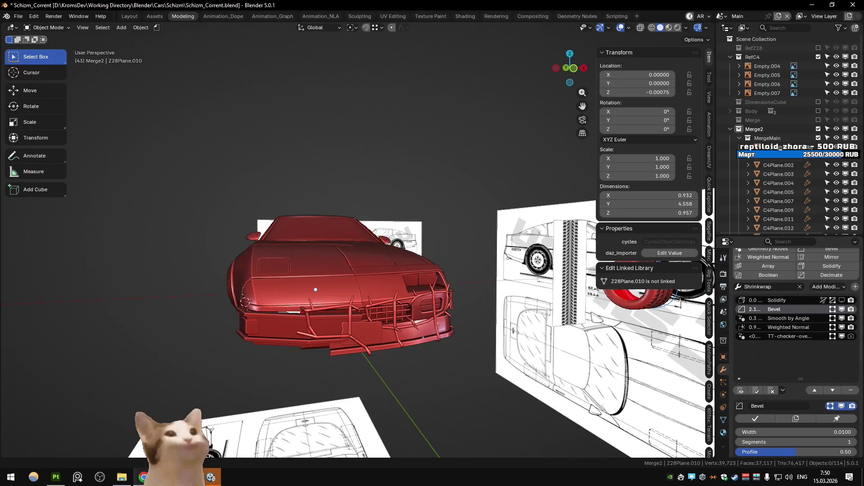
- Review the car combat design board's to-do notes and references in the browser
{"action": "key", "text": "alt+Tab"}
{"action": "left_click", "coordinate": [313, 3]}
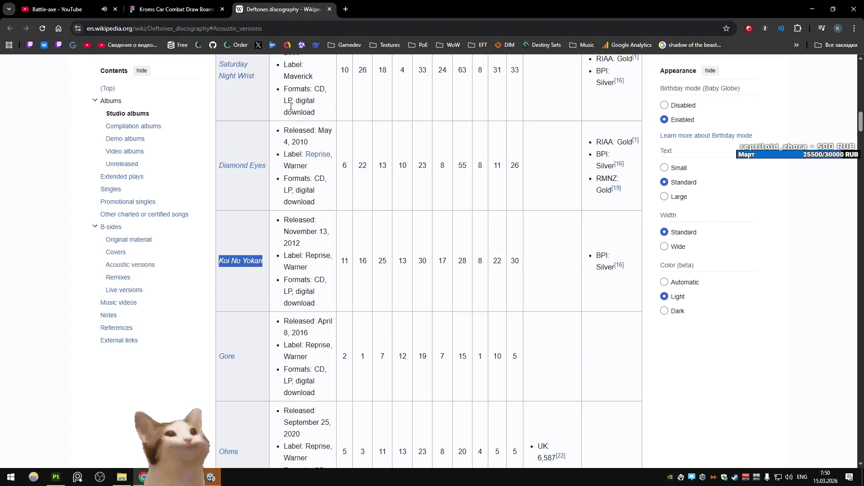
{"action": "scroll", "coordinate": [222, 166], "scroll_direction": "down", "scroll_amount": 5}
{"action": "scroll", "coordinate": [187, 166], "scroll_direction": "up", "scroll_amount": 1}
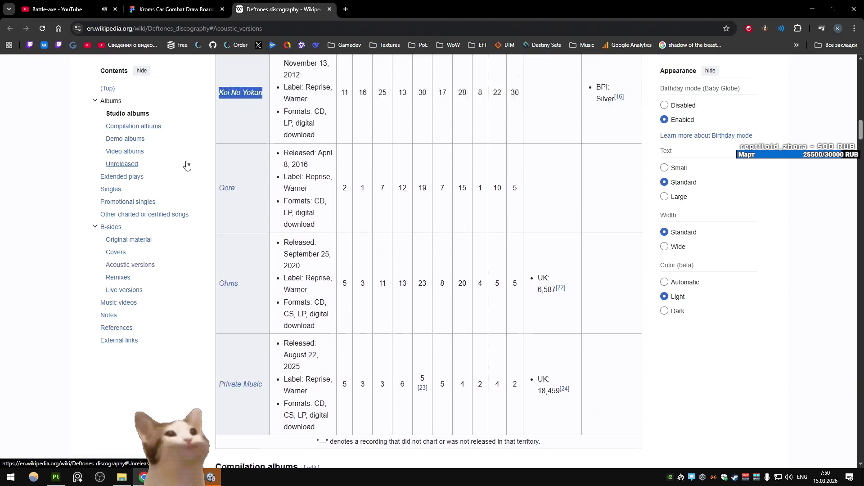
{"action": "key", "text": "ctrl+shift+Tab"}
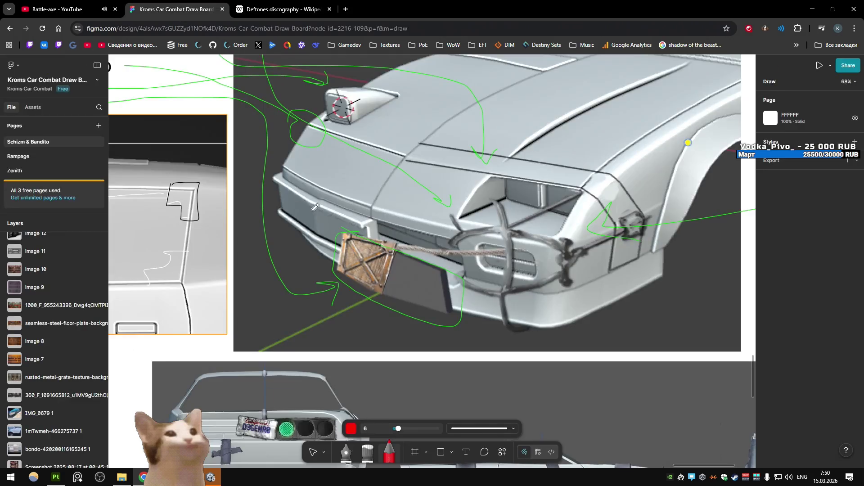
{"action": "scroll", "coordinate": [323, 215], "scroll_direction": "down", "scroll_amount": 5, "text": "ctrl"}
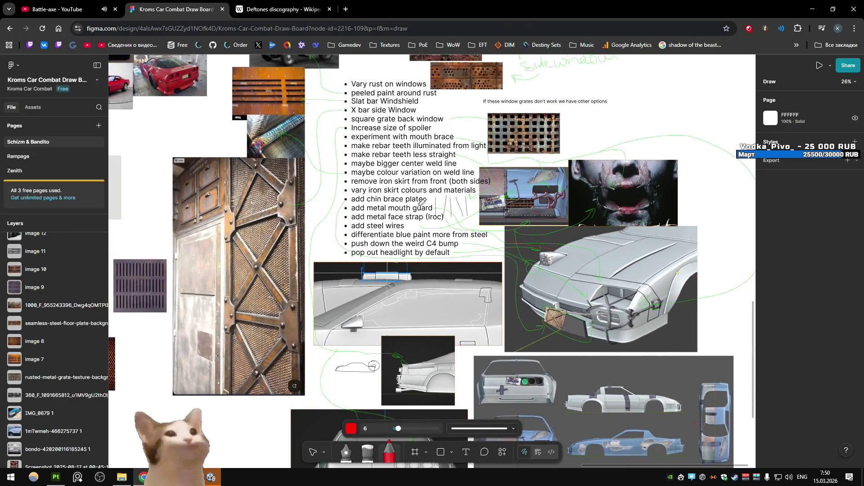
- Back in Blender, view the car from low at the front and select the reference image behind it
{"action": "key", "text": "alt+Tab"}
{"action": "mouse_move", "coordinate": [447, 209]}
{"action": "middle_mouse_down"}
{"action": "mouse_move", "coordinate": [359, 309]}
{"action": "mouse_move", "coordinate": [387, 293]}
{"action": "mouse_move", "coordinate": [407, 344]}
{"action": "mouse_move", "coordinate": [255, 313]}
{"action": "middle_mouse_up"}
{"action": "left_click", "coordinate": [406, 344]}
{"action": "left_click", "coordinate": [254, 313]}
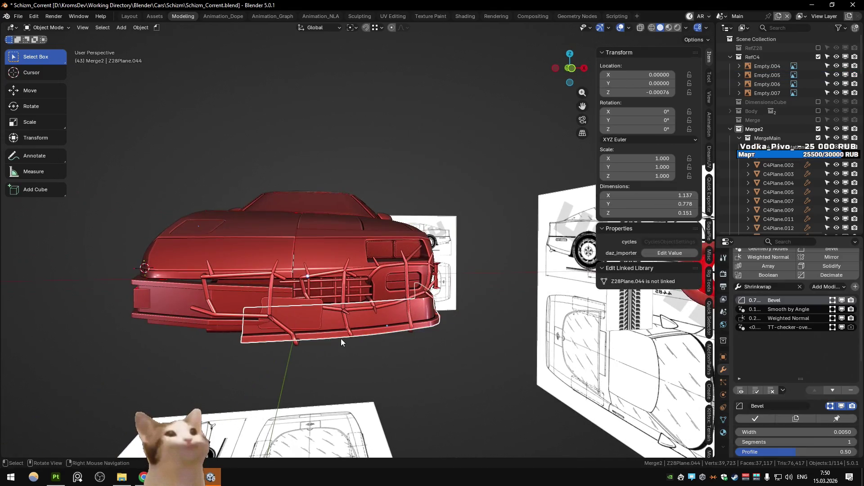
{"action": "left_click", "coordinate": [280, 274]}
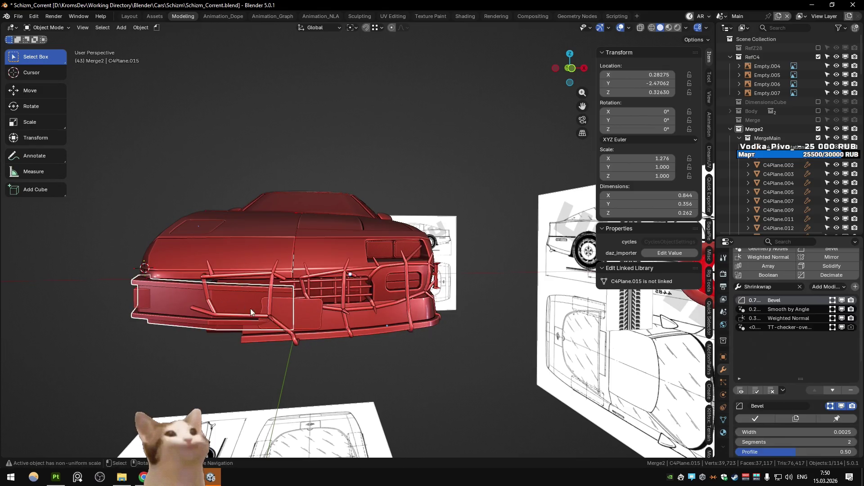
{"action": "left_click", "coordinate": [254, 327]}
{"action": "mouse_move", "coordinate": [210, 307]}
{"action": "middle_mouse_down"}
{"action": "mouse_move", "coordinate": [263, 307]}
{"action": "mouse_move", "coordinate": [295, 290]}
{"action": "middle_mouse_up"}
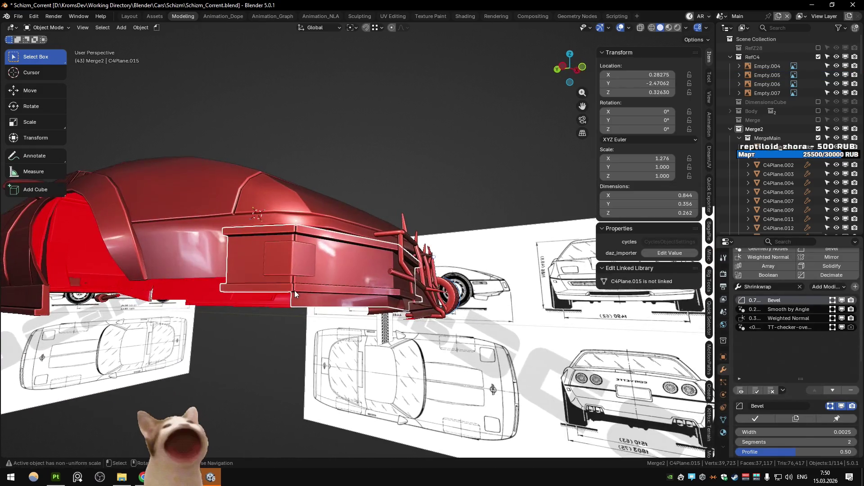
{"action": "key", "text": "KP_1"}
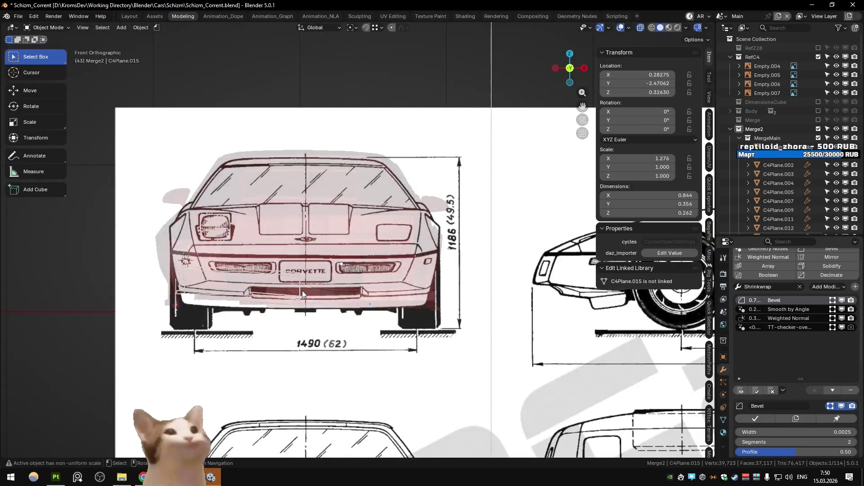
{"action": "key", "text": "Tab"}
{"action": "scroll", "coordinate": [302, 291], "scroll_direction": "up", "scroll_amount": 5}
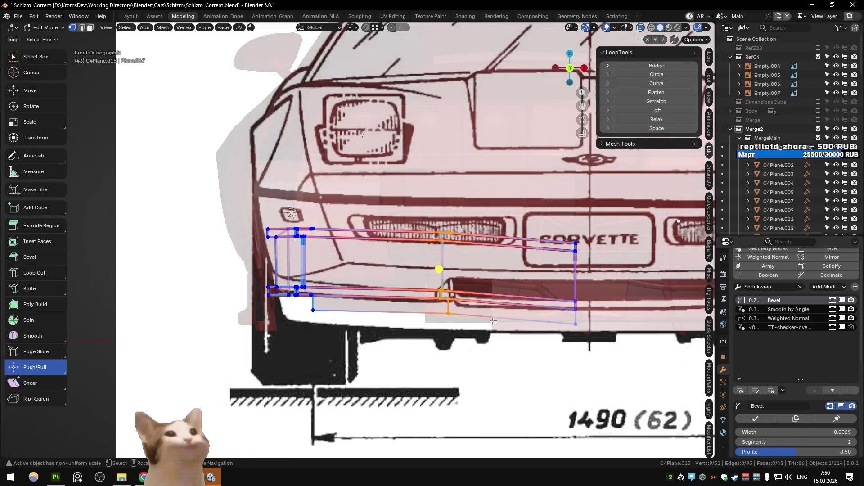
{"action": "scroll", "coordinate": [441, 321], "scroll_direction": "down", "scroll_amount": 5}
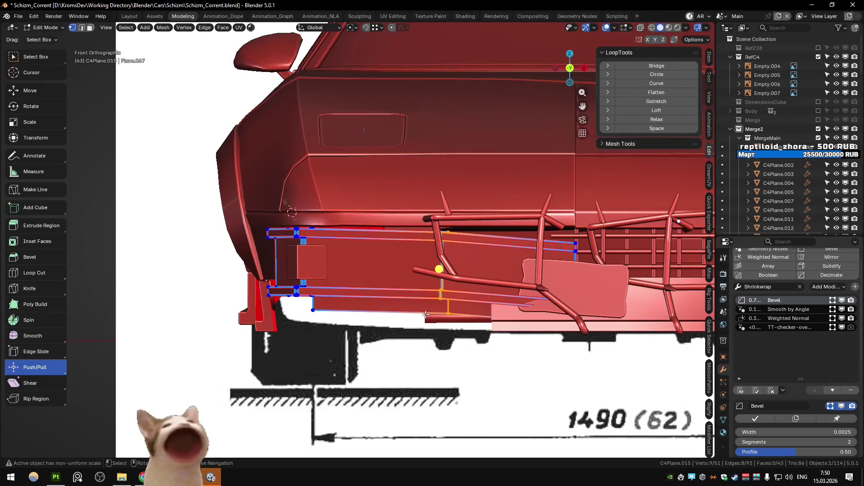
{"action": "key", "text": "Tab"}
{"action": "mouse_move", "coordinate": [394, 310]}
{"action": "middle_mouse_down"}
{"action": "mouse_move", "coordinate": [369, 325]}
{"action": "mouse_move", "coordinate": [509, 273]}
{"action": "mouse_move", "coordinate": [349, 250]}
{"action": "mouse_move", "coordinate": [448, 253]}
{"action": "middle_mouse_up"}
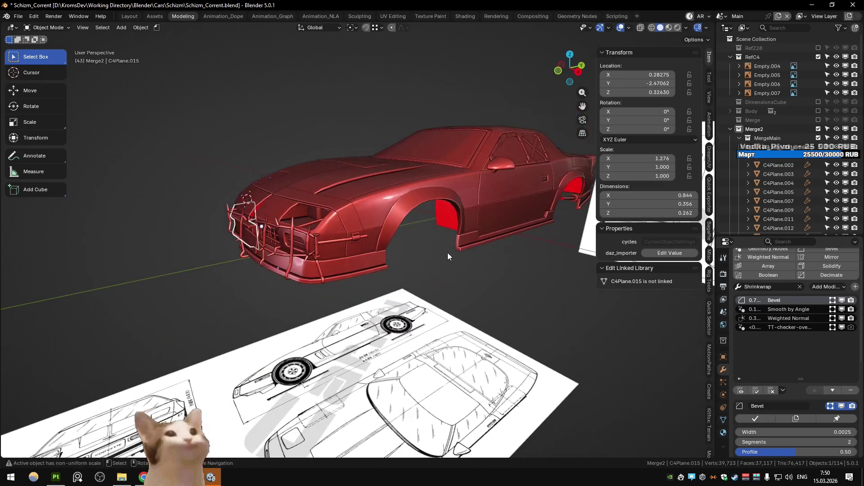
{"action": "left_click", "coordinate": [496, 240], "text": "shift"}
{"action": "mouse_move", "coordinate": [496, 241]}
{"action": "middle_mouse_down"}
{"action": "mouse_move", "coordinate": [342, 274]}
{"action": "mouse_move", "coordinate": [286, 325]}
{"action": "mouse_move", "coordinate": [290, 294]}
{"action": "mouse_move", "coordinate": [396, 306]}
{"action": "mouse_move", "coordinate": [372, 299]}
{"action": "middle_mouse_up"}
{"action": "left_click", "coordinate": [437, 242]}
{"action": "mouse_move", "coordinate": [436, 242]}
{"action": "middle_mouse_down"}
{"action": "mouse_move", "coordinate": [341, 282]}
{"action": "mouse_move", "coordinate": [292, 314]}
{"action": "mouse_move", "coordinate": [454, 255]}
{"action": "mouse_move", "coordinate": [342, 280]}
{"action": "mouse_move", "coordinate": [367, 285]}
{"action": "mouse_move", "coordinate": [395, 312]}
{"action": "mouse_move", "coordinate": [365, 298]}
{"action": "mouse_move", "coordinate": [417, 314]}
{"action": "mouse_move", "coordinate": [412, 301]}
{"action": "middle_mouse_up"}
{"action": "left_click", "coordinate": [270, 313], "text": "shift"}
{"action": "left_click", "coordinate": [430, 287]}
{"action": "mouse_move", "coordinate": [620, 340]}
{"action": "middle_mouse_down"}
{"action": "mouse_move", "coordinate": [505, 304]}
{"action": "mouse_move", "coordinate": [509, 290]}
{"action": "mouse_move", "coordinate": [436, 291]}
{"action": "mouse_move", "coordinate": [476, 299]}
{"action": "mouse_move", "coordinate": [443, 293]}
{"action": "mouse_move", "coordinate": [426, 306]}
{"action": "mouse_move", "coordinate": [431, 319]}
{"action": "middle_mouse_up"}
{"action": "key", "text": "alt+Tab"}
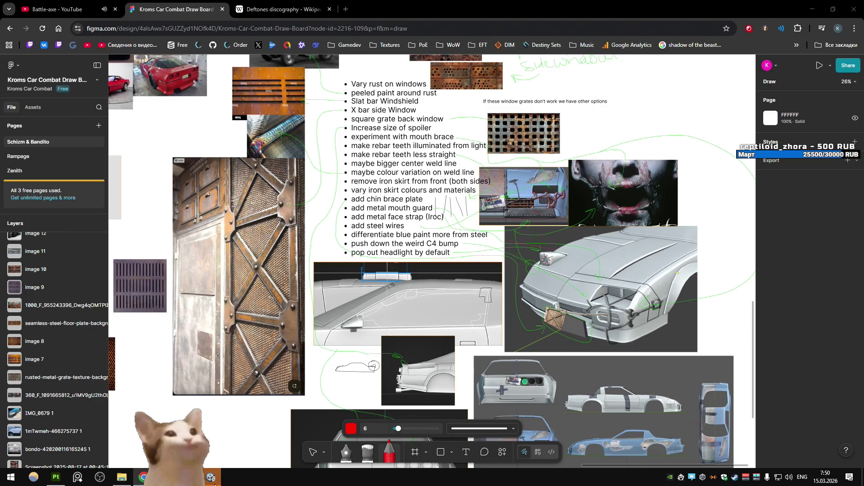
{"action": "key", "text": "alt+Tab"}
{"action": "key", "text": "alt+Tab"}
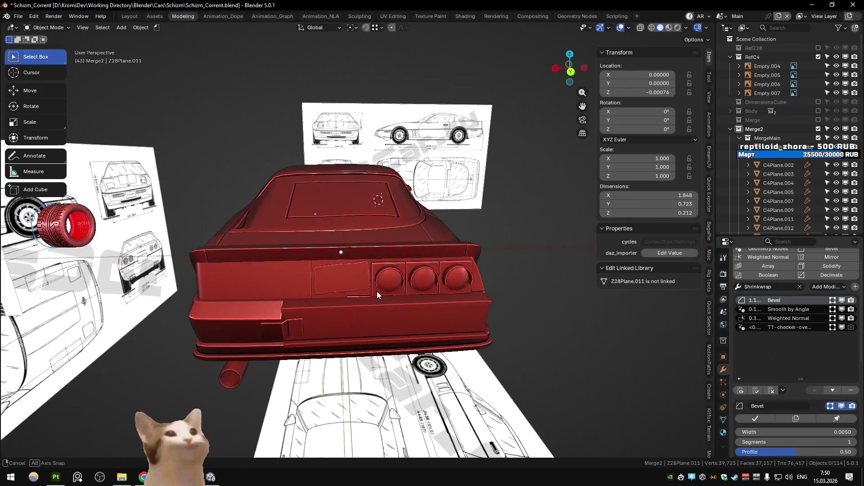
- Play-test the car in the Unity corn-field level, briefly toggling the developer console
{"action": "left_click", "coordinate": [220, 477]}
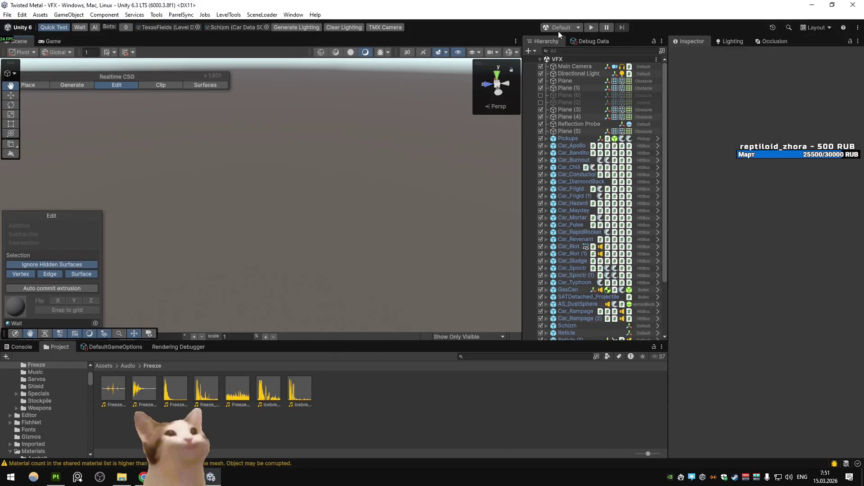
{"action": "left_click", "coordinate": [592, 27]}
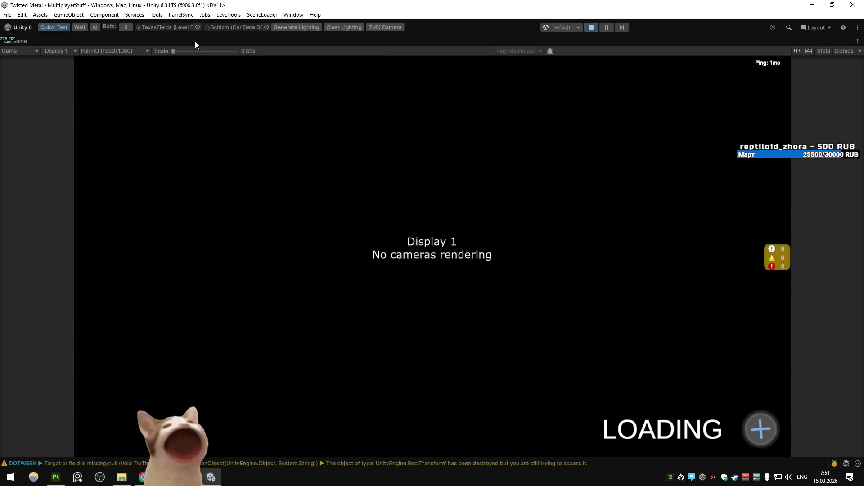
{"action": "key", "text": "grave"}
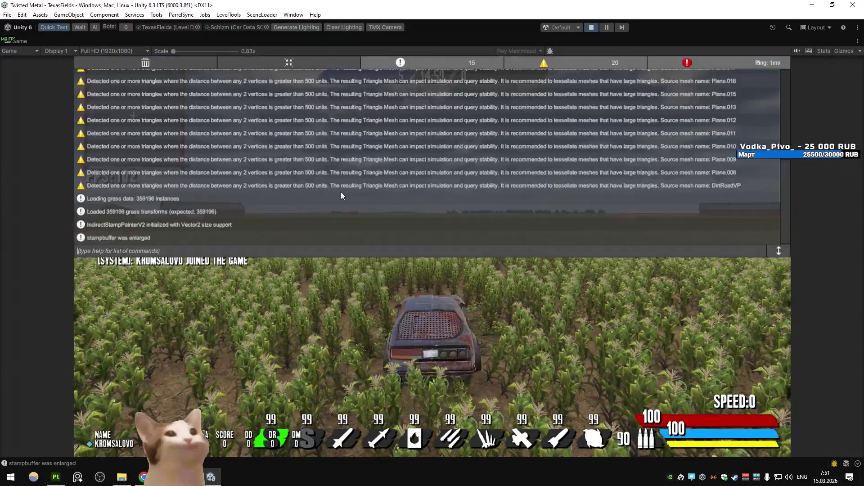
{"action": "key", "text": "grave"}
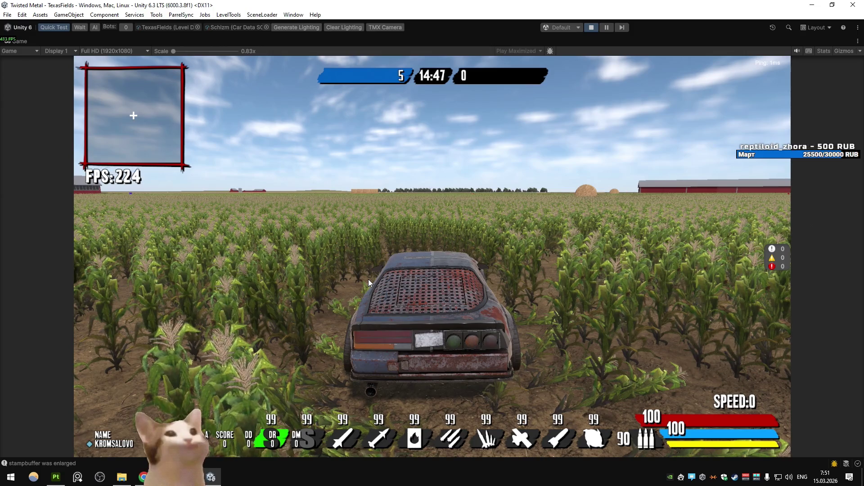
- In Blender, turn off the rear panel's Mirror modifier viewport display and deselect the panel
{"action": "key", "text": "alt+Tab"}
{"action": "left_click", "coordinate": [842, 310]}
{"action": "left_click", "coordinate": [843, 310]}
{"action": "left_click", "coordinate": [842, 310]}
{"action": "left_click", "coordinate": [562, 335]}
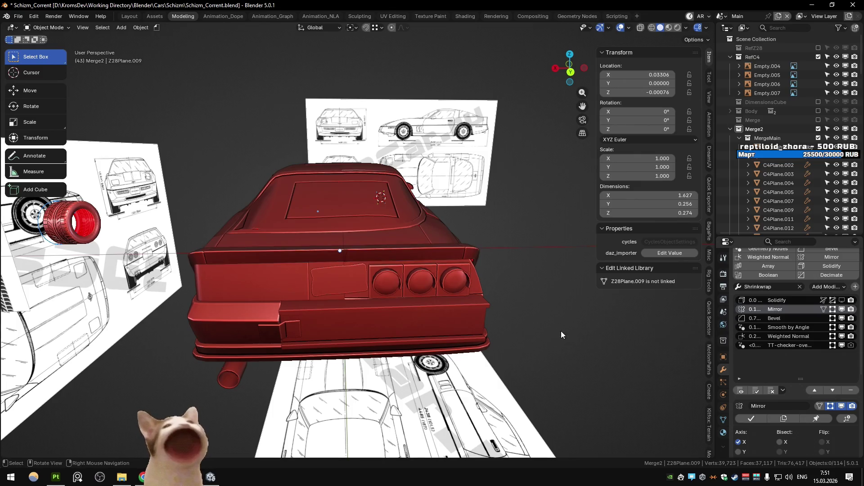